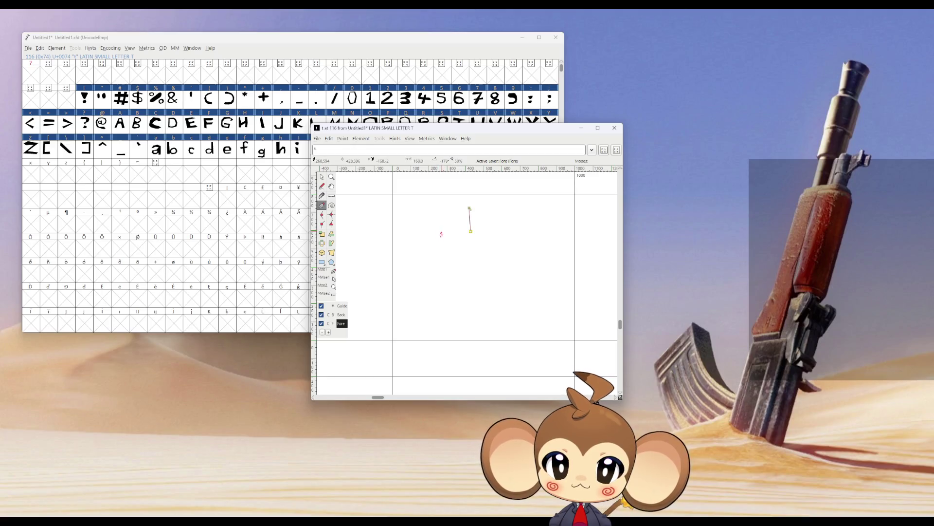
Step: Trace the t's left stem and bottom, then undo the misplaced outline points
{"action": "left_click", "coordinate": [470, 252]}
{"action": "left_click", "coordinate": [470, 326]}
{"action": "left_click", "coordinate": [496, 324]}
{"action": "left_click", "coordinate": [491, 252]}
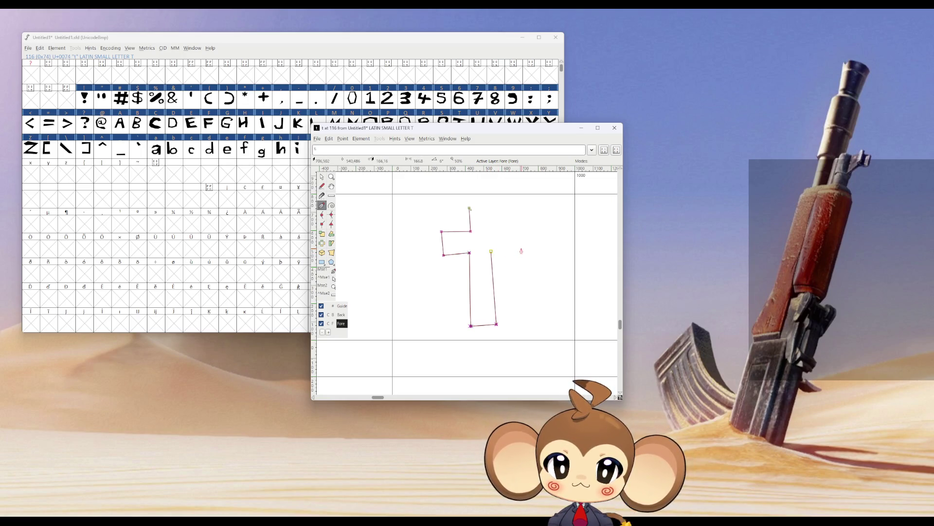
{"action": "key", "text": "Escape"}
{"action": "key", "text": "ctrl+z"}
{"action": "key", "text": "ctrl+z"}
{"action": "left_click_drag", "start_coordinate": [488, 136], "coordinate": [483, 198]}
Step: Draw the t's bottom, right side and crossbar, closing the outline at its start
{"action": "left_click", "coordinate": [478, 395]}
{"action": "left_click", "coordinate": [497, 393]}
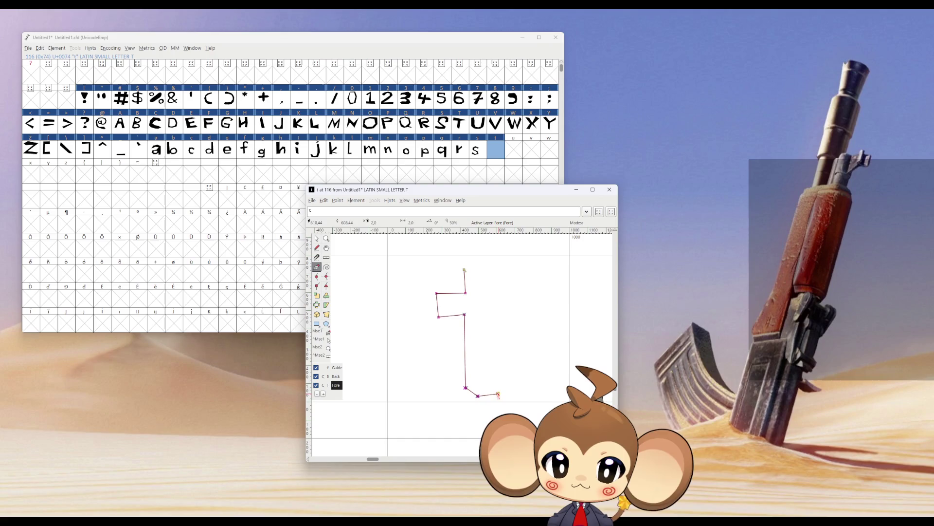
{"action": "left_click", "coordinate": [483, 376]}
{"action": "left_click", "coordinate": [482, 313]}
{"action": "left_click", "coordinate": [501, 310]}
{"action": "left_click", "coordinate": [498, 289]}
{"action": "left_click", "coordinate": [477, 291]}
{"action": "left_click", "coordinate": [477, 267]}
{"action": "left_click", "coordinate": [465, 269]}
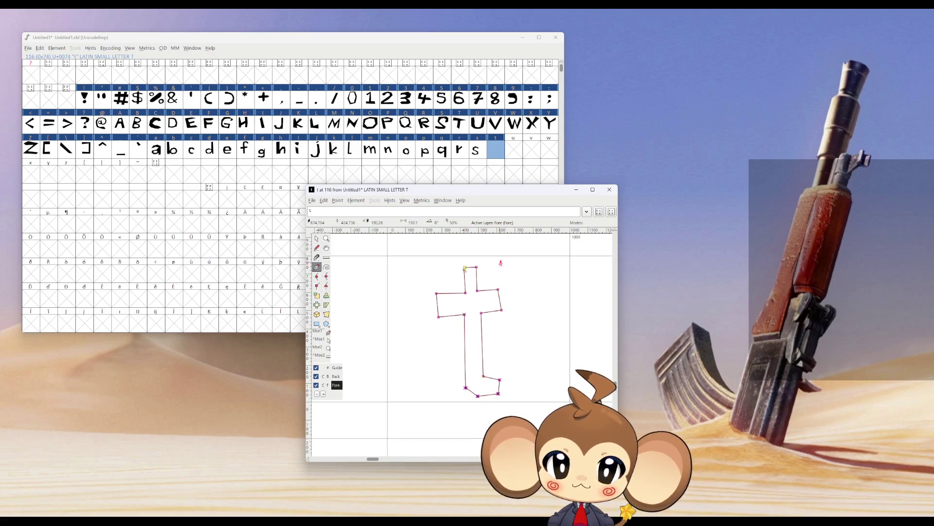
Step: Stop drawing and close the t glyph window
{"action": "key", "text": "ctrl"}
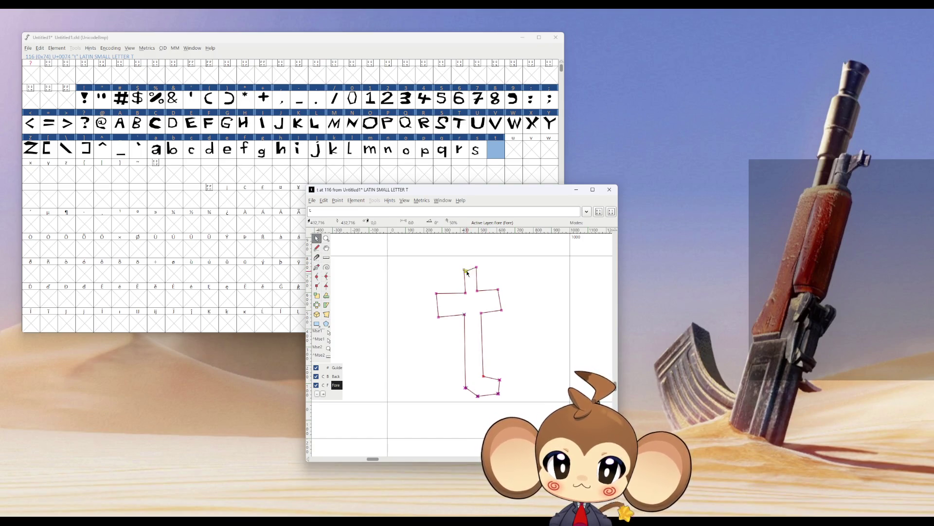
{"action": "left_click", "coordinate": [610, 188]}
{"action": "double_click", "coordinate": [507, 147]}
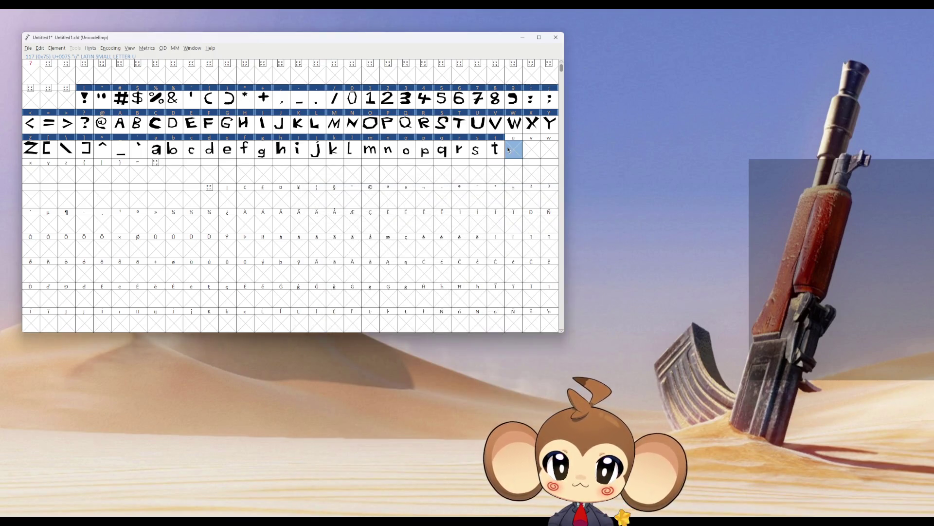
Step: Make a first attempt at the u outline: left stem, bottom curve and right stem
{"action": "left_click", "coordinate": [444, 264]}
{"action": "left_click", "coordinate": [448, 318]}
{"action": "left_click", "coordinate": [460, 332]}
{"action": "left_click", "coordinate": [489, 331]}
{"action": "left_click", "coordinate": [505, 319]}
{"action": "left_click", "coordinate": [511, 287]}
{"action": "left_click", "coordinate": [509, 330]}
{"action": "left_click", "coordinate": [523, 329]}
{"action": "left_click", "coordinate": [525, 257]}
{"action": "left_click", "coordinate": [510, 254]}
{"action": "left_click", "coordinate": [512, 270]}
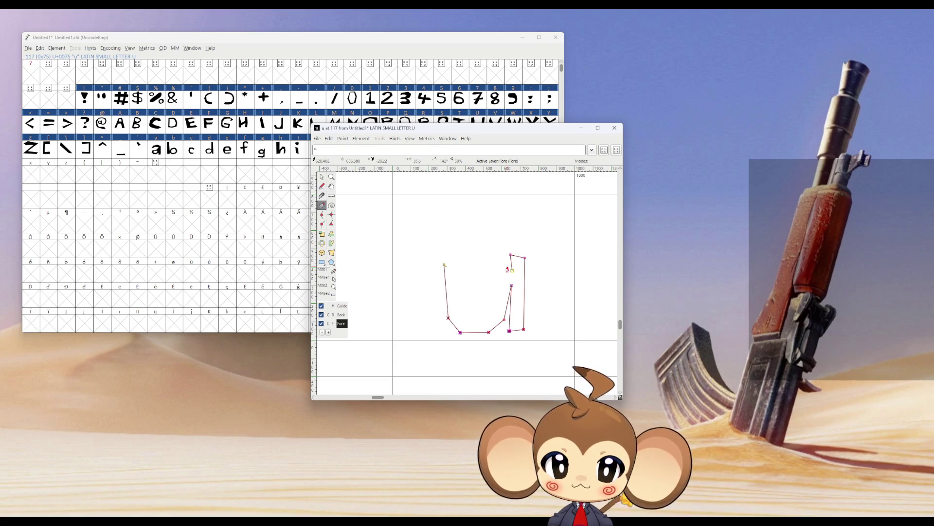
Step: Adjust the inner right-stem points and extend the open outline downward
{"action": "key", "text": "Escape"}
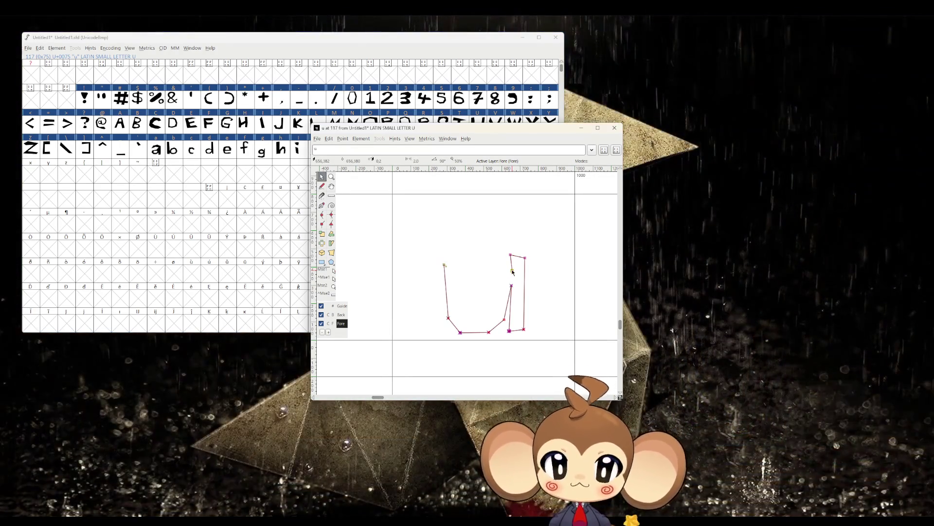
{"action": "left_click_drag", "start_coordinate": [512, 271], "coordinate": [501, 255]}
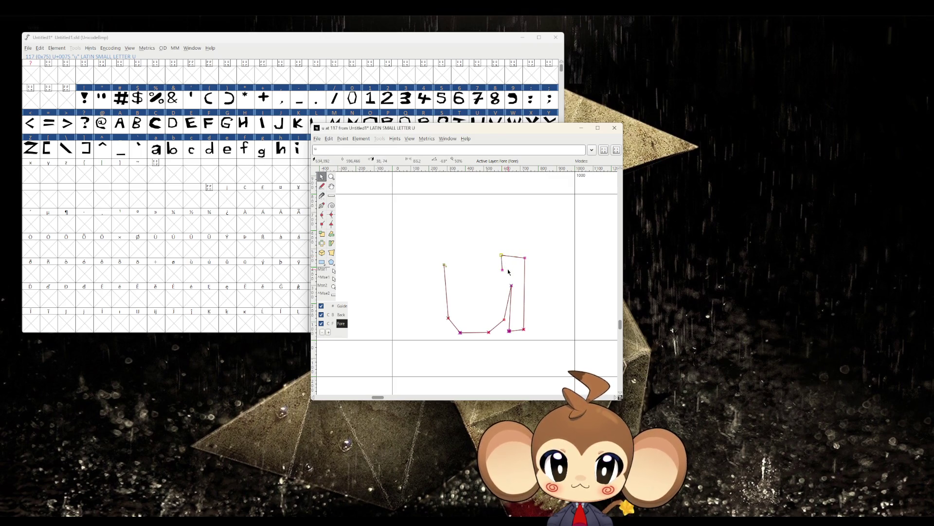
{"action": "left_click_drag", "start_coordinate": [504, 272], "coordinate": [510, 256]}
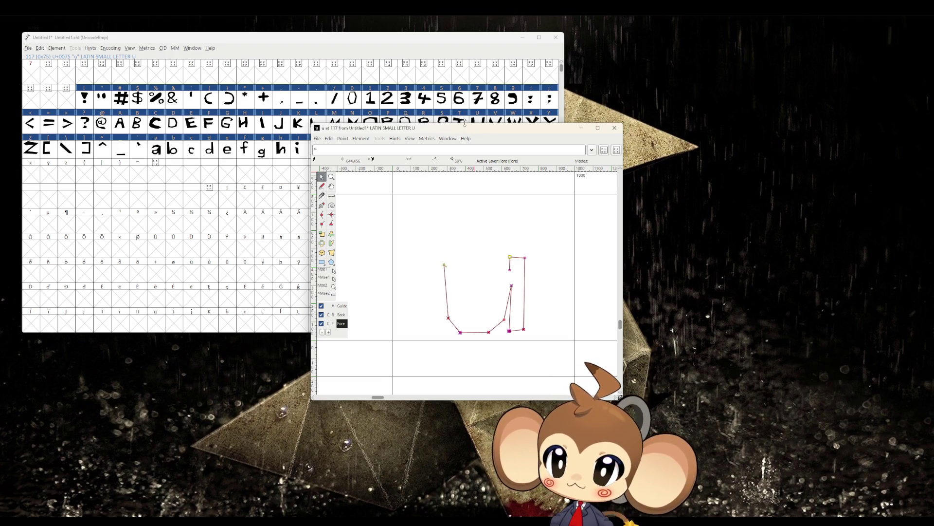
{"action": "left_click_drag", "start_coordinate": [511, 289], "coordinate": [509, 309]}
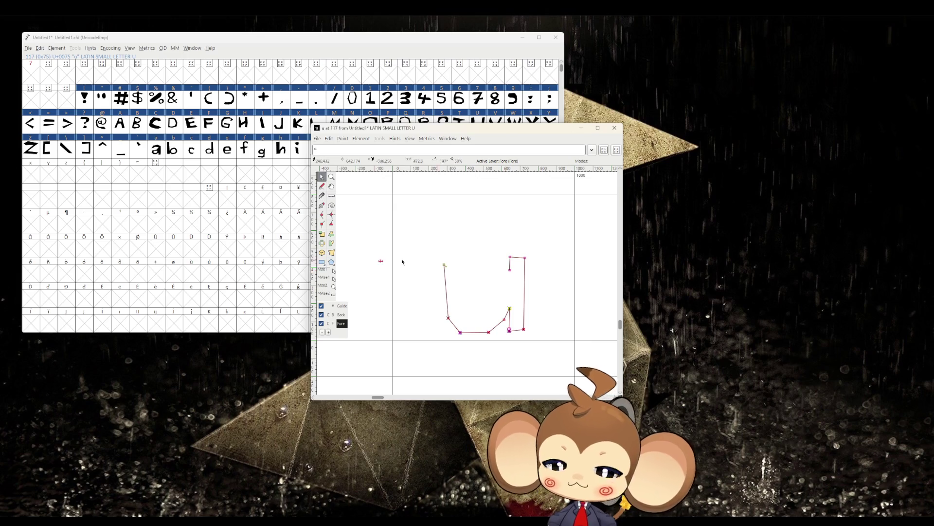
{"action": "left_click", "coordinate": [321, 205]}
{"action": "left_click", "coordinate": [509, 269]}
{"action": "left_click", "coordinate": [508, 287]}
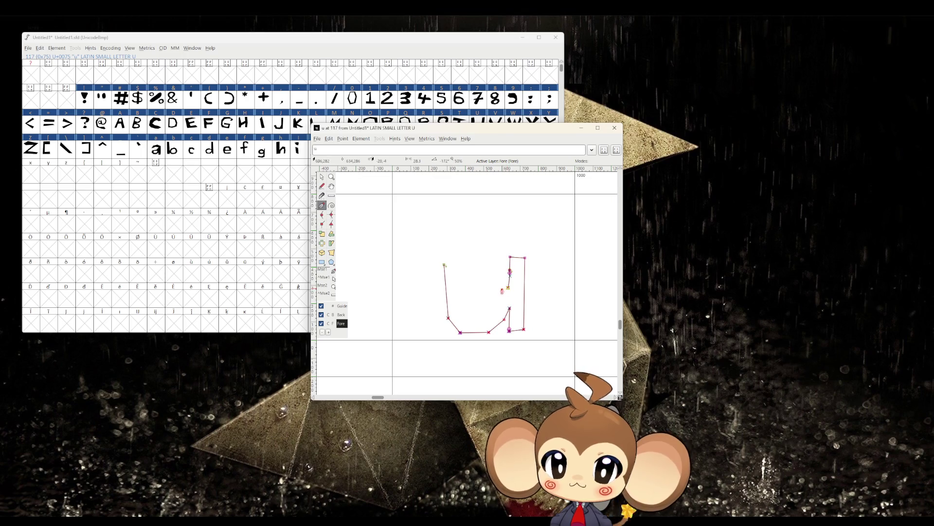
Step: Select every point of the first u outline and delete it
{"action": "key", "text": "v"}
{"action": "left_click_drag", "start_coordinate": [424, 226], "coordinate": [553, 355]}
{"action": "key", "text": "Delete"}
Step: Redraw the u's bottom edge, left stem and top of the left stem
{"action": "left_click", "coordinate": [321, 205]}
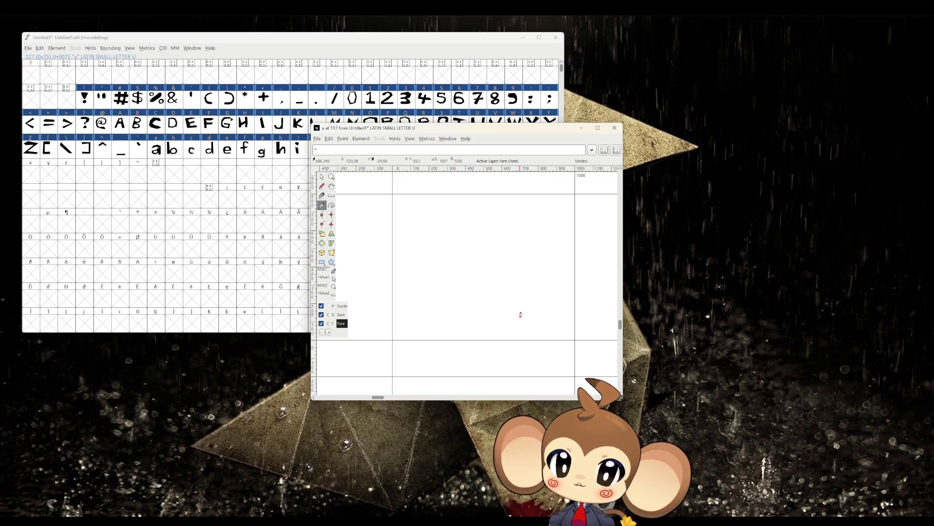
{"action": "left_click", "coordinate": [512, 327]}
{"action": "left_click", "coordinate": [487, 327]}
{"action": "left_click", "coordinate": [464, 322]}
{"action": "left_click", "coordinate": [447, 304]}
{"action": "left_click", "coordinate": [446, 276]}
{"action": "left_click", "coordinate": [447, 259]}
{"action": "left_click", "coordinate": [459, 259]}
Step: Trace the u's inner left edge and inner bottom curve toward the right stem
{"action": "left_click", "coordinate": [462, 282]}
{"action": "left_click", "coordinate": [467, 299]}
{"action": "left_click", "coordinate": [490, 308]}
{"action": "left_click", "coordinate": [510, 306]}
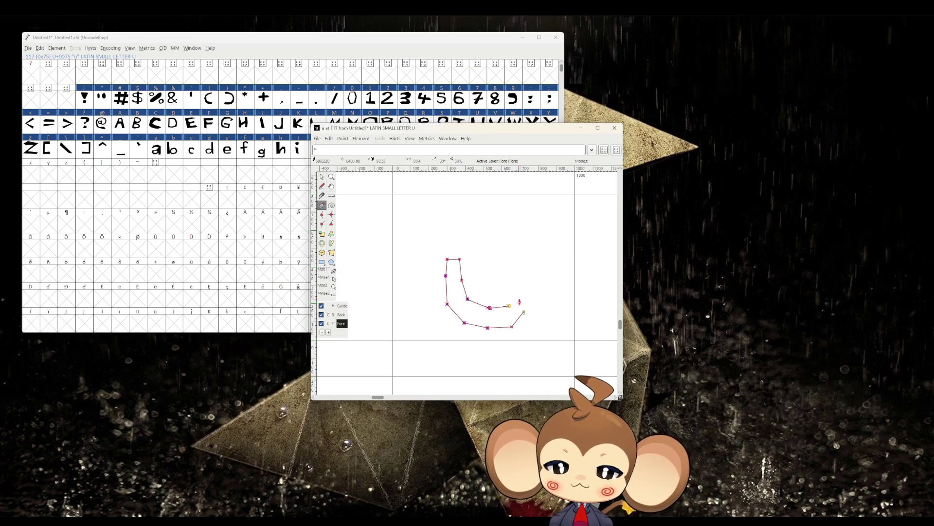
{"action": "left_click", "coordinate": [521, 294]}
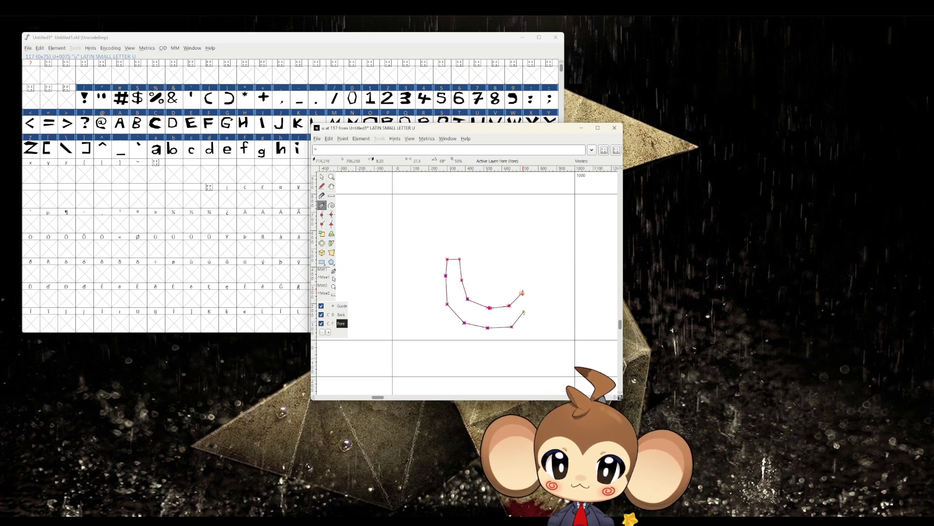
Step: Draw the u's right stem, close the outline, and close the glyph window
{"action": "key", "text": "Escape"}
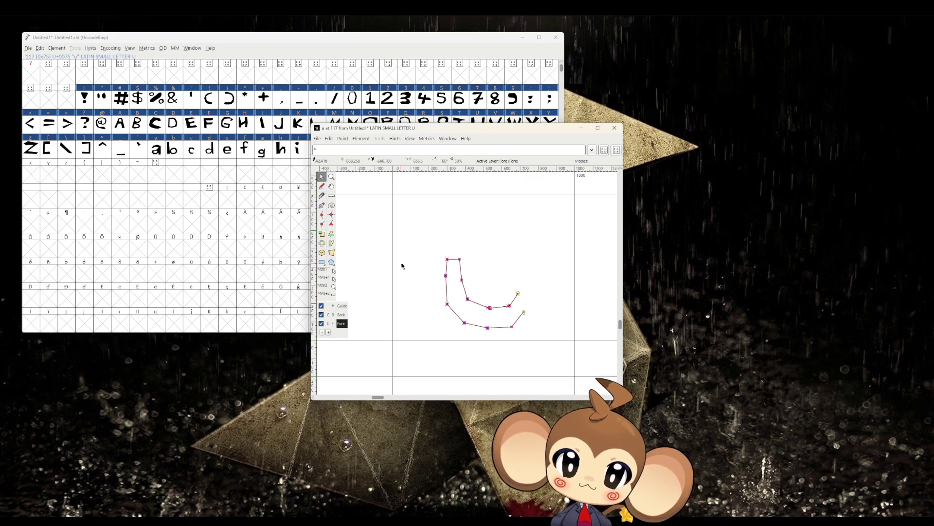
{"action": "left_click", "coordinate": [321, 204]}
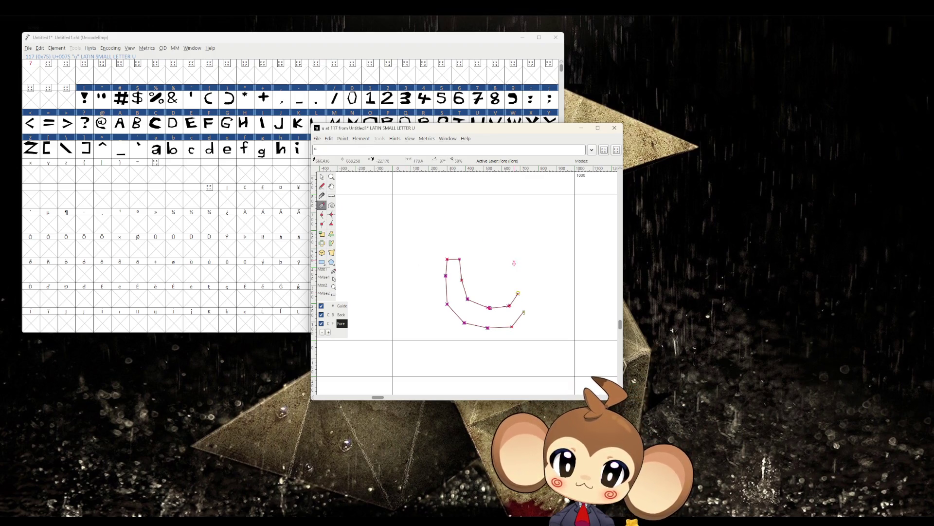
{"action": "left_click", "coordinate": [519, 260]}
{"action": "left_click", "coordinate": [535, 260]}
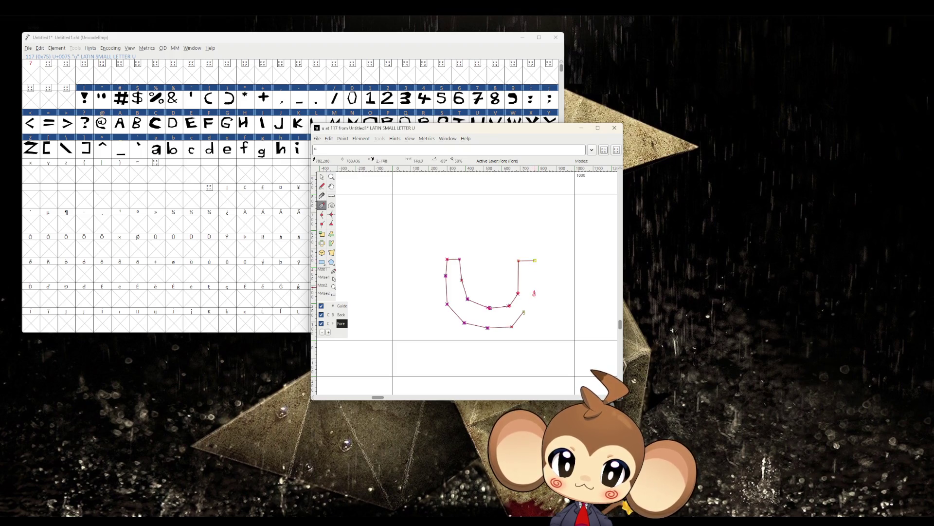
{"action": "left_click", "coordinate": [538, 326]}
{"action": "left_click", "coordinate": [527, 326]}
{"action": "left_click", "coordinate": [524, 312]}
{"action": "left_click", "coordinate": [615, 128]}
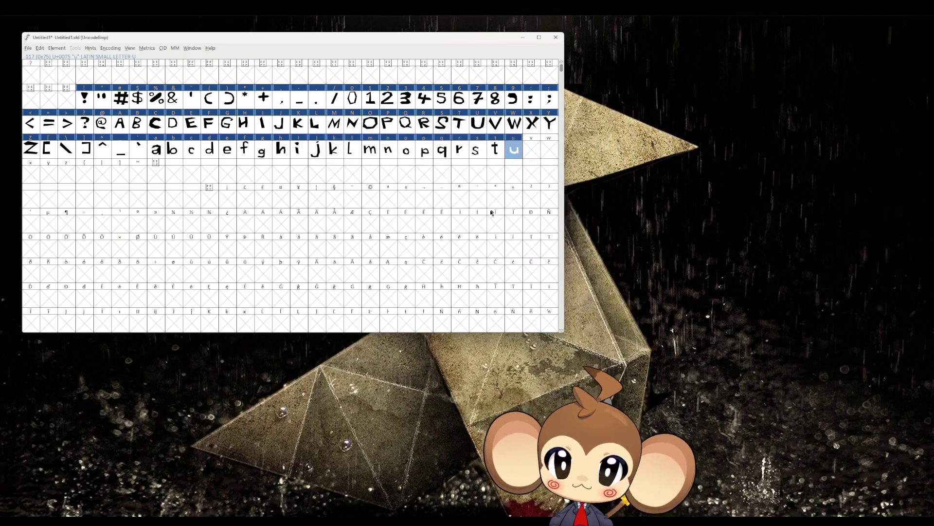
{"action": "double_click", "coordinate": [535, 152]}
Step: Draw the closed v outline with both arms and a flat bottom, then close its window
{"action": "left_click", "coordinate": [443, 290]}
{"action": "left_click", "coordinate": [462, 265]}
{"action": "left_click", "coordinate": [496, 320]}
{"action": "left_click", "coordinate": [527, 269]}
{"action": "left_click", "coordinate": [543, 270]}
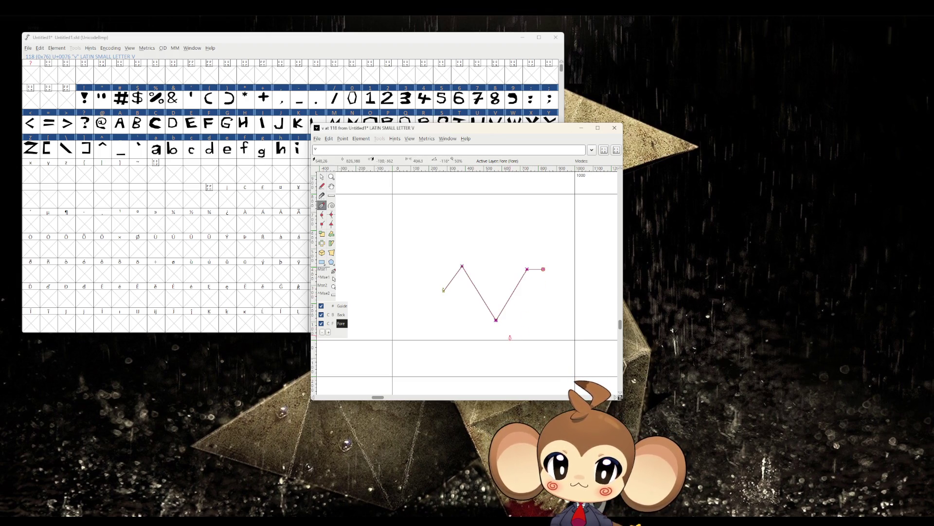
{"action": "left_click", "coordinate": [510, 336]}
{"action": "left_click", "coordinate": [486, 336]}
{"action": "left_click", "coordinate": [444, 290]}
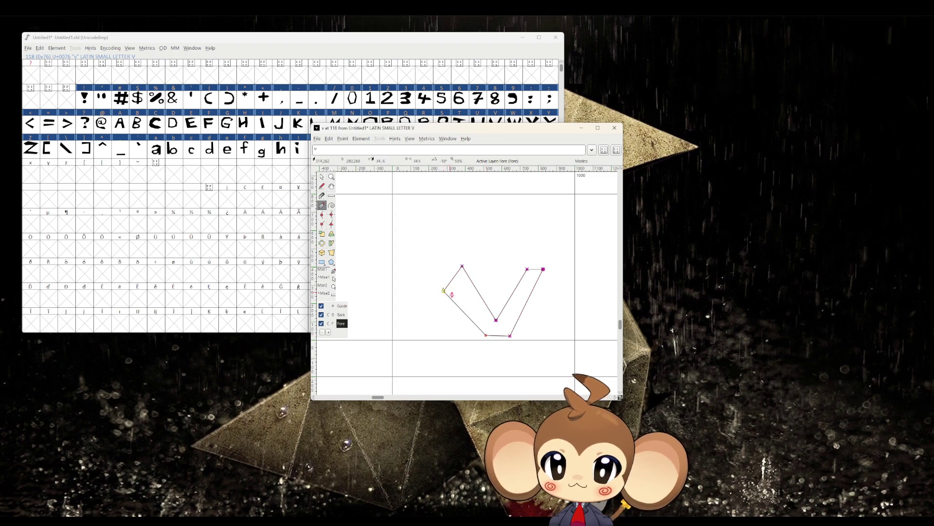
{"action": "left_click", "coordinate": [614, 128]}
Step: In the w glyph, draw the outer zigzag of the outline
{"action": "double_click", "coordinate": [549, 149]}
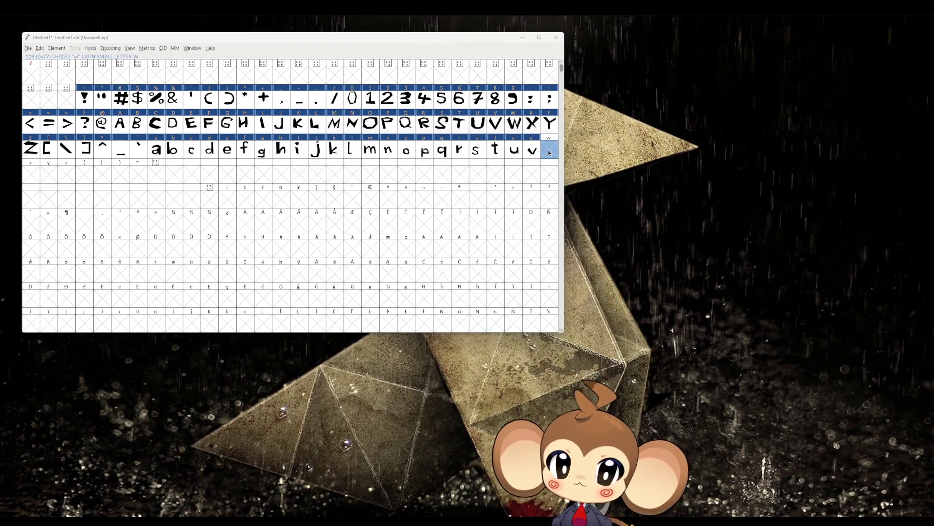
{"action": "left_click_drag", "start_coordinate": [422, 281], "coordinate": [450, 280]}
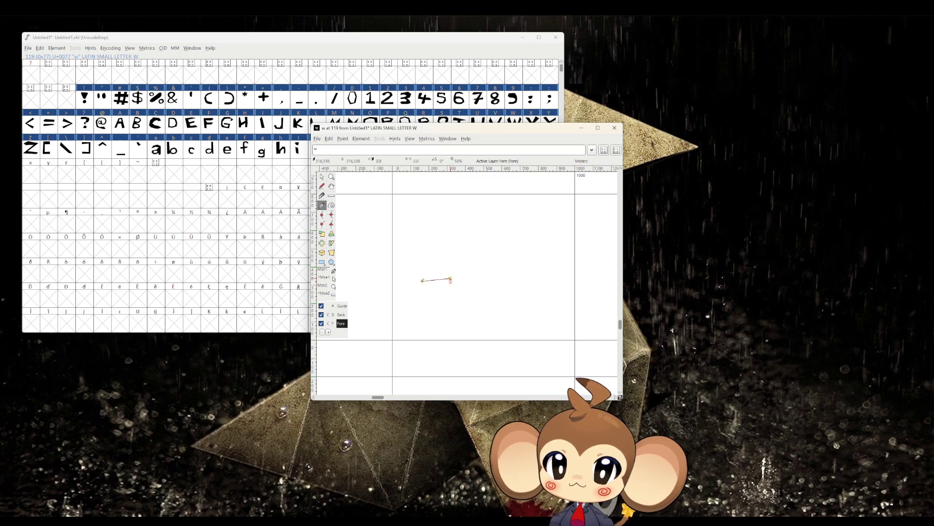
{"action": "left_click", "coordinate": [461, 310]}
{"action": "left_click", "coordinate": [486, 280]}
{"action": "left_click", "coordinate": [503, 309]}
{"action": "left_click", "coordinate": [527, 278]}
{"action": "left_click", "coordinate": [538, 281]}
Step: Trace the w's inner stroke, close the outline at its start, and close the window
{"action": "left_click", "coordinate": [514, 333]}
{"action": "left_click", "coordinate": [498, 332]}
{"action": "left_click", "coordinate": [487, 295]}
{"action": "left_click", "coordinate": [465, 330]}
{"action": "left_click", "coordinate": [450, 329]}
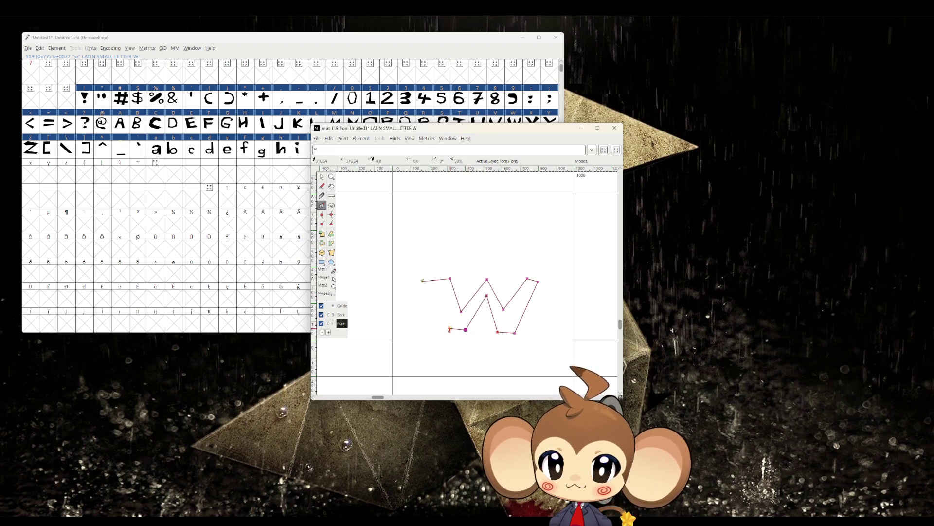
{"action": "left_click", "coordinate": [422, 281]}
{"action": "left_click", "coordinate": [614, 127]}
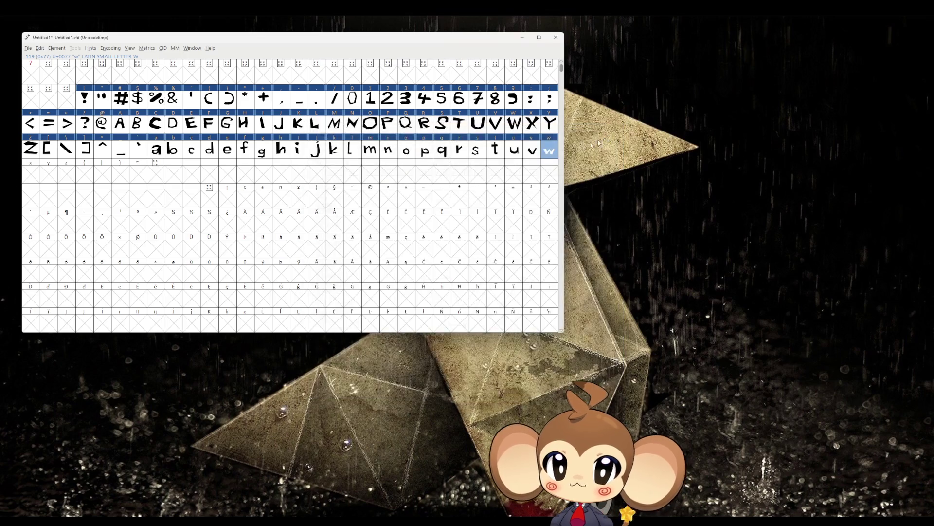
Step: In the x glyph, draw the lower left, upper left and upper right arms
{"action": "double_click", "coordinate": [30, 173]}
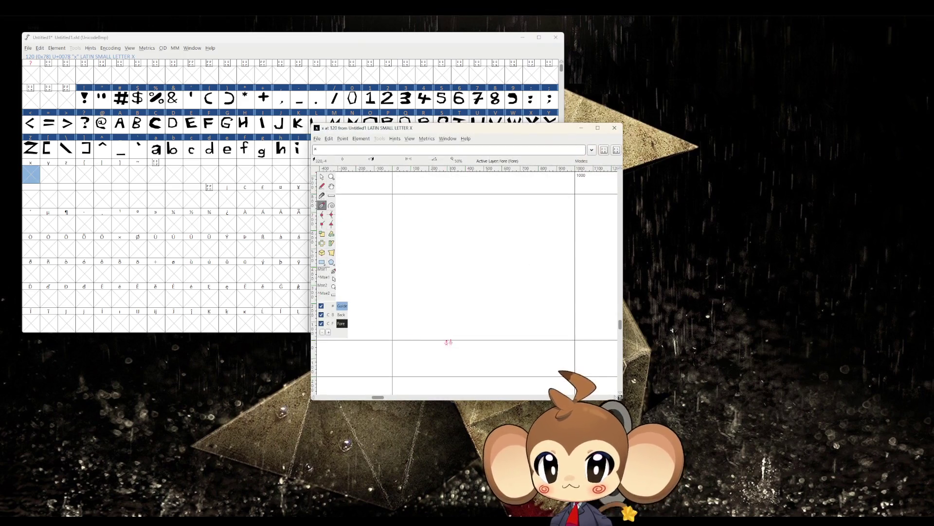
{"action": "left_click", "coordinate": [447, 326]}
{"action": "left_click", "coordinate": [473, 297]}
{"action": "left_click", "coordinate": [439, 267]}
{"action": "left_click", "coordinate": [456, 251]}
{"action": "left_click", "coordinate": [490, 280]}
{"action": "left_click", "coordinate": [518, 256]}
{"action": "left_click", "coordinate": [534, 275]}
Step: Draw the x's lower right and inner lower arms, close the outline, and close the window
{"action": "left_click", "coordinate": [501, 293]}
{"action": "left_click", "coordinate": [531, 326]}
{"action": "left_click", "coordinate": [511, 332]}
{"action": "left_click", "coordinate": [487, 297]}
{"action": "left_click", "coordinate": [469, 329]}
{"action": "left_click", "coordinate": [447, 326]}
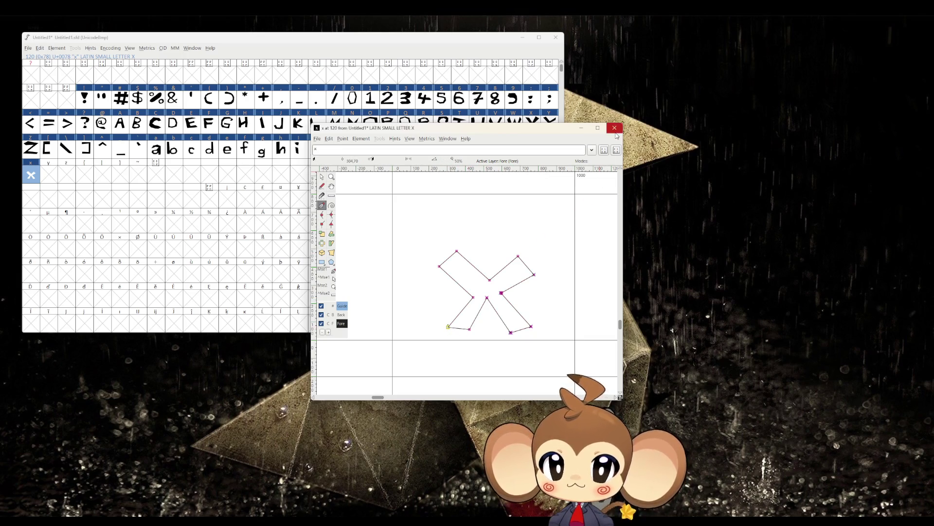
{"action": "left_click", "coordinate": [615, 128]}
Step: Draw the closed y outline with its left arm, tail and right arm
{"action": "double_click", "coordinate": [48, 175]}
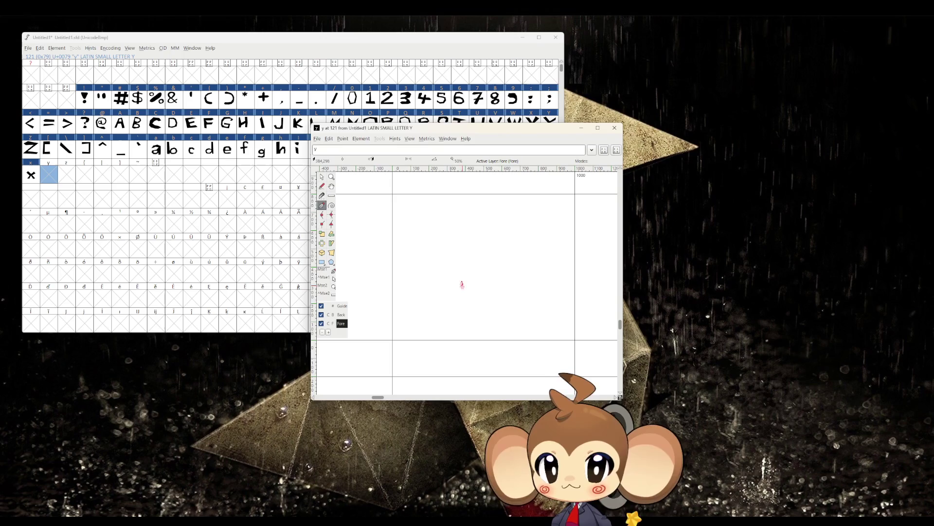
{"action": "left_click", "coordinate": [448, 271]}
{"action": "left_click", "coordinate": [484, 296]}
{"action": "left_click", "coordinate": [453, 330]}
{"action": "left_click", "coordinate": [476, 335]}
{"action": "left_click", "coordinate": [524, 272]}
{"action": "left_click", "coordinate": [496, 280]}
{"action": "left_click", "coordinate": [448, 272]}
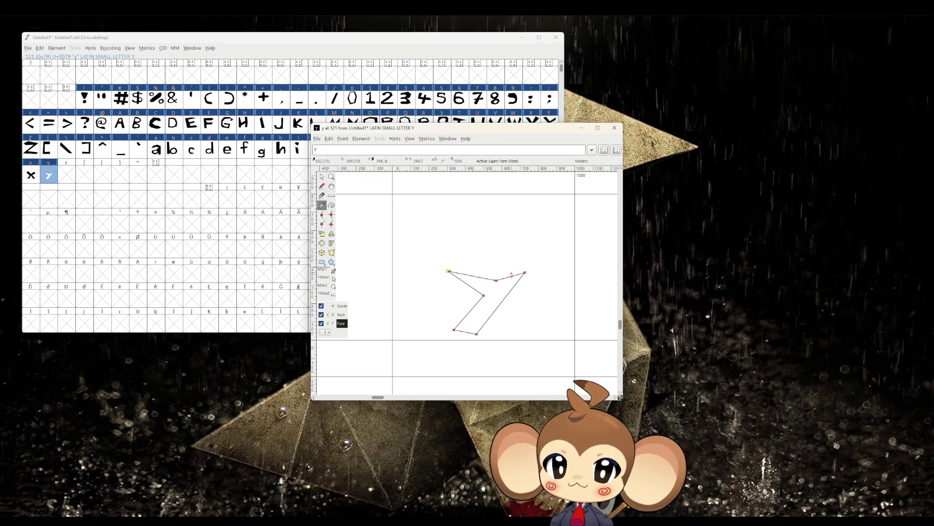
Step: Lower the y's inner point between the arms and close the glyph window
{"action": "left_click", "coordinate": [322, 177]}
{"action": "mouse_move", "coordinate": [496, 281]}
{"action": "left_mouse_down"}
{"action": "mouse_move", "coordinate": [470, 307]}
{"action": "mouse_move", "coordinate": [486, 297]}
{"action": "left_mouse_up"}
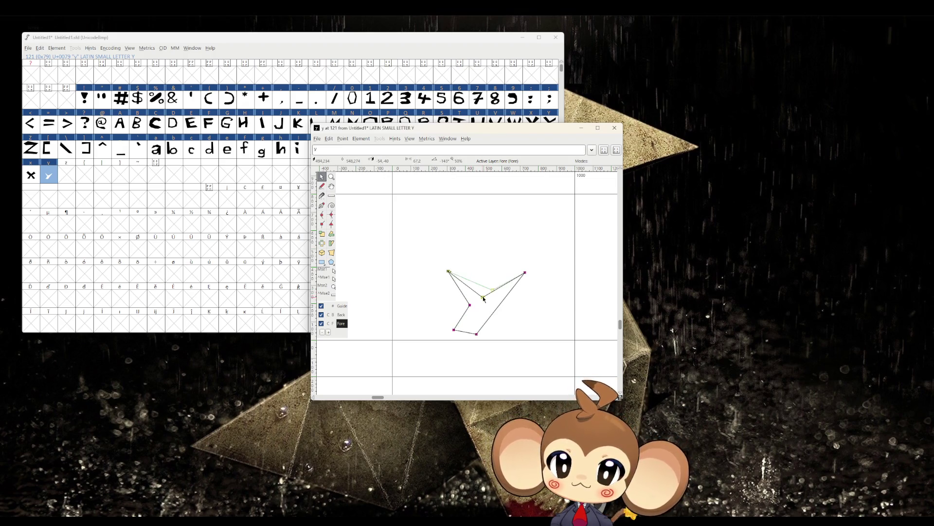
{"action": "left_click", "coordinate": [614, 127]}
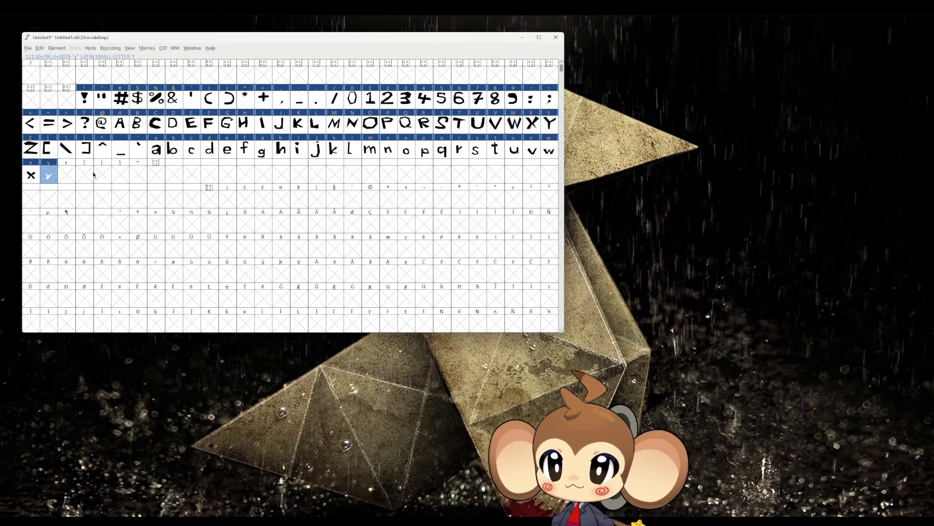
Step: Draw the closed z outline with top edge, diagonal and bottom edge, then close its window
{"action": "double_click", "coordinate": [67, 174]}
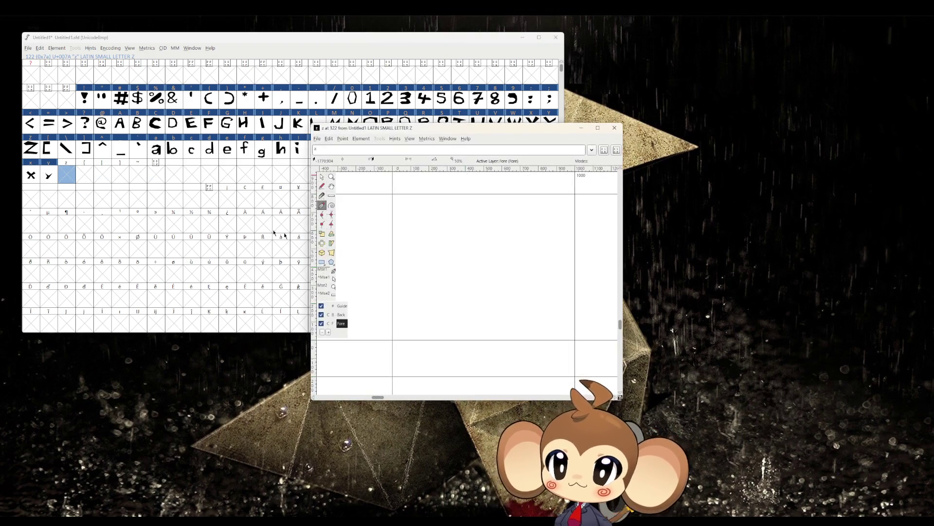
{"action": "left_click", "coordinate": [460, 270]}
{"action": "left_click", "coordinate": [530, 276]}
{"action": "left_click", "coordinate": [476, 312]}
{"action": "left_click", "coordinate": [540, 319]}
{"action": "left_click", "coordinate": [447, 324]}
{"action": "left_click", "coordinate": [501, 282]}
{"action": "left_click", "coordinate": [459, 270]}
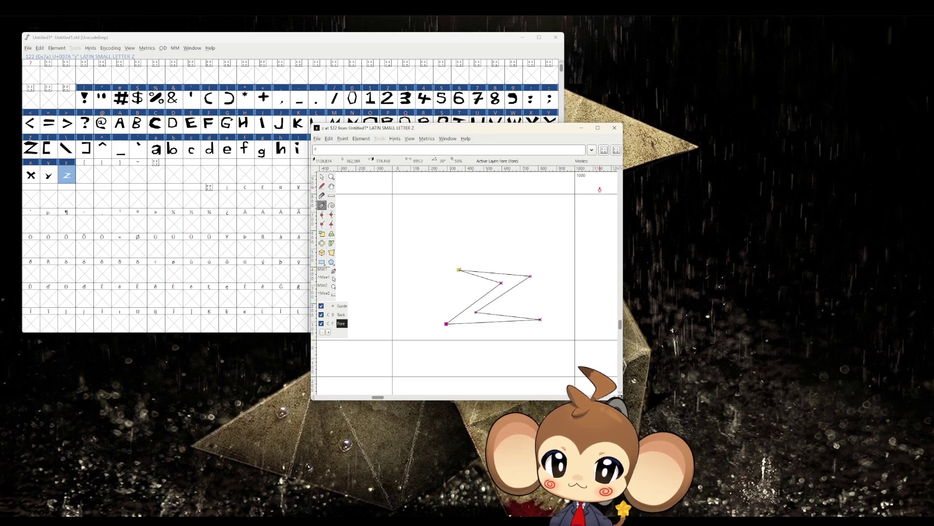
{"action": "left_click", "coordinate": [615, 128]}
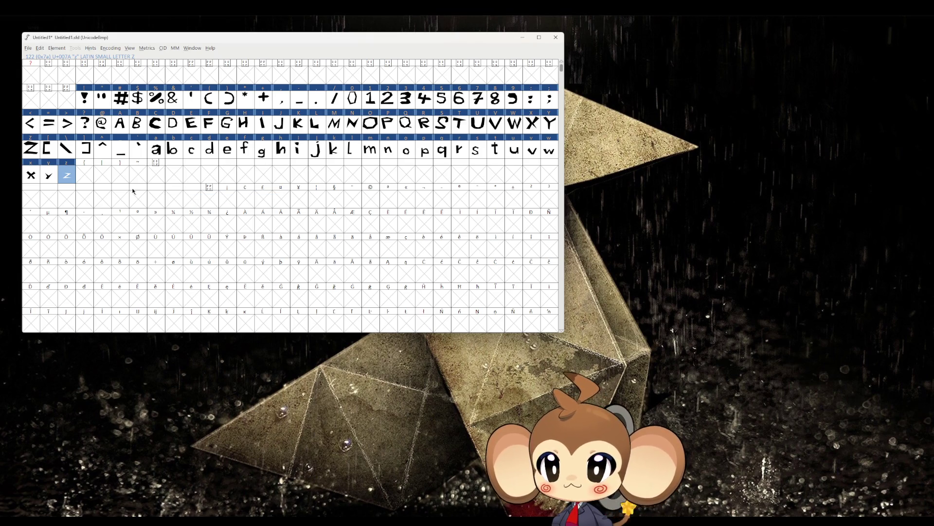
Step: In the left curly brace glyph, trace the brace's top, left side and middle point
{"action": "double_click", "coordinate": [82, 178]}
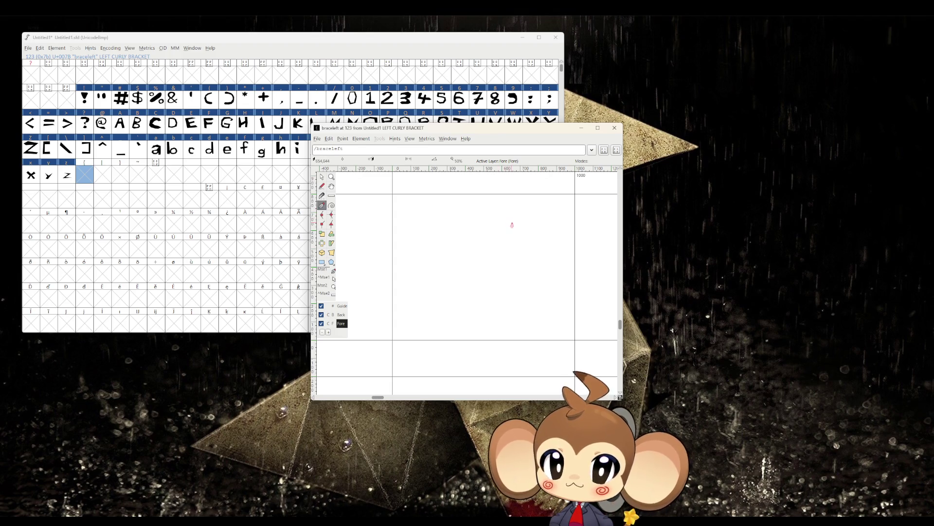
{"action": "left_click_drag", "start_coordinate": [512, 225], "coordinate": [521, 215]}
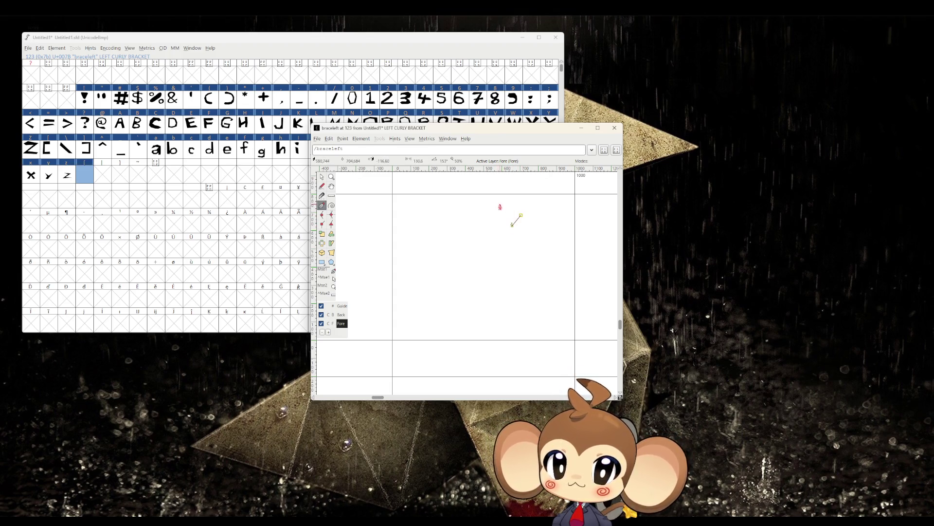
{"action": "left_click", "coordinate": [509, 207]}
{"action": "left_click", "coordinate": [480, 206]}
{"action": "left_click", "coordinate": [470, 222]}
{"action": "left_click", "coordinate": [468, 247]}
{"action": "left_click", "coordinate": [440, 264]}
{"action": "left_click", "coordinate": [468, 284]}
{"action": "left_click", "coordinate": [470, 307]}
Step: Trace the brace's bottom and inner side, close the outline, and close the glyph editor
{"action": "left_click", "coordinate": [469, 323]}
{"action": "left_click", "coordinate": [485, 334]}
{"action": "left_click", "coordinate": [508, 331]}
{"action": "left_click", "coordinate": [518, 321]}
{"action": "left_click", "coordinate": [506, 311]}
{"action": "left_click", "coordinate": [490, 305]}
{"action": "left_click", "coordinate": [488, 235]}
{"action": "left_click", "coordinate": [512, 226]}
{"action": "left_click", "coordinate": [614, 127]}
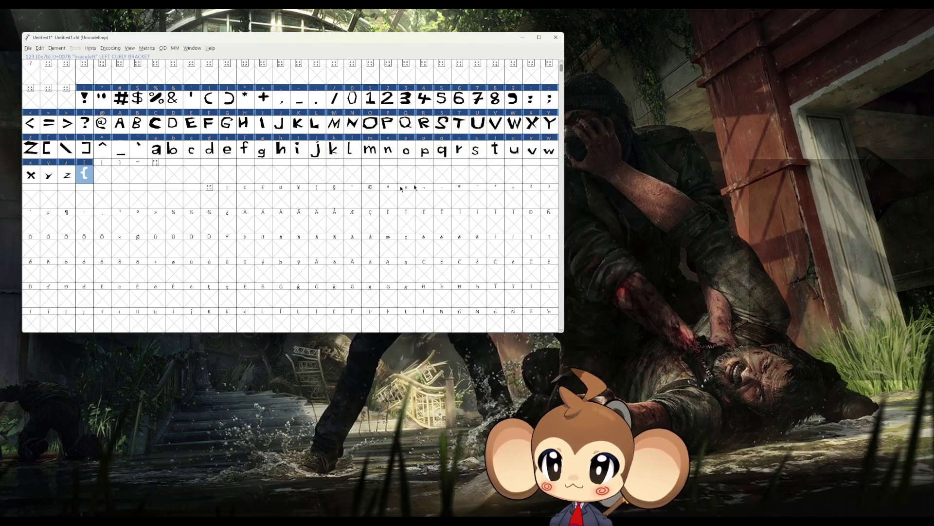
Step: Draw a tall closed four-point outline in the vertical bar glyph
{"action": "double_click", "coordinate": [103, 176]}
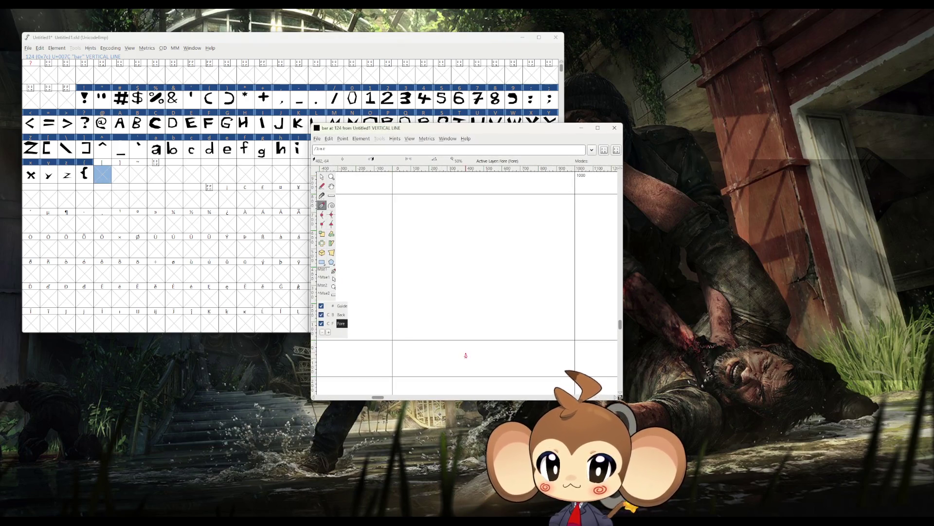
{"action": "left_click", "coordinate": [456, 219]}
{"action": "left_click", "coordinate": [496, 212]}
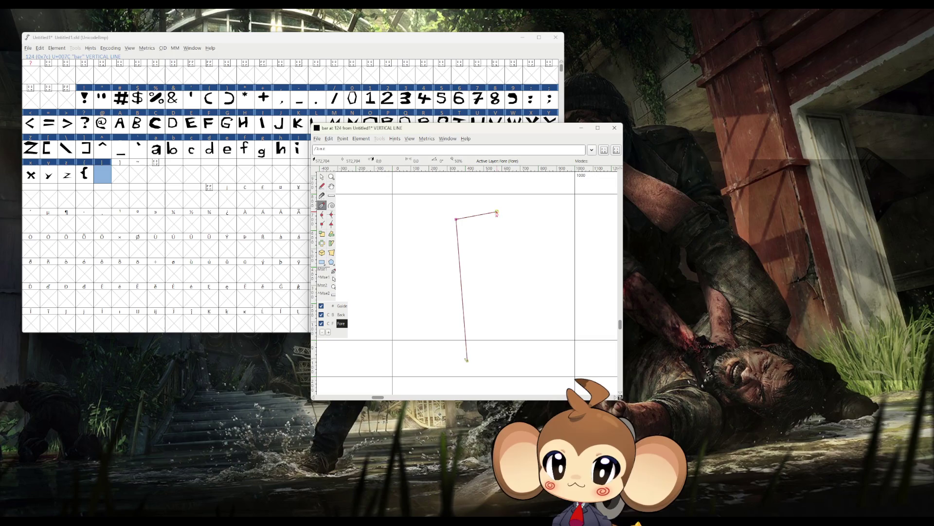
{"action": "left_click", "coordinate": [500, 361]}
{"action": "left_click", "coordinate": [467, 361]}
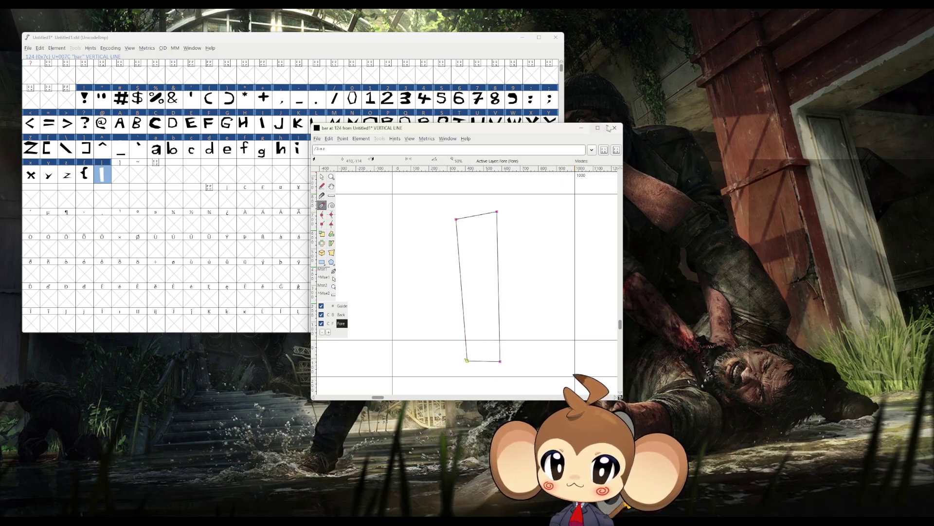
{"action": "left_click", "coordinate": [615, 127]}
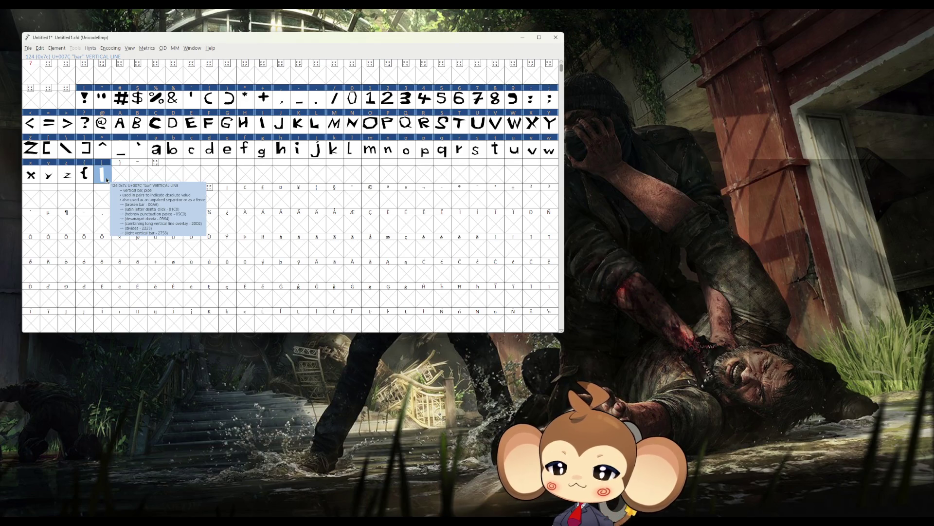
Step: Drag the bar's corner points inward so it is narrow with straight sides
{"action": "double_click", "coordinate": [102, 174]}
{"action": "left_click_drag", "start_coordinate": [462, 237], "coordinate": [481, 235]}
{"action": "left_click_drag", "start_coordinate": [473, 379], "coordinate": [495, 378]}
{"action": "left_click_drag", "start_coordinate": [502, 235], "coordinate": [495, 231]}
{"action": "left_click", "coordinate": [615, 128]}
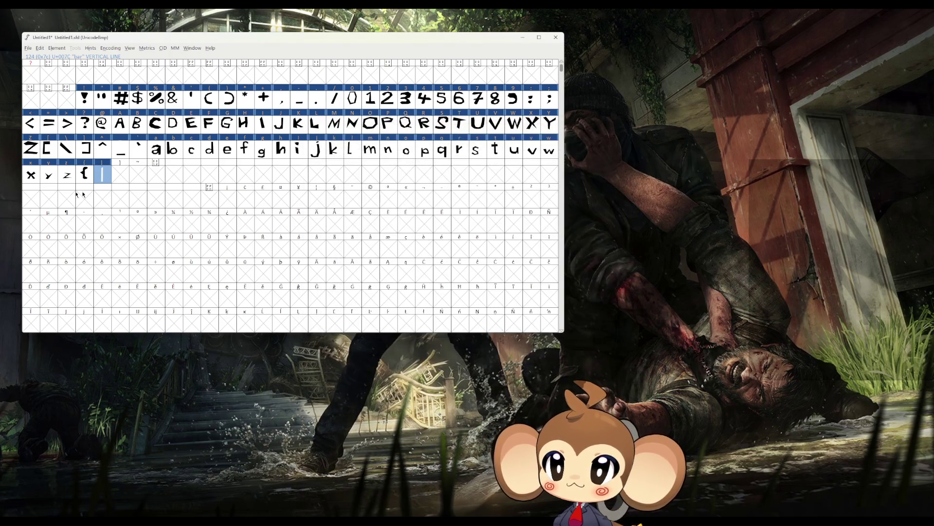
Step: Start the right curly brace outline, tracing its top and outer bulge
{"action": "double_click", "coordinate": [120, 175]}
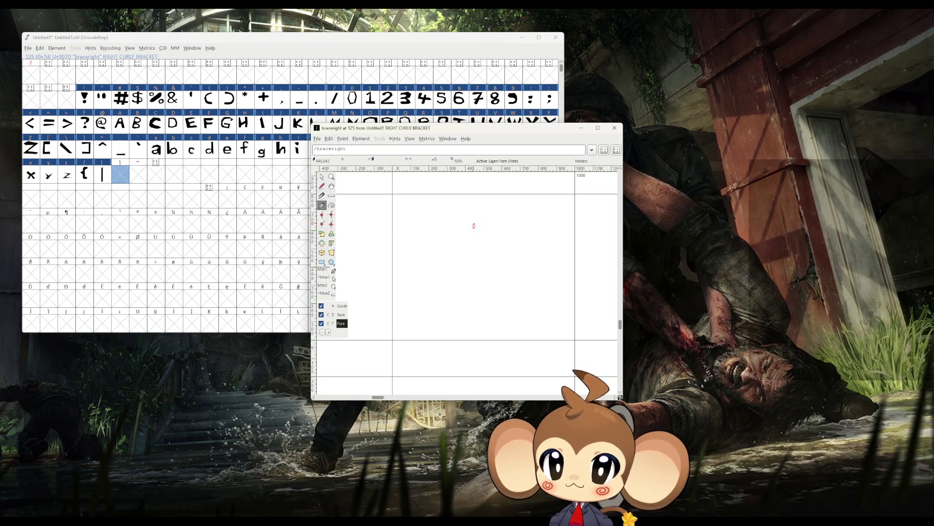
{"action": "left_click", "coordinate": [471, 218]}
{"action": "left_click", "coordinate": [471, 202]}
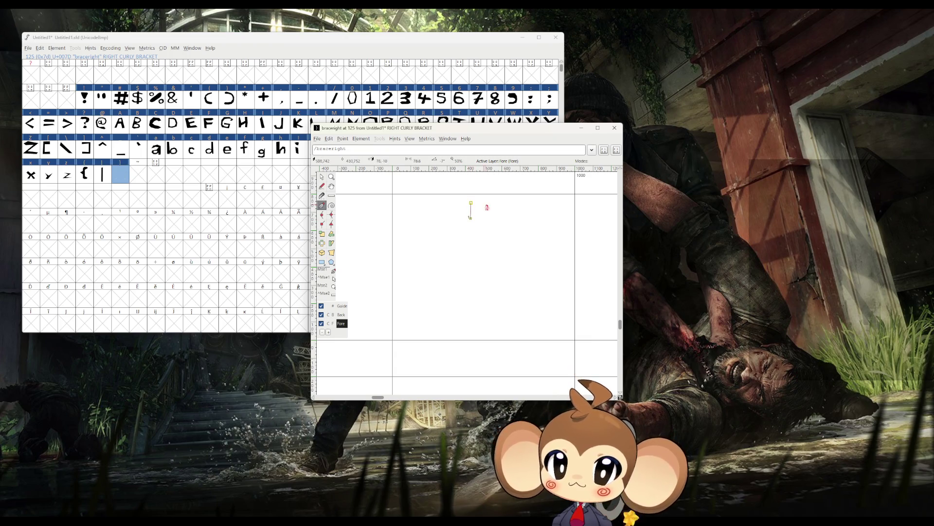
{"action": "left_click", "coordinate": [506, 210]}
{"action": "left_click", "coordinate": [522, 249]}
{"action": "left_click", "coordinate": [551, 273]}
{"action": "left_click", "coordinate": [520, 292]}
Step: Finish the brace outline along its bottom and inner side, closing it at the start
{"action": "left_click", "coordinate": [518, 322]}
{"action": "left_click", "coordinate": [496, 334]}
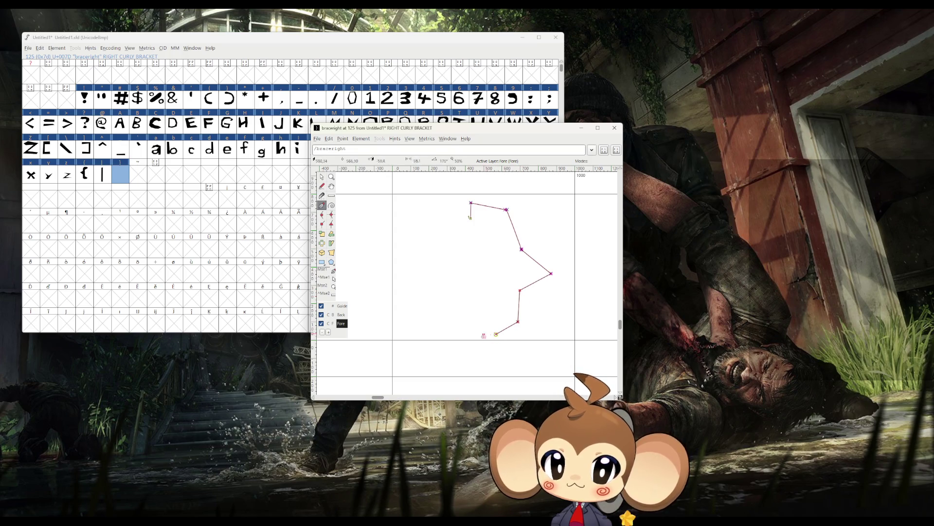
{"action": "left_click", "coordinate": [462, 332]}
{"action": "left_click", "coordinate": [464, 312]}
{"action": "left_click", "coordinate": [489, 306]}
{"action": "left_click", "coordinate": [502, 247]}
{"action": "left_click", "coordinate": [470, 218]}
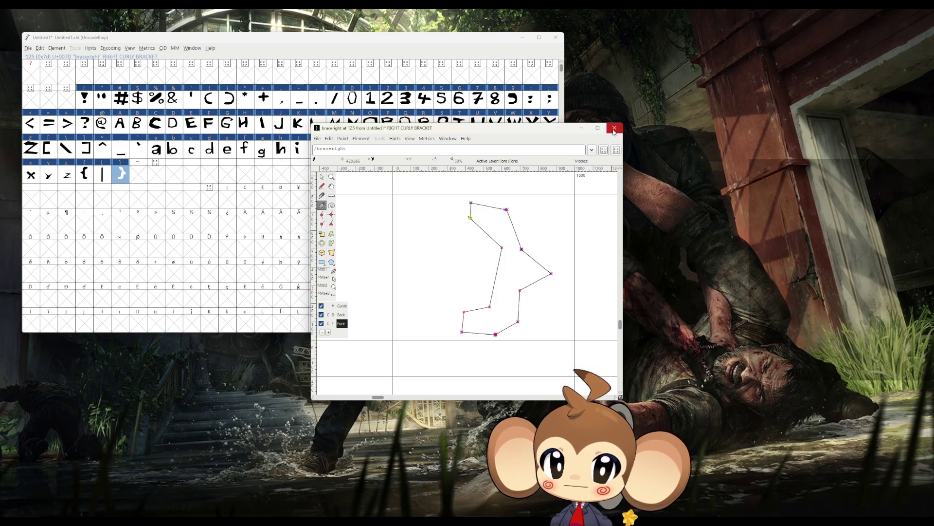
{"action": "left_click", "coordinate": [615, 128]}
Step: Begin a tilde outline in asciitilde, tracing its upper edge and right end
{"action": "double_click", "coordinate": [136, 173]}
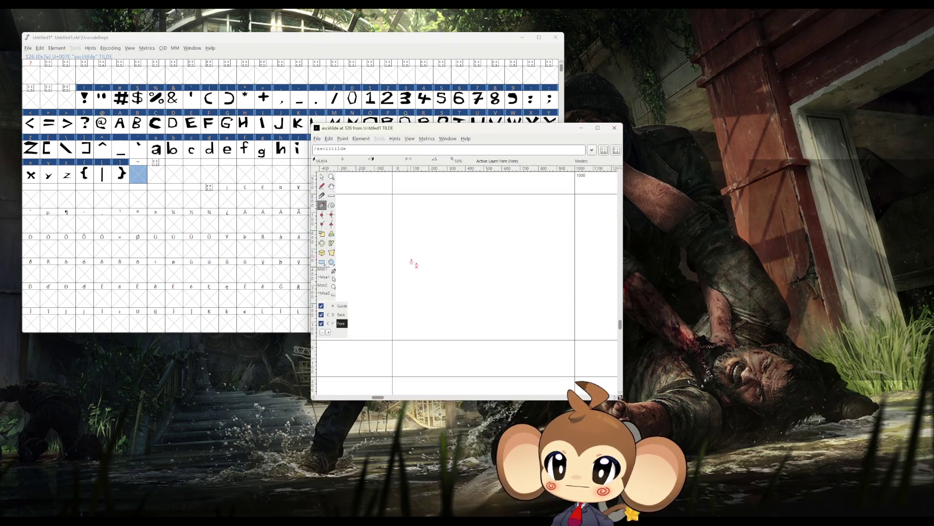
{"action": "left_click", "coordinate": [434, 271]}
{"action": "left_click", "coordinate": [450, 251]}
{"action": "left_click", "coordinate": [482, 257]}
{"action": "left_click", "coordinate": [493, 272]}
{"action": "left_click", "coordinate": [515, 277]}
{"action": "left_click", "coordinate": [537, 260]}
{"action": "left_click", "coordinate": [554, 253]}
{"action": "left_click", "coordinate": [559, 269]}
Step: Trace the tilde's lower edge back and close the outline at its start
{"action": "left_click", "coordinate": [558, 290]}
{"action": "left_click", "coordinate": [531, 292]}
{"action": "left_click", "coordinate": [507, 289]}
{"action": "left_click", "coordinate": [472, 280]}
{"action": "left_click", "coordinate": [460, 263]}
{"action": "left_click", "coordinate": [444, 269]}
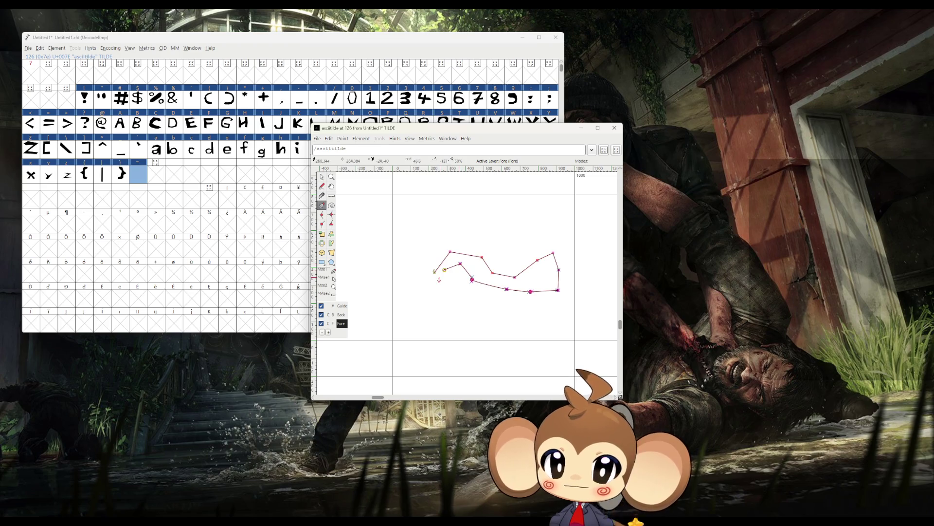
{"action": "left_click", "coordinate": [434, 273]}
Step: Adjust the tilde's left-end and right-end points, removing a curve handle
{"action": "mouse_move", "coordinate": [444, 269]}
{"action": "left_mouse_down"}
{"action": "mouse_move", "coordinate": [464, 267]}
{"action": "mouse_move", "coordinate": [461, 273]}
{"action": "left_mouse_up"}
{"action": "left_click", "coordinate": [462, 273]}
{"action": "mouse_move", "coordinate": [435, 275]}
{"action": "left_mouse_down"}
{"action": "mouse_move", "coordinate": [467, 272]}
{"action": "mouse_move", "coordinate": [457, 267]}
{"action": "left_mouse_up"}
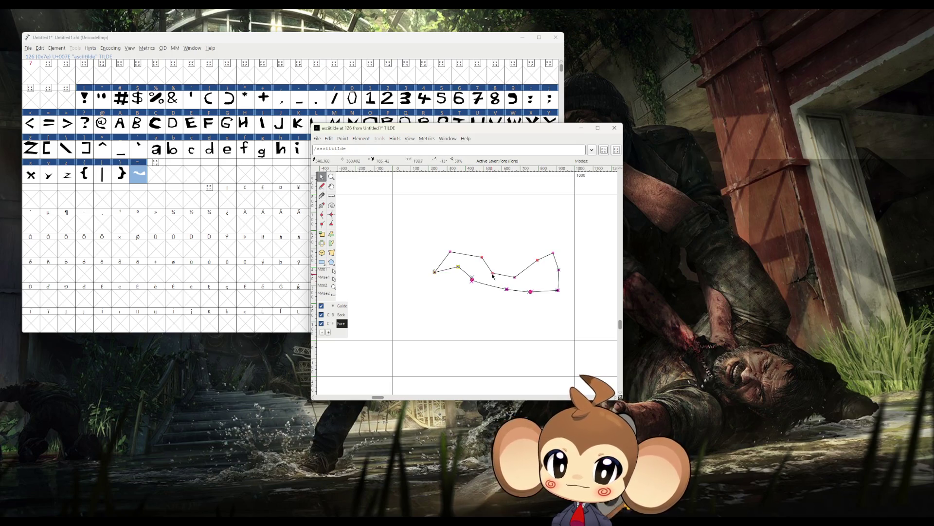
{"action": "left_click", "coordinate": [536, 264]}
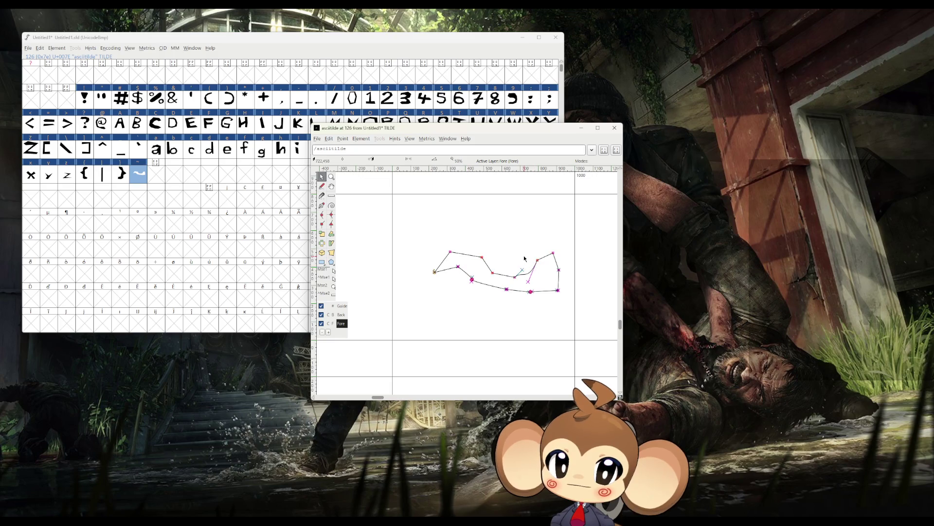
{"action": "left_click", "coordinate": [536, 265]}
Step: Convert all tilde points to straight lines with Point > Make Line and reshape the right end
{"action": "left_click_drag", "start_coordinate": [418, 235], "coordinate": [577, 325]}
{"action": "left_click", "coordinate": [341, 139]}
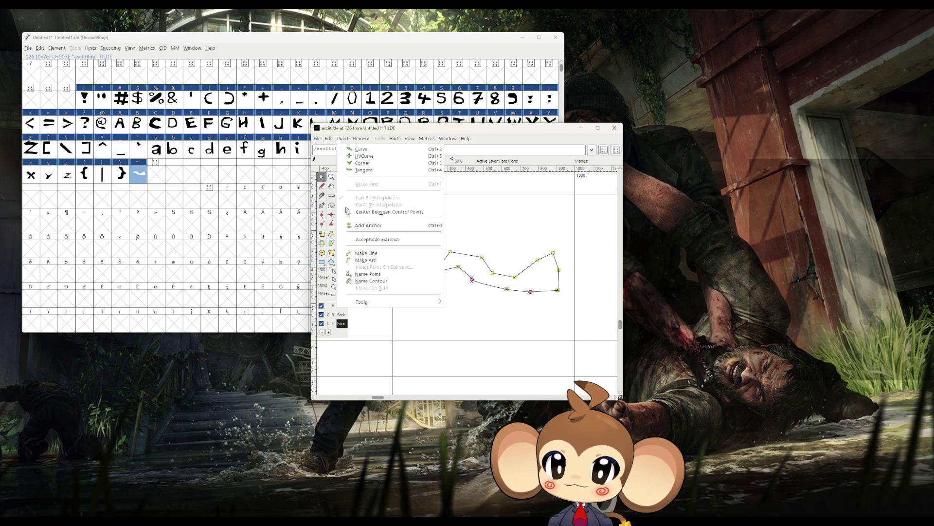
{"action": "left_click", "coordinate": [370, 256]}
{"action": "mouse_move", "coordinate": [557, 290]}
{"action": "left_mouse_down"}
{"action": "mouse_move", "coordinate": [541, 279]}
{"action": "mouse_move", "coordinate": [529, 288]}
{"action": "mouse_move", "coordinate": [537, 273]}
{"action": "mouse_move", "coordinate": [525, 259]}
{"action": "mouse_move", "coordinate": [541, 252]}
{"action": "left_mouse_up"}
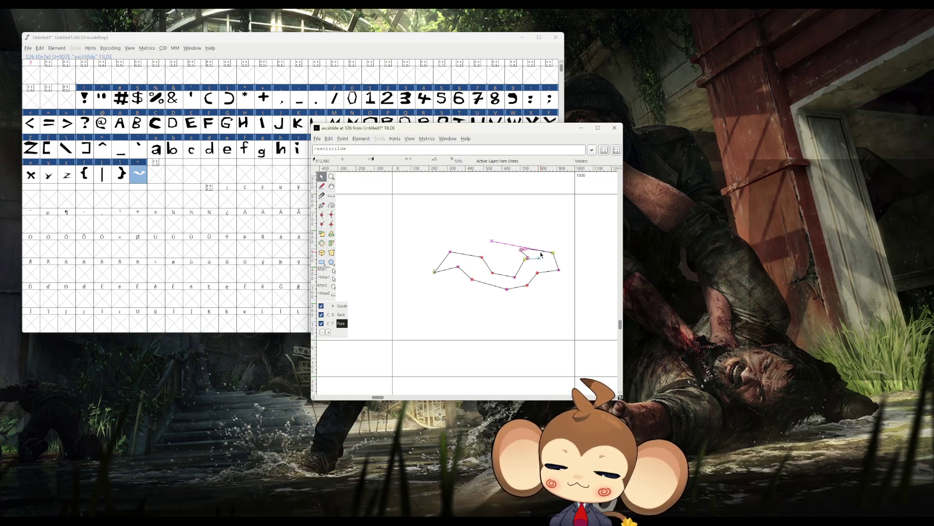
{"action": "mouse_move", "coordinate": [553, 253]}
{"action": "left_mouse_down"}
{"action": "mouse_move", "coordinate": [539, 250]}
{"action": "mouse_move", "coordinate": [545, 261]}
{"action": "left_mouse_up"}
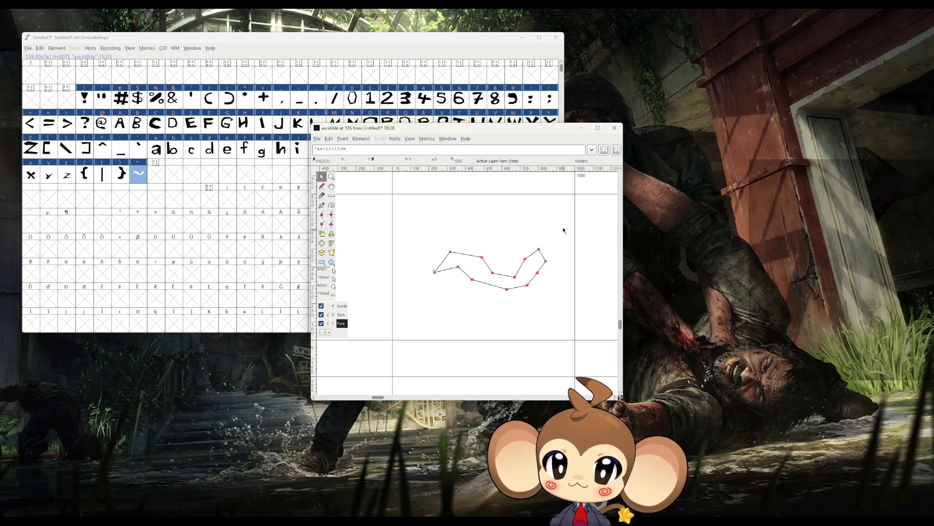
{"action": "left_click", "coordinate": [615, 127]}
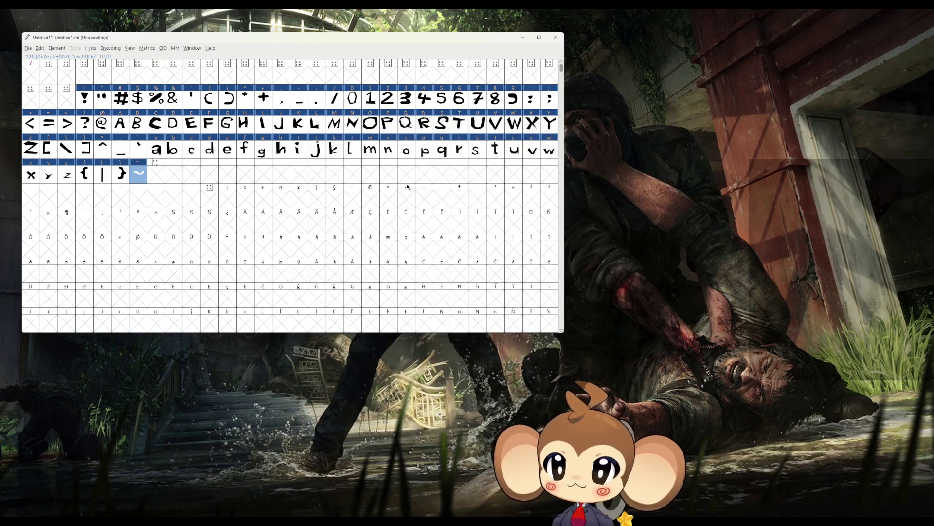
Step: Reopen the tilde glyph and delete its entire outline
{"action": "key", "text": "ctrl+h"}
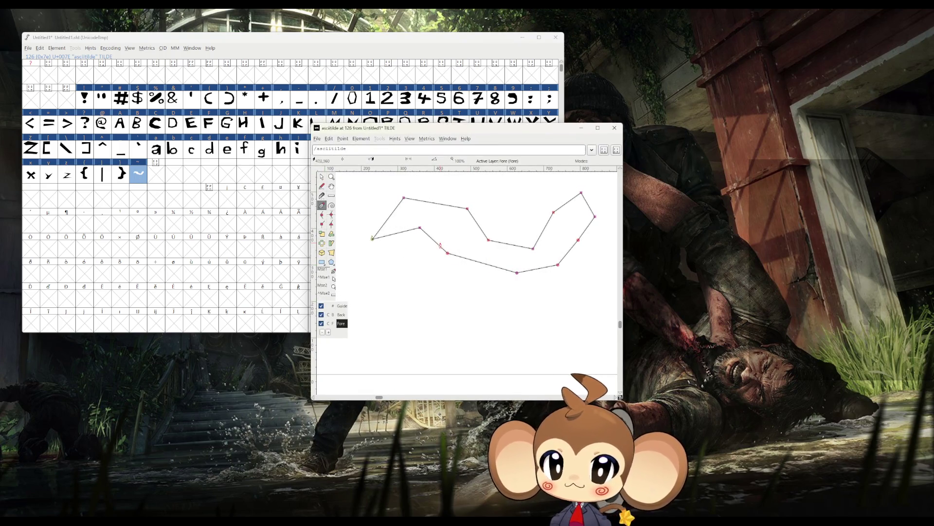
{"action": "scroll", "coordinate": [444, 263], "scroll_direction": "up", "scroll_amount": 4}
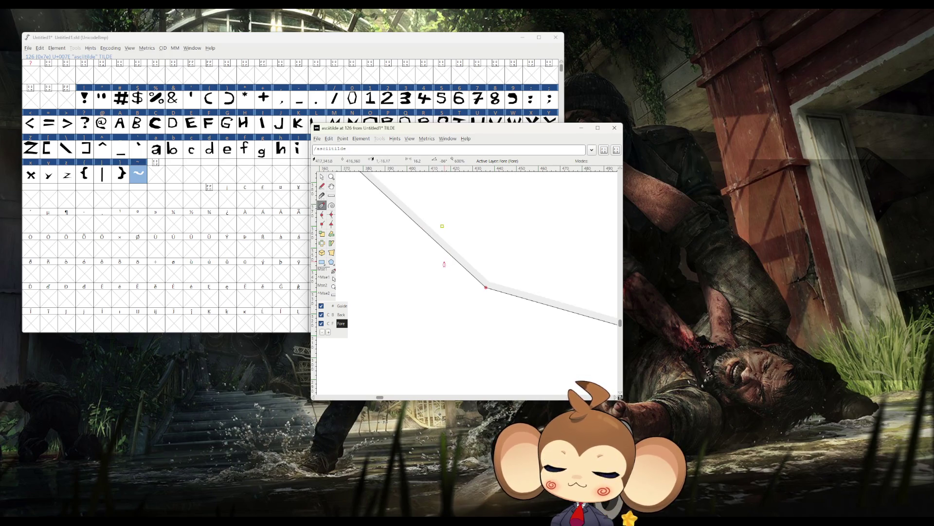
{"action": "scroll", "coordinate": [443, 264], "scroll_direction": "down", "scroll_amount": 10}
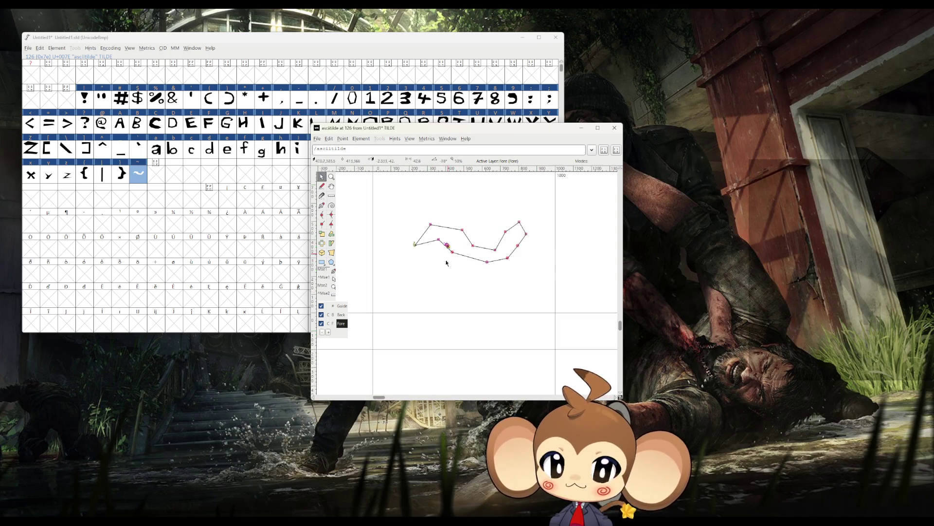
{"action": "scroll", "coordinate": [443, 264], "scroll_direction": "up", "scroll_amount": 1}
{"action": "left_click_drag", "start_coordinate": [388, 215], "coordinate": [575, 315]}
{"action": "key", "text": "Delete"}
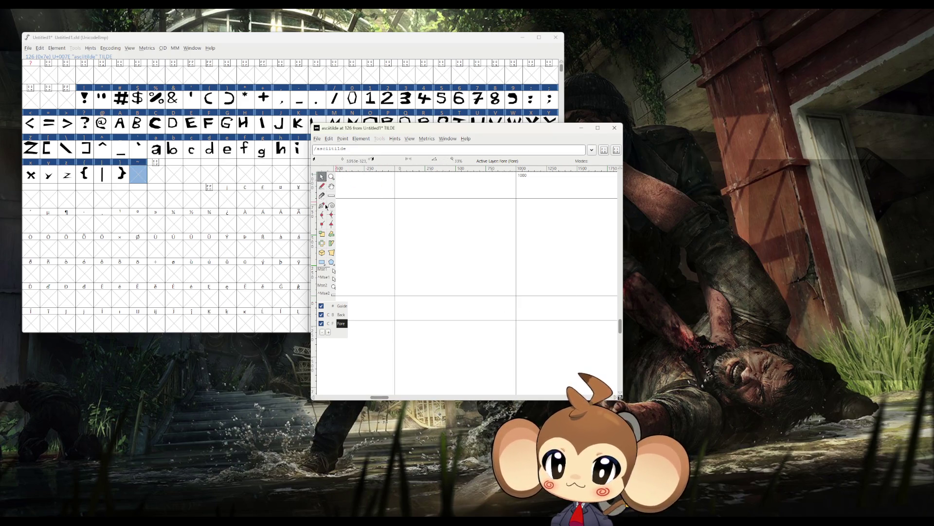
Step: Sketch a new freehand tilde stroke, redrawing it once, and join its ends into a closed outline
{"action": "left_click", "coordinate": [322, 186]}
{"action": "mouse_move", "coordinate": [418, 250]}
{"action": "left_mouse_down"}
{"action": "mouse_move", "coordinate": [508, 245]}
{"action": "mouse_move", "coordinate": [477, 262]}
{"action": "mouse_move", "coordinate": [419, 249]}
{"action": "left_mouse_up"}
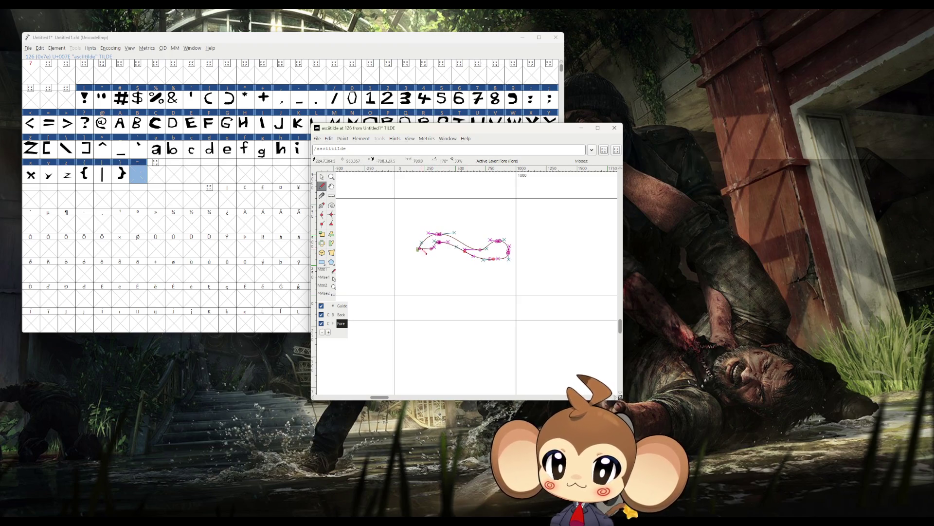
{"action": "key", "text": "ctrl+z"}
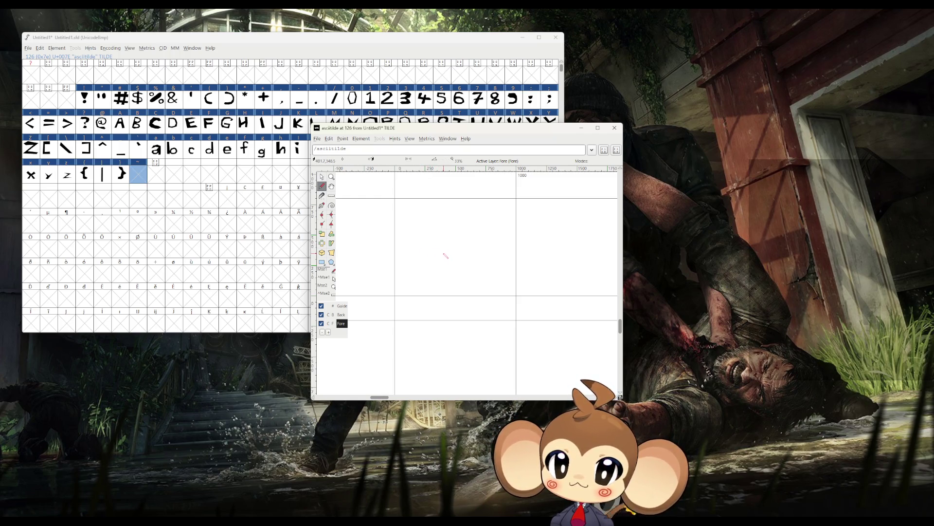
{"action": "mouse_move", "coordinate": [440, 249]}
{"action": "left_mouse_down"}
{"action": "mouse_move", "coordinate": [417, 246]}
{"action": "mouse_move", "coordinate": [444, 228]}
{"action": "mouse_move", "coordinate": [482, 245]}
{"action": "mouse_move", "coordinate": [509, 230]}
{"action": "mouse_move", "coordinate": [511, 246]}
{"action": "mouse_move", "coordinate": [484, 256]}
{"action": "mouse_move", "coordinate": [446, 245]}
{"action": "left_mouse_up"}
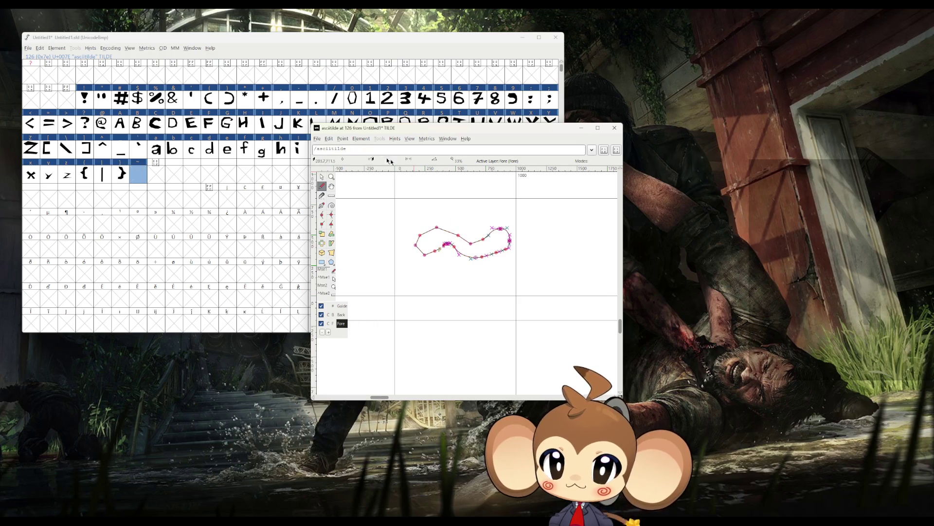
{"action": "left_click", "coordinate": [322, 176]}
{"action": "scroll", "coordinate": [438, 249], "scroll_direction": "up", "scroll_amount": 5}
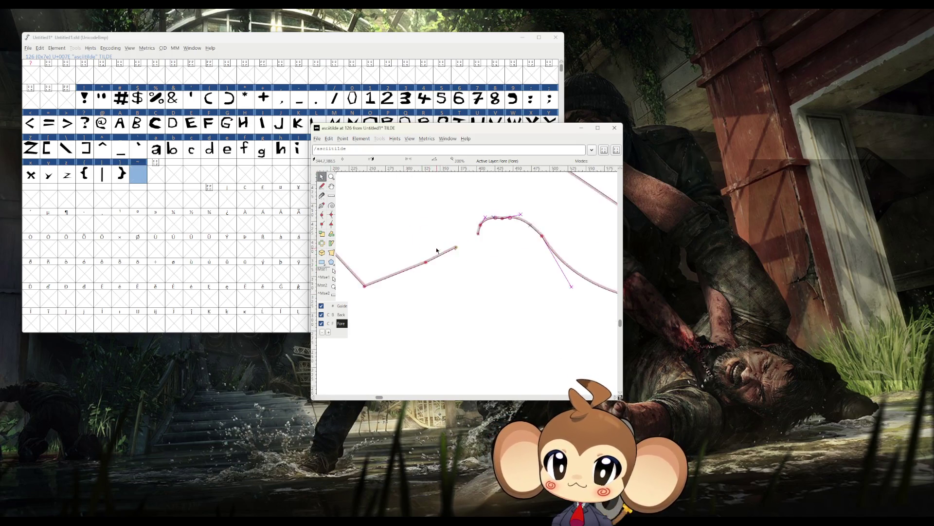
{"action": "left_click_drag", "start_coordinate": [499, 227], "coordinate": [467, 247]}
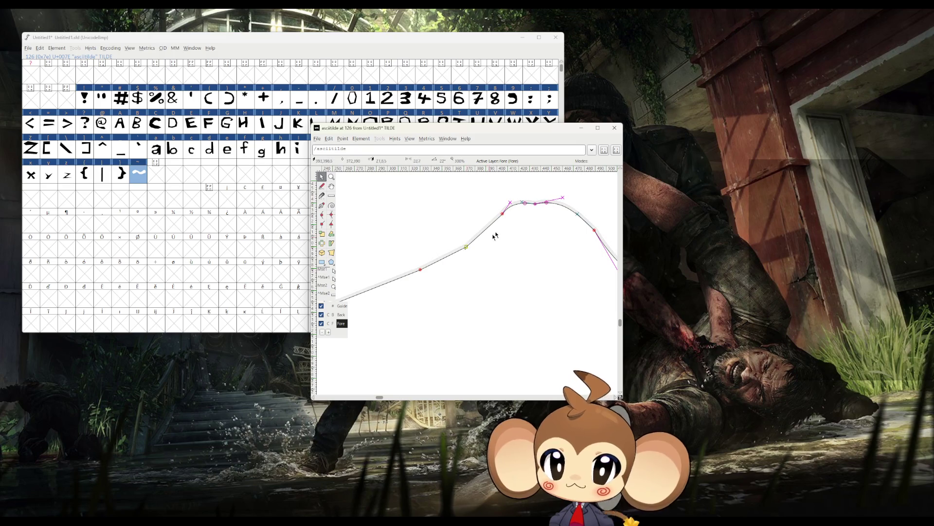
{"action": "scroll", "coordinate": [467, 291], "scroll_direction": "down", "scroll_amount": 6}
{"action": "scroll", "coordinate": [466, 290], "scroll_direction": "up", "scroll_amount": 1}
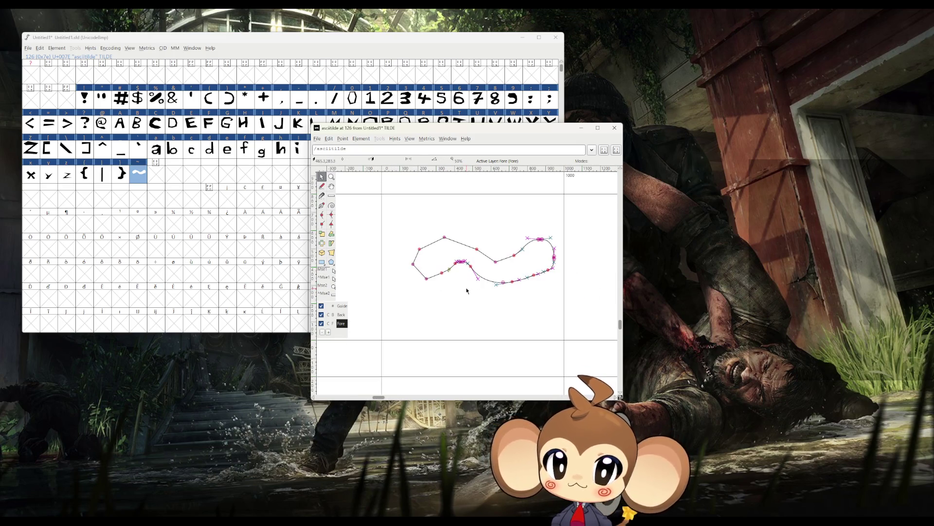
Step: Convert all the tilde's curved segments to straight lines with Point > Make Line
{"action": "left_click_drag", "start_coordinate": [388, 208], "coordinate": [580, 319]}
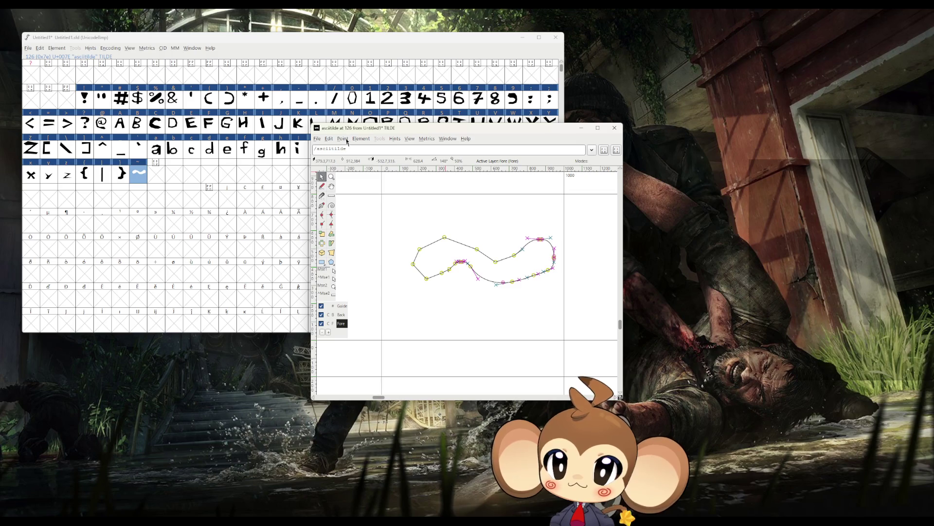
{"action": "left_click", "coordinate": [343, 139]}
{"action": "left_click", "coordinate": [371, 257]}
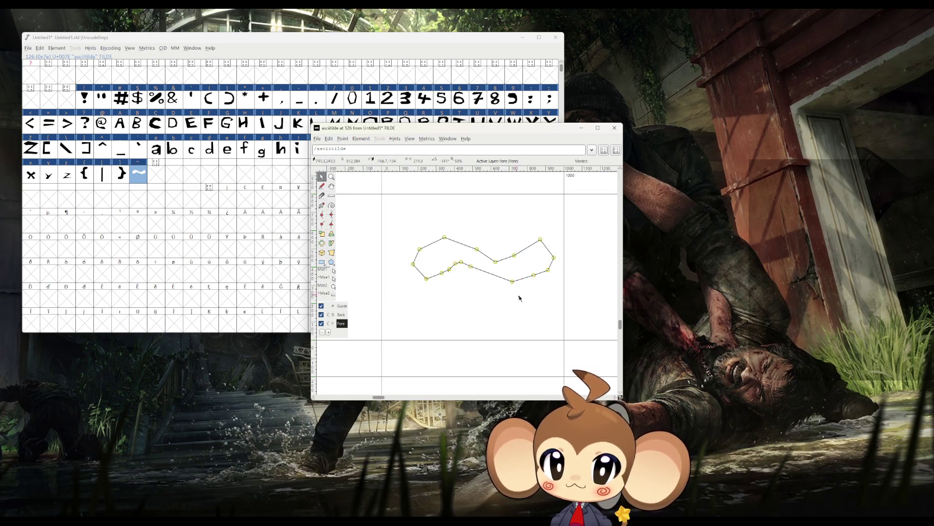
{"action": "scroll", "coordinate": [506, 293], "scroll_direction": "up", "scroll_amount": 1}
{"action": "scroll", "coordinate": [482, 292], "scroll_direction": "down", "scroll_amount": 1}
{"action": "scroll", "coordinate": [437, 249], "scroll_direction": "up", "scroll_amount": 3}
{"action": "scroll", "coordinate": [437, 249], "scroll_direction": "down", "scroll_amount": 2}
Step: Nudge a left point upward and shift the tilde's top-right point slightly left
{"action": "mouse_move", "coordinate": [411, 217]}
{"action": "left_mouse_down"}
{"action": "mouse_move", "coordinate": [410, 210]}
{"action": "mouse_move", "coordinate": [381, 214]}
{"action": "mouse_move", "coordinate": [370, 224]}
{"action": "left_mouse_up"}
{"action": "scroll", "coordinate": [406, 247], "scroll_direction": "down", "scroll_amount": 1}
{"action": "left_click", "coordinate": [486, 216]}
{"action": "left_click", "coordinate": [486, 218]}
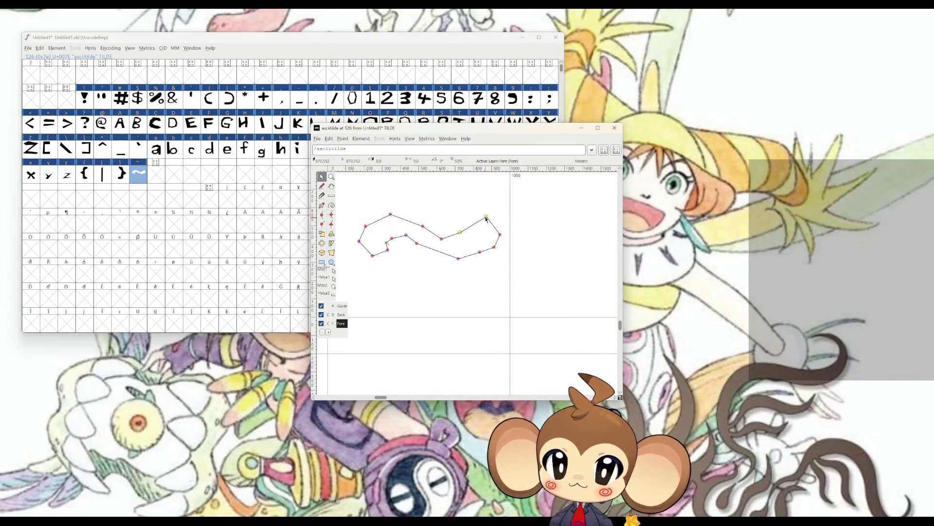
{"action": "double_click", "coordinate": [486, 219]}
{"action": "left_click", "coordinate": [486, 220]}
{"action": "left_click_drag", "start_coordinate": [487, 216], "coordinate": [475, 218]}
Step: Pull the tilde's right tip down and left, fine-tune the lower points, and close the editor
{"action": "left_click", "coordinate": [500, 235]}
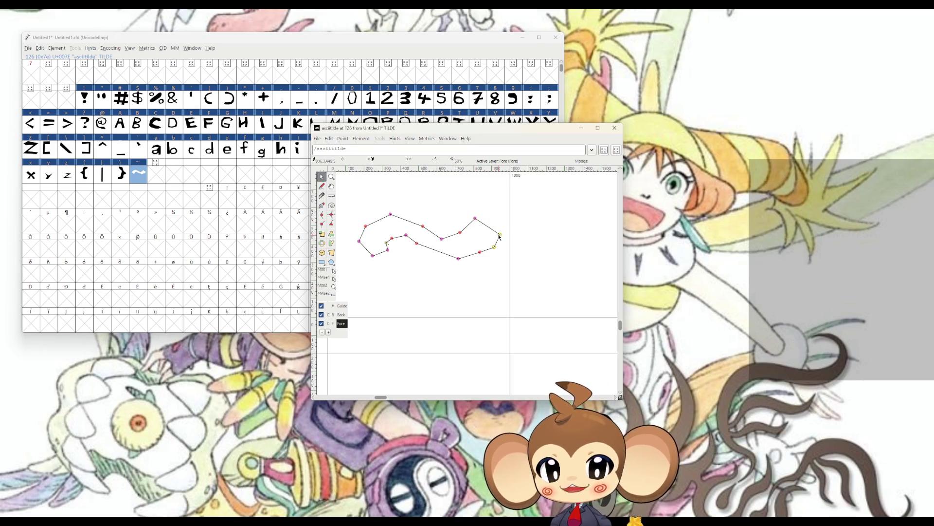
{"action": "left_click", "coordinate": [499, 237]}
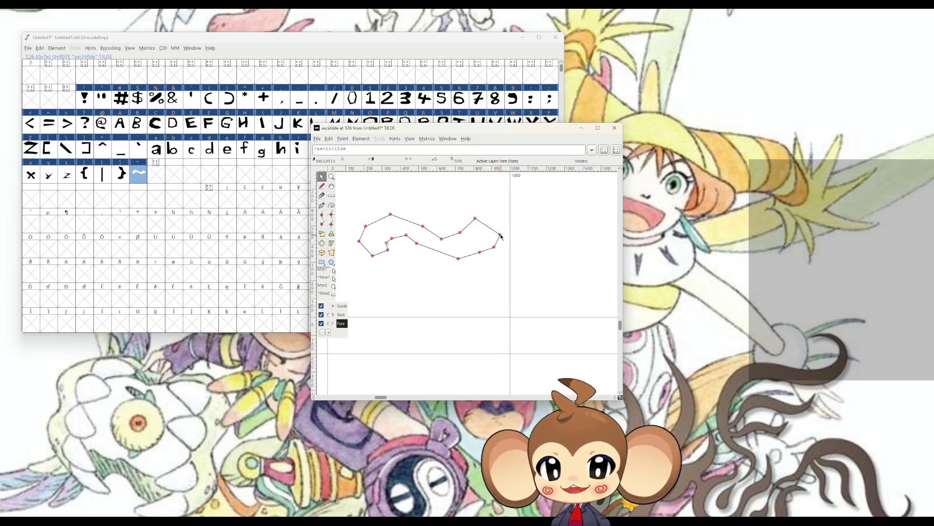
{"action": "mouse_move", "coordinate": [500, 235]}
{"action": "left_mouse_down"}
{"action": "mouse_move", "coordinate": [494, 247]}
{"action": "mouse_move", "coordinate": [467, 248]}
{"action": "mouse_move", "coordinate": [476, 238]}
{"action": "mouse_move", "coordinate": [444, 252]}
{"action": "left_mouse_up"}
{"action": "left_click", "coordinate": [492, 248]}
{"action": "left_click", "coordinate": [447, 253]}
{"action": "left_click", "coordinate": [450, 262]}
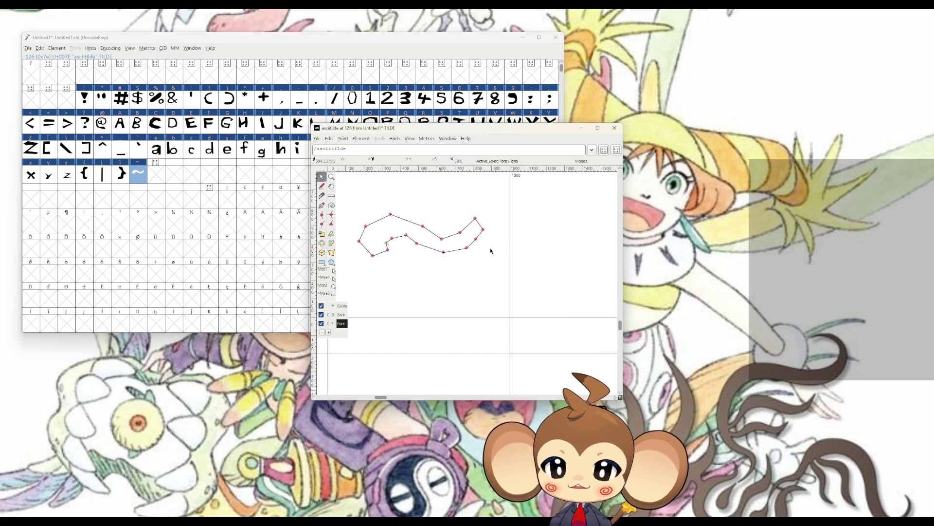
{"action": "left_click", "coordinate": [614, 127]}
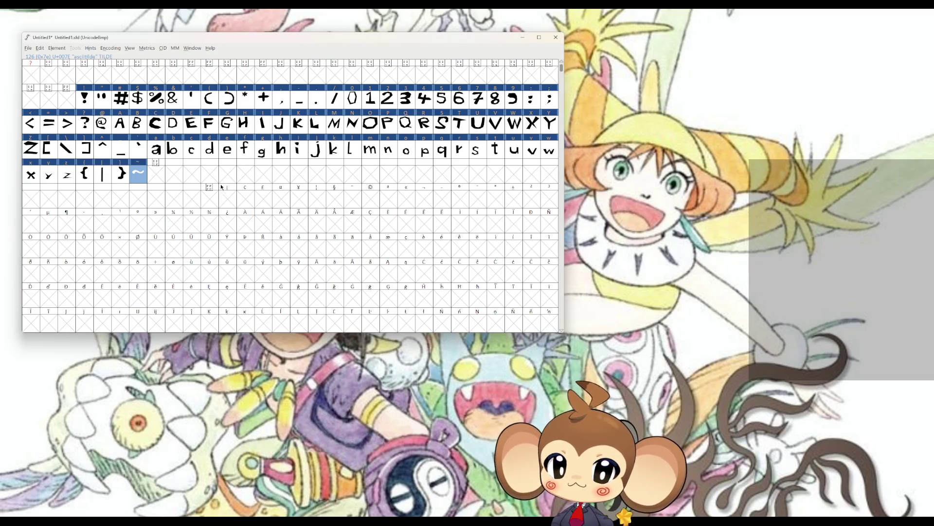
{"action": "scroll", "coordinate": [226, 188], "scroll_direction": "down", "scroll_amount": 3}
{"action": "scroll", "coordinate": [225, 189], "scroll_direction": "down", "scroll_amount": 1}
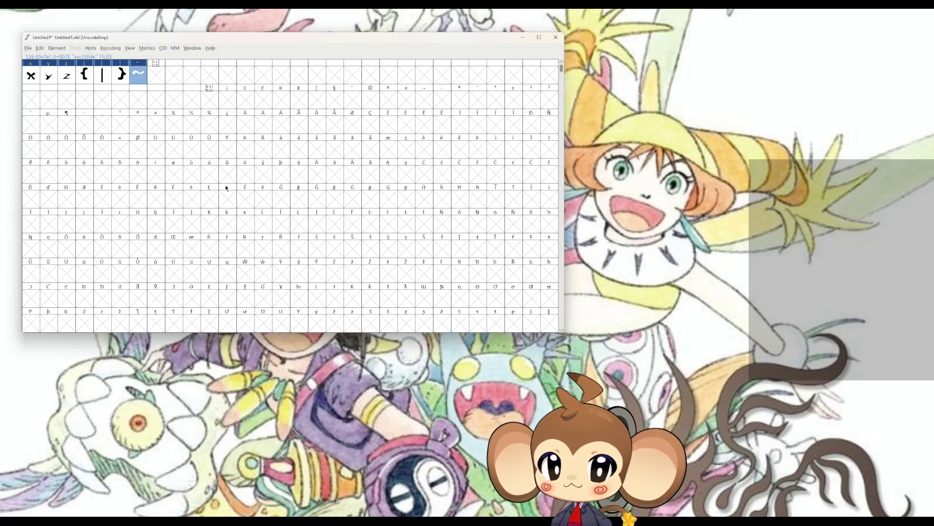
{"action": "scroll", "coordinate": [225, 188], "scroll_direction": "up", "scroll_amount": 4}
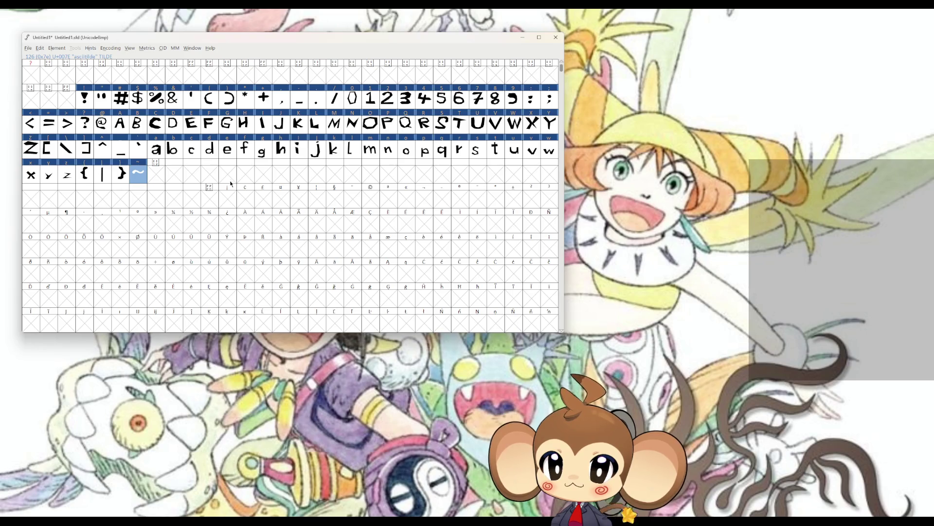
{"action": "scroll", "coordinate": [232, 185], "scroll_direction": "down", "scroll_amount": 9}
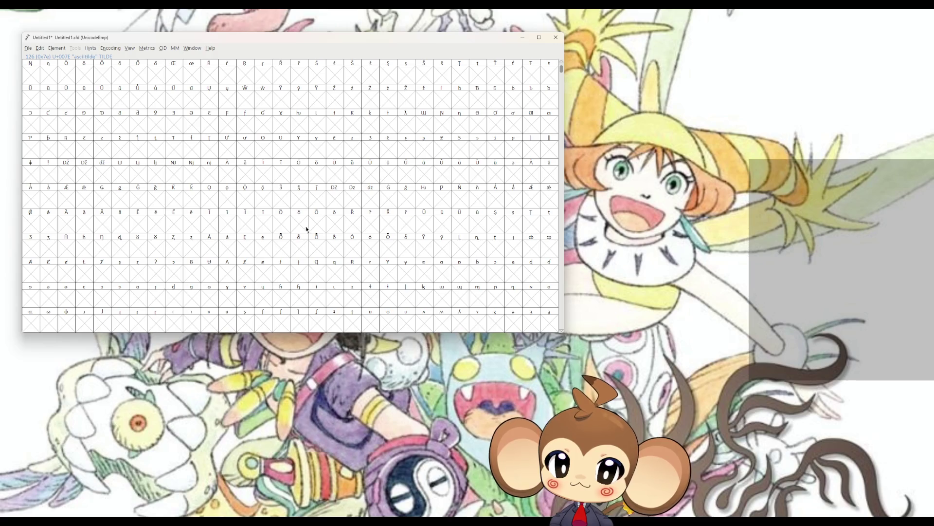
{"action": "scroll", "coordinate": [308, 227], "scroll_direction": "down", "scroll_amount": 3}
{"action": "scroll", "coordinate": [312, 229], "scroll_direction": "up", "scroll_amount": 4}
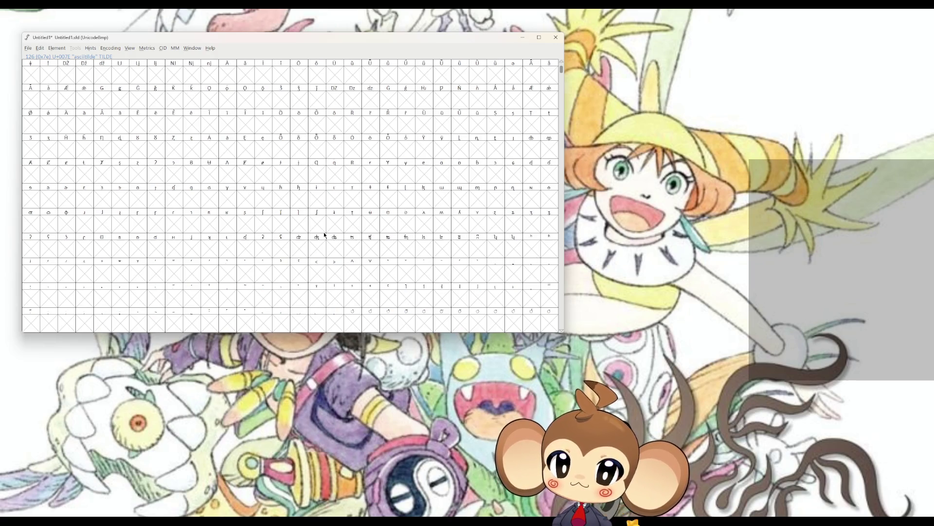
{"action": "scroll", "coordinate": [336, 241], "scroll_direction": "up", "scroll_amount": 8}
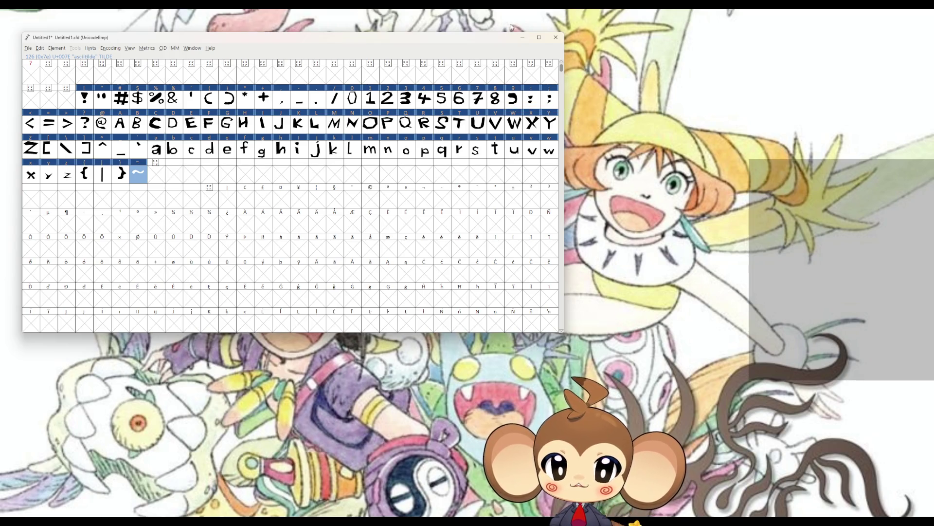
{"action": "scroll", "coordinate": [494, 174], "scroll_direction": "down", "scroll_amount": 6}
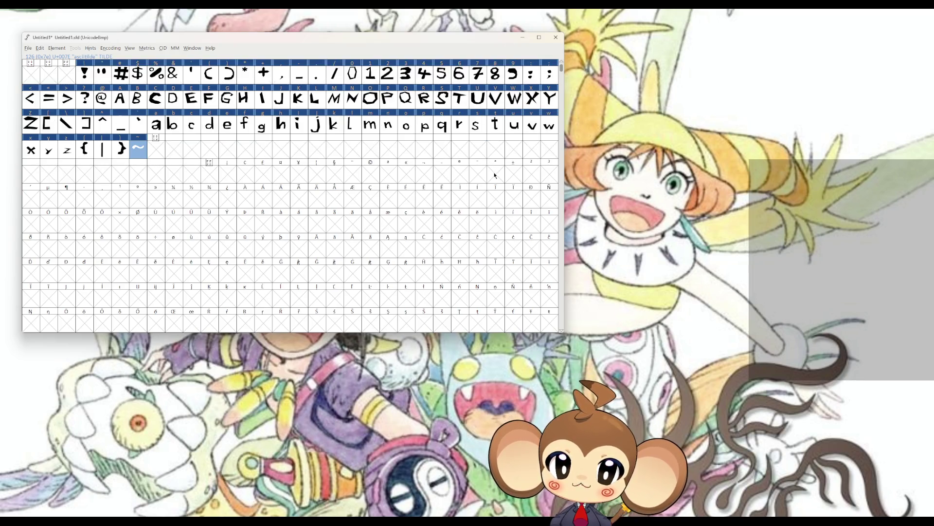
{"action": "scroll", "coordinate": [492, 176], "scroll_direction": "down", "scroll_amount": 3}
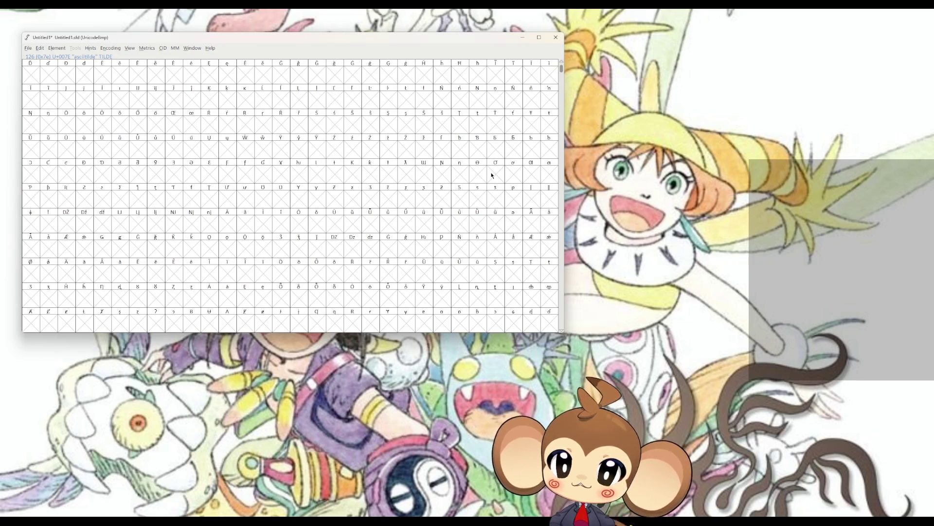
{"action": "scroll", "coordinate": [353, 222], "scroll_direction": "down", "scroll_amount": 2}
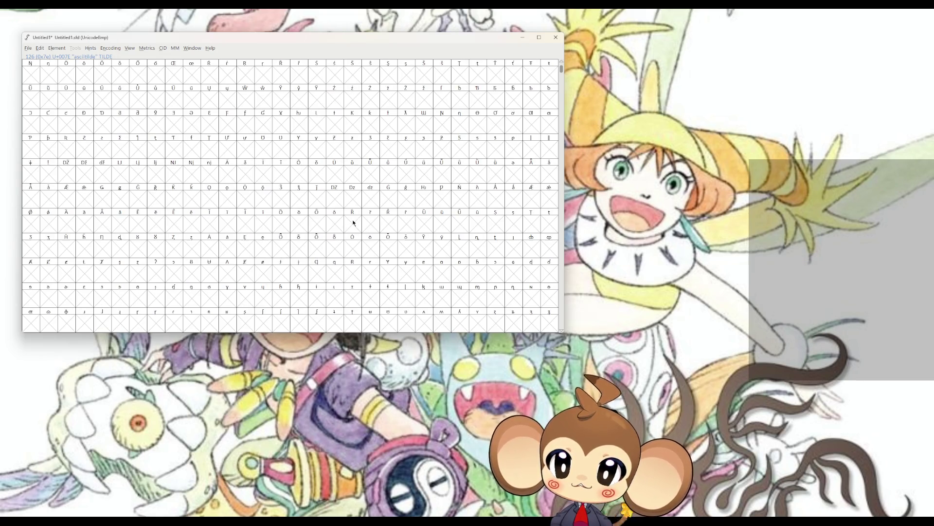
{"action": "scroll", "coordinate": [355, 220], "scroll_direction": "down", "scroll_amount": 4}
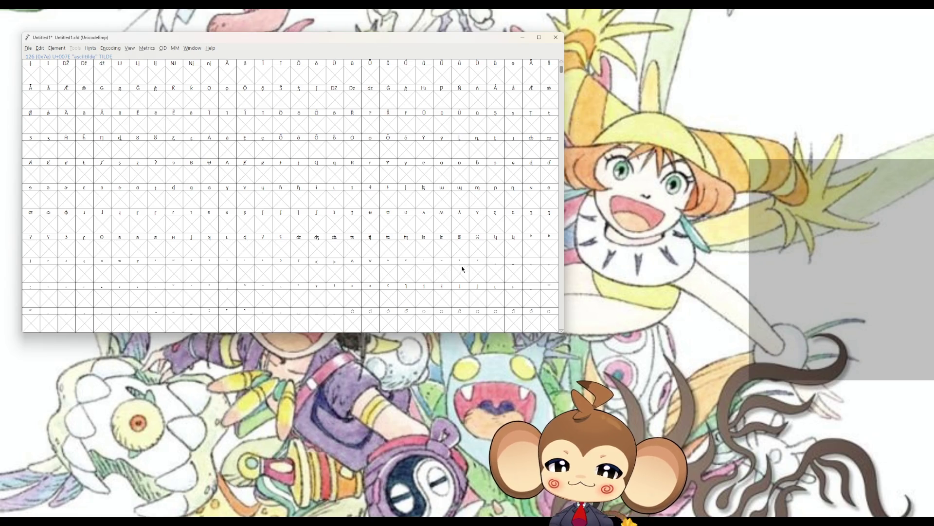
{"action": "scroll", "coordinate": [494, 290], "scroll_direction": "down", "scroll_amount": 5}
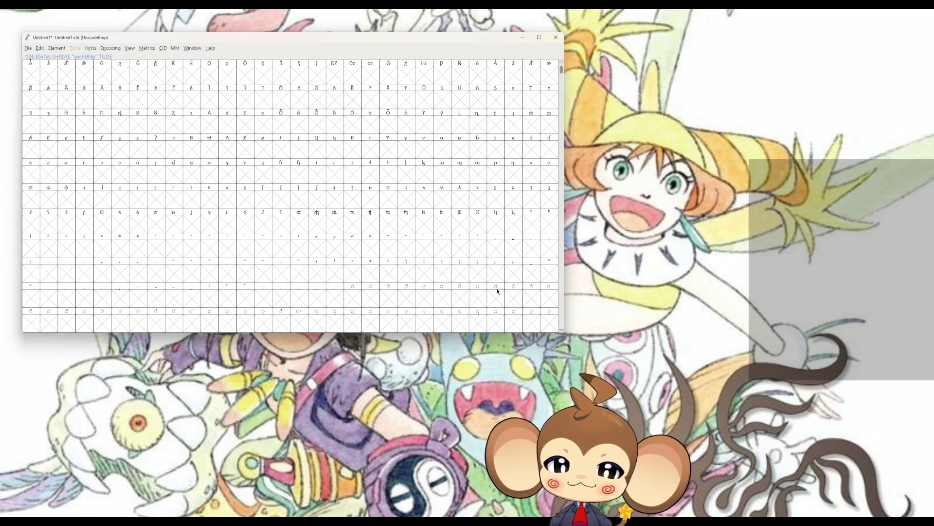
{"action": "scroll", "coordinate": [488, 290], "scroll_direction": "down", "scroll_amount": 4}
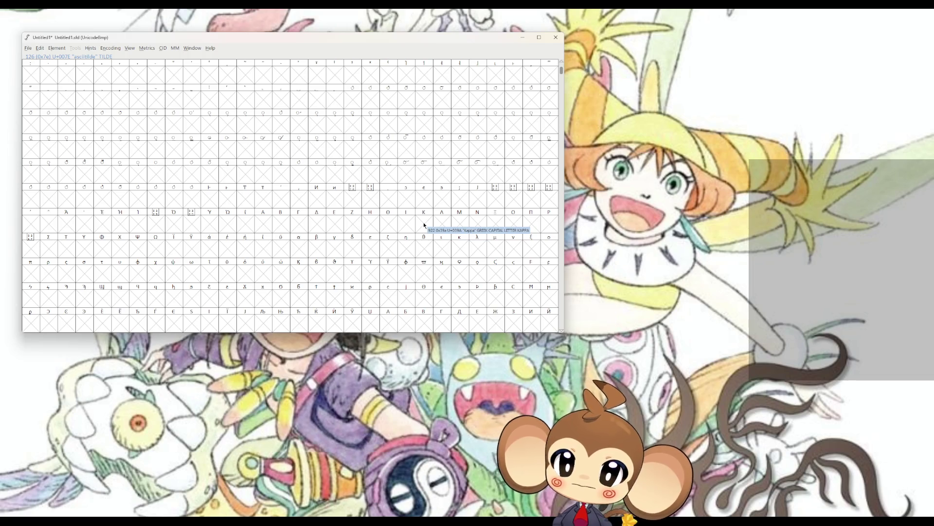
{"action": "scroll", "coordinate": [424, 225], "scroll_direction": "down", "scroll_amount": 4}
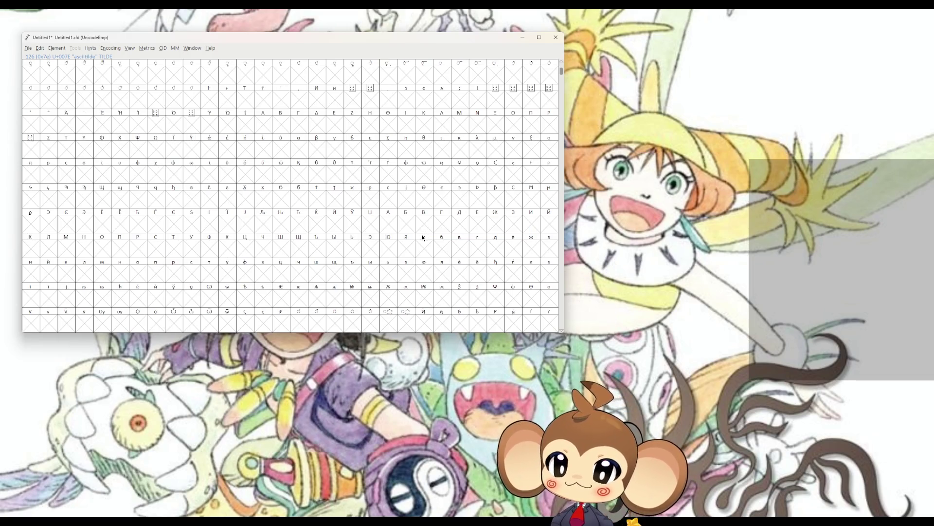
{"action": "scroll", "coordinate": [419, 241], "scroll_direction": "down", "scroll_amount": 8}
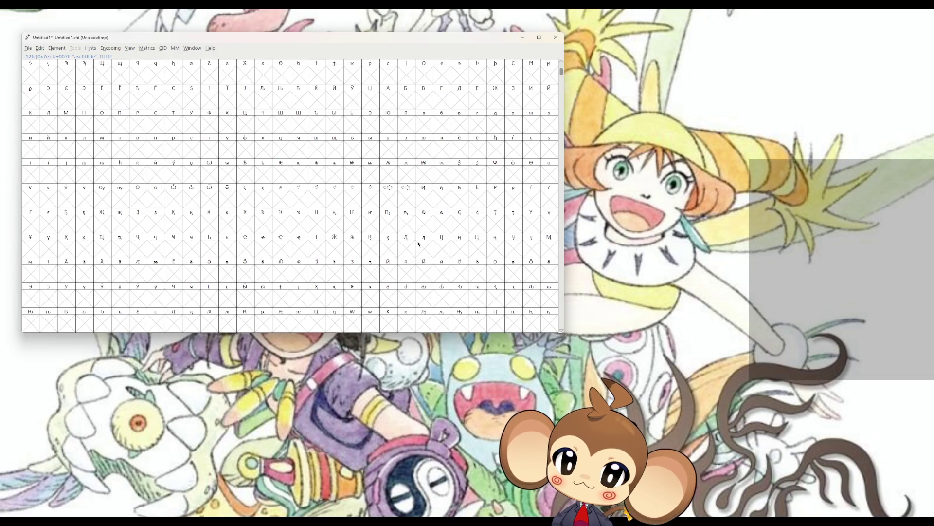
{"action": "scroll", "coordinate": [419, 244], "scroll_direction": "down", "scroll_amount": 3}
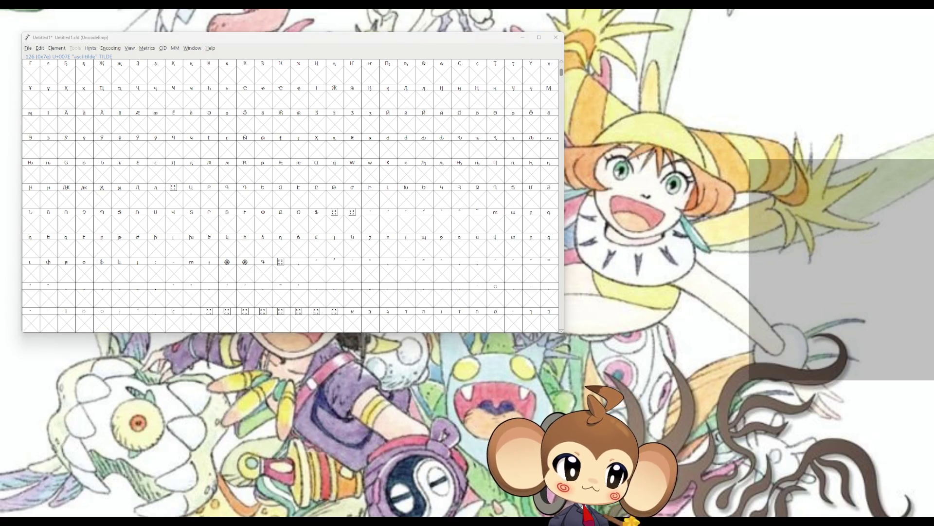
{"action": "scroll", "coordinate": [371, 222], "scroll_direction": "down", "scroll_amount": 10}
{"action": "scroll", "coordinate": [369, 220], "scroll_direction": "down", "scroll_amount": 5}
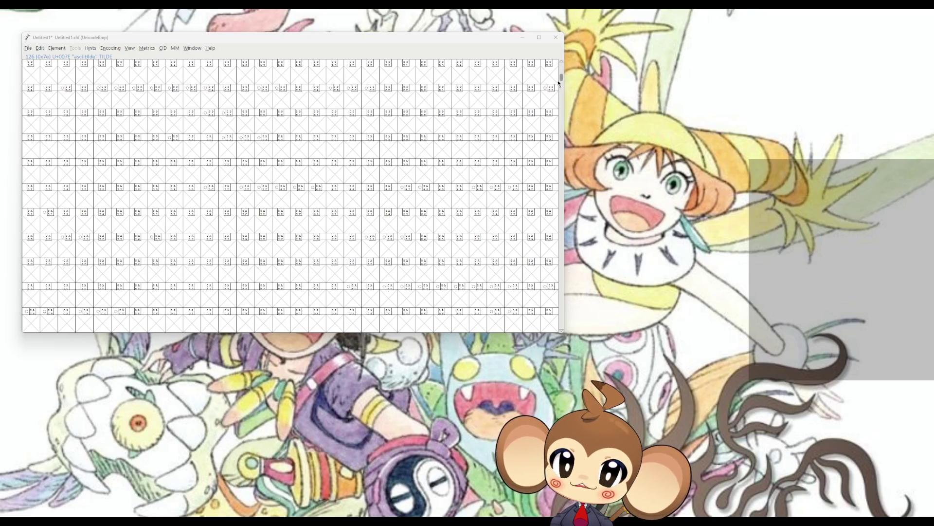
{"action": "left_click_drag", "start_coordinate": [562, 77], "coordinate": [562, 66]}
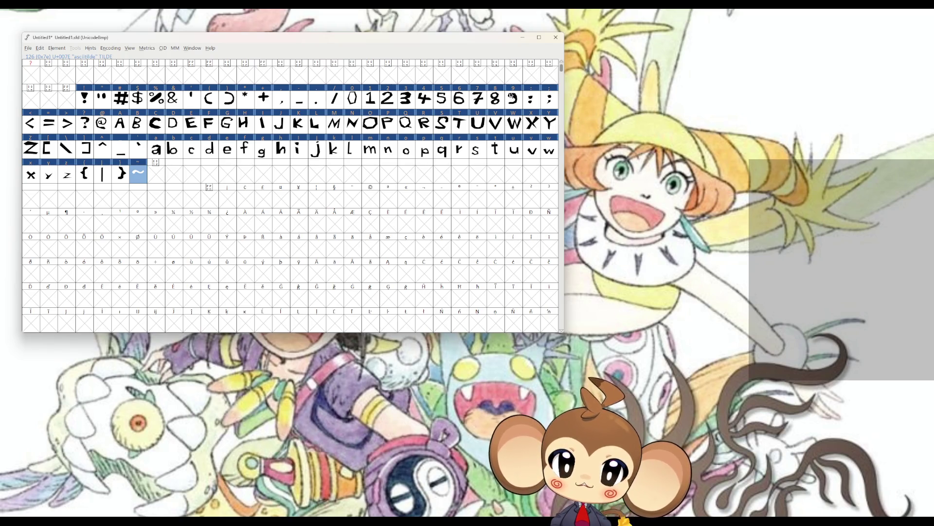
{"action": "double_click", "coordinate": [512, 97]}
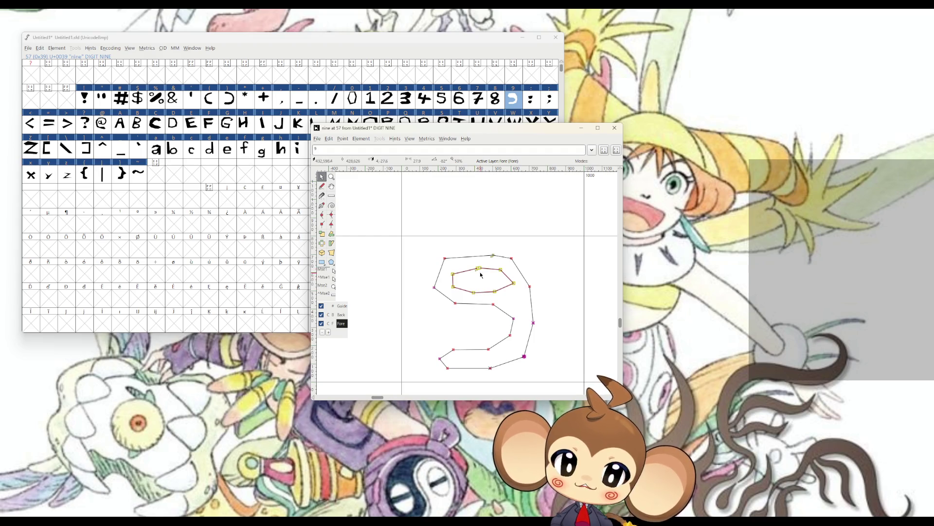
{"action": "scroll", "coordinate": [477, 265], "scroll_direction": "up", "scroll_amount": 5}
{"action": "scroll", "coordinate": [452, 221], "scroll_direction": "down", "scroll_amount": 6}
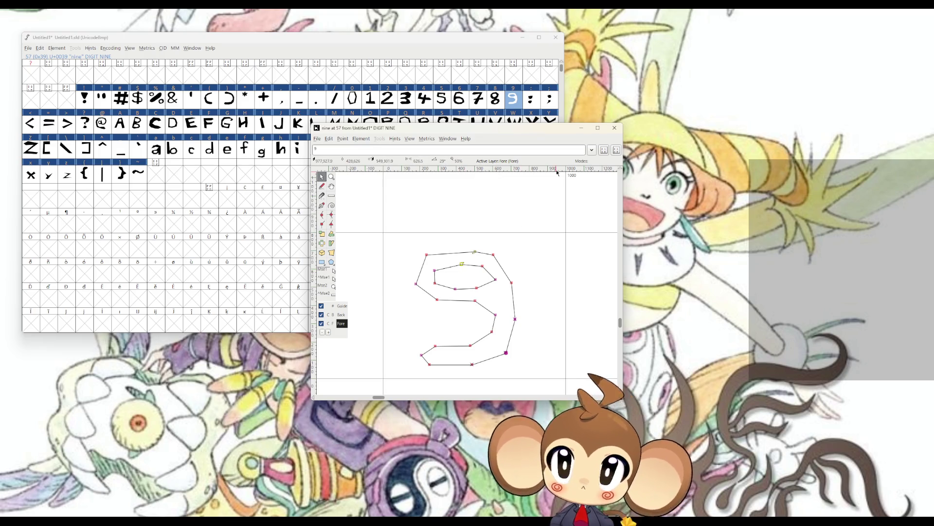
{"action": "left_click", "coordinate": [615, 127]}
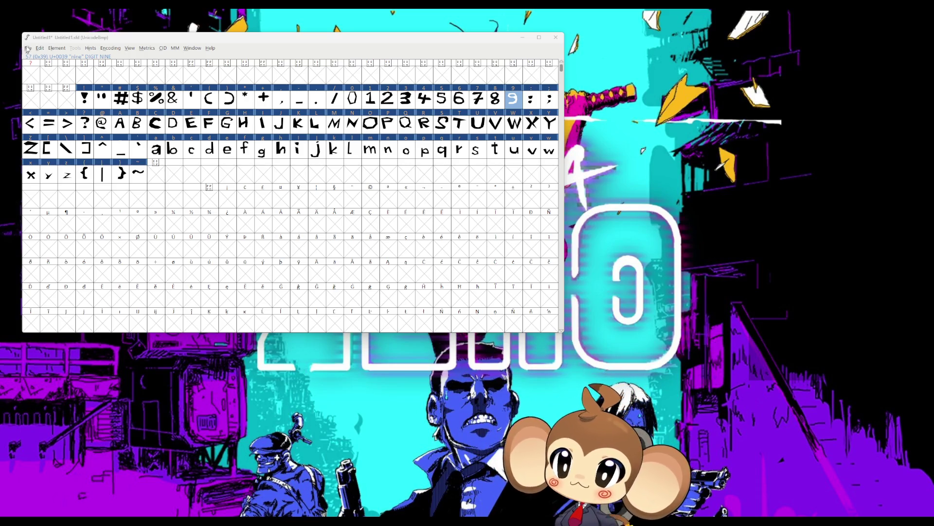
Step: Open and dismiss the Element menu twice, then open the File menu
{"action": "left_click", "coordinate": [55, 48]}
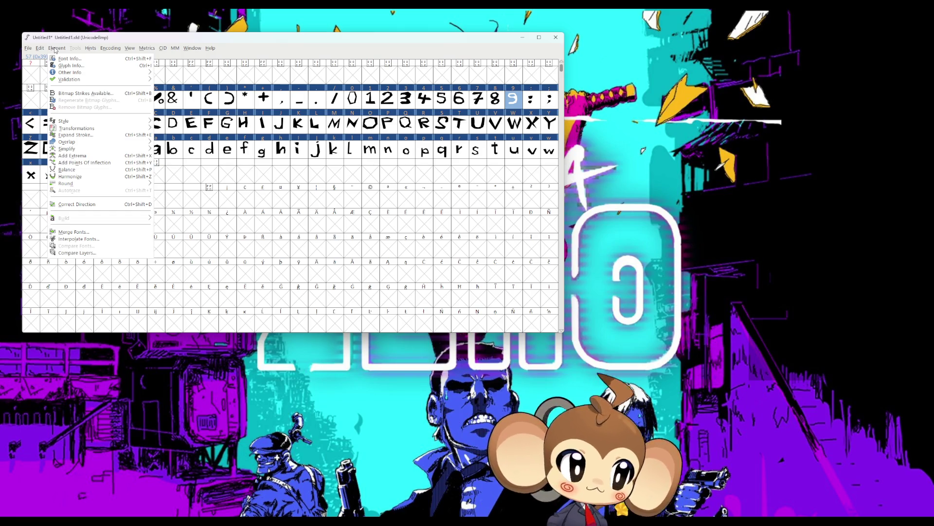
{"action": "left_click", "coordinate": [56, 50]}
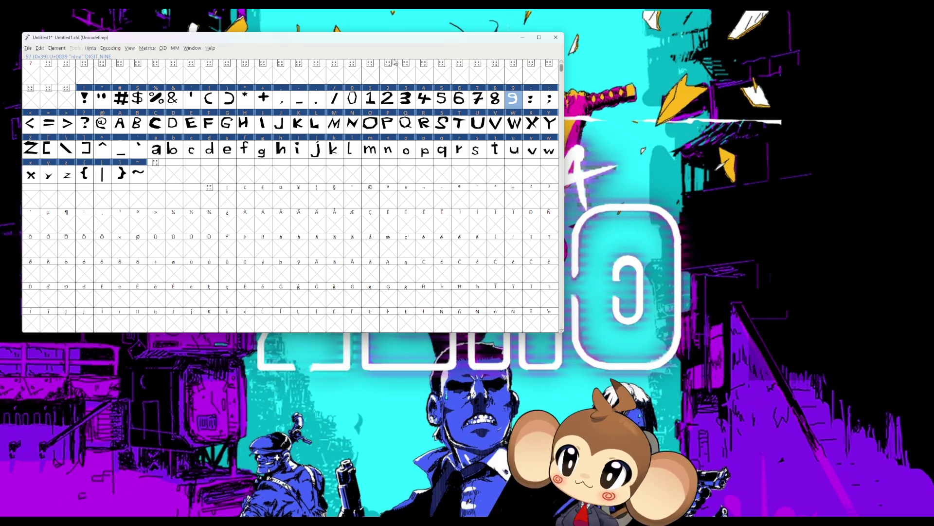
{"action": "left_click", "coordinate": [50, 48]}
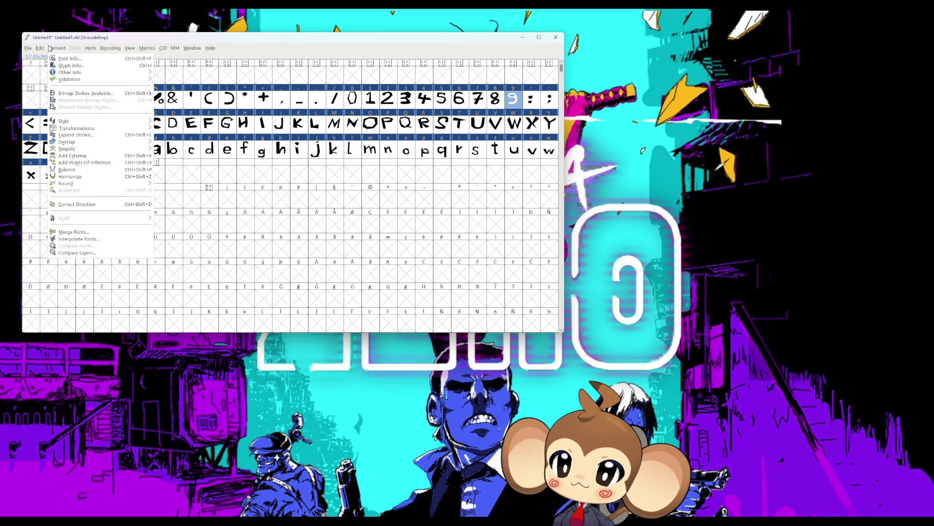
{"action": "left_click", "coordinate": [50, 48]}
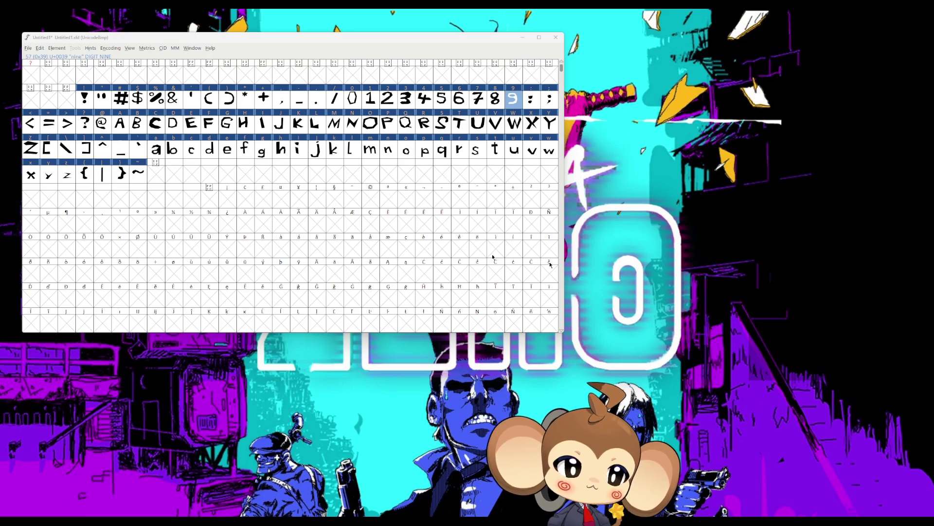
{"action": "left_click", "coordinate": [28, 49]}
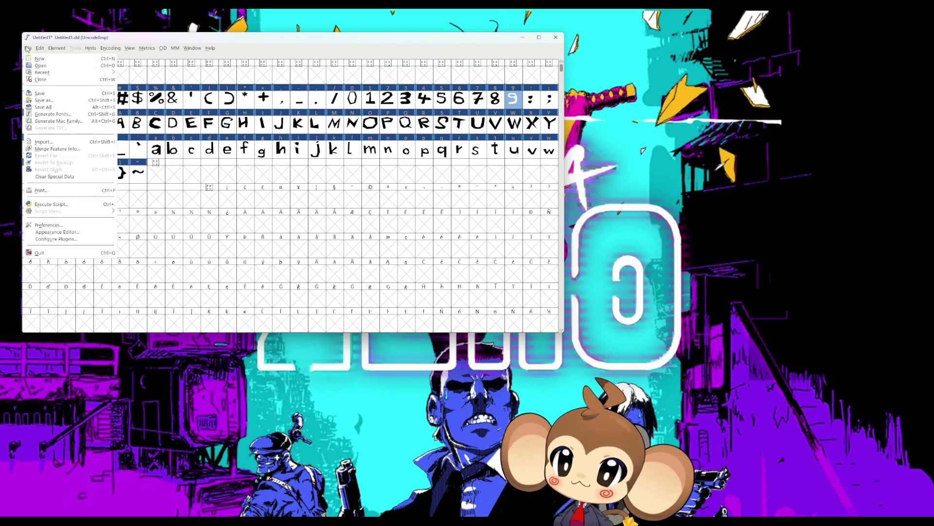
Step: Open Generate Fonts, rename the output to monkeyfont.ttf, and browse to the Misc folder
{"action": "left_click", "coordinate": [70, 115]}
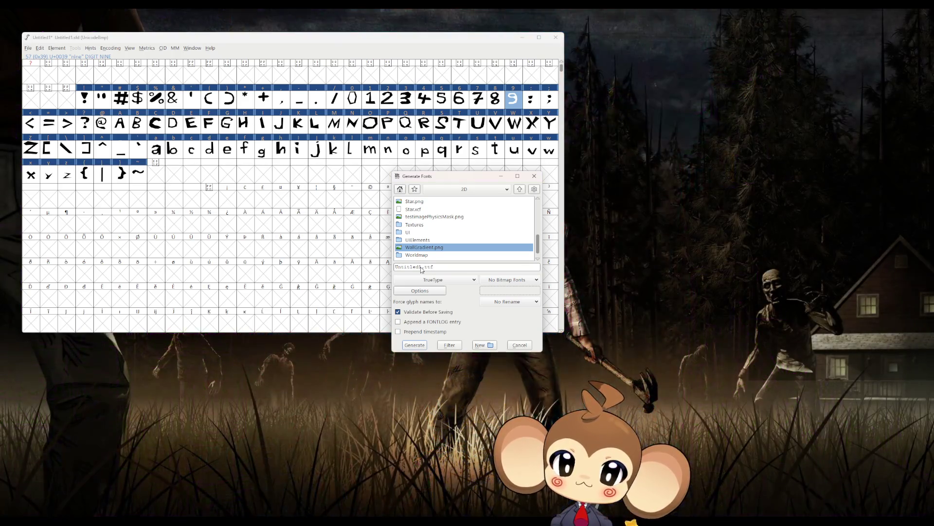
{"action": "left_click_drag", "start_coordinate": [421, 267], "coordinate": [383, 268]}
{"action": "type", "text": "monkeyfont"}
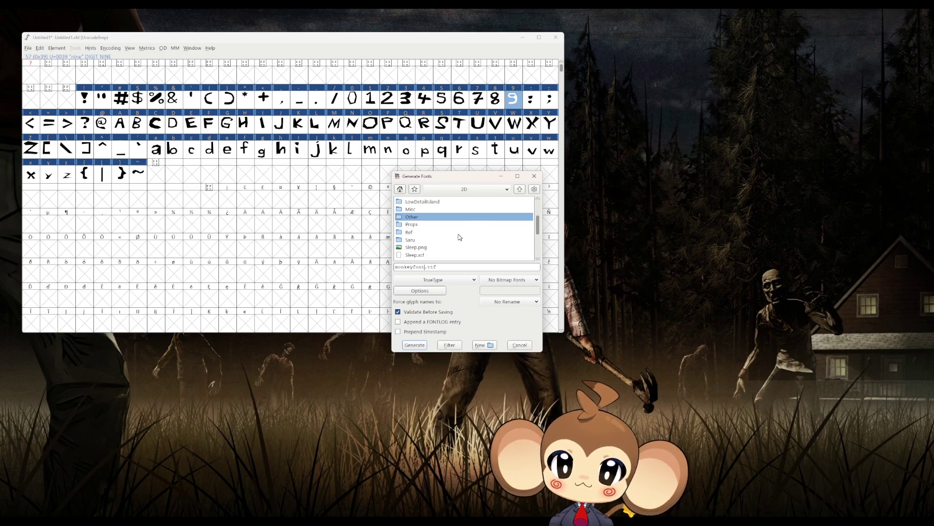
{"action": "scroll", "coordinate": [424, 223], "scroll_direction": "up", "scroll_amount": 1}
{"action": "scroll", "coordinate": [424, 223], "scroll_direction": "up", "scroll_amount": 5}
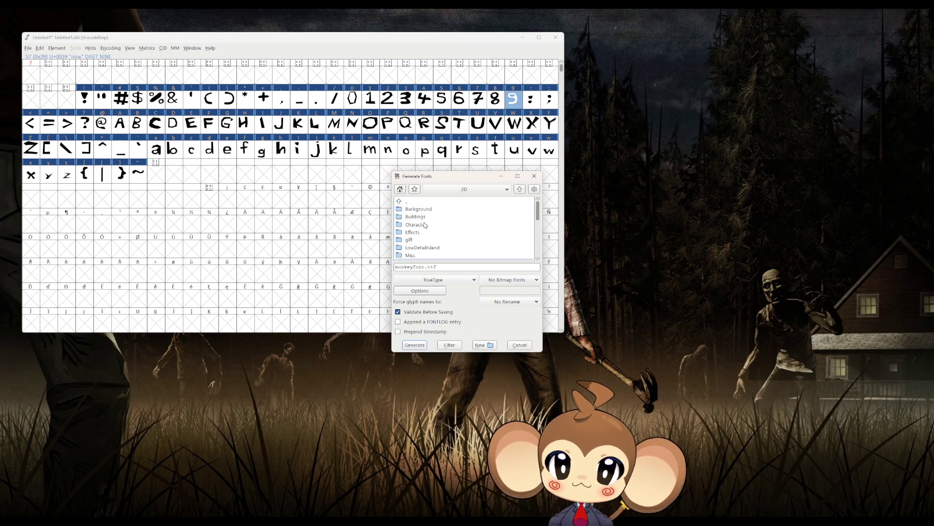
{"action": "scroll", "coordinate": [432, 215], "scroll_direction": "down", "scroll_amount": 2}
{"action": "scroll", "coordinate": [437, 220], "scroll_direction": "up", "scroll_amount": 2}
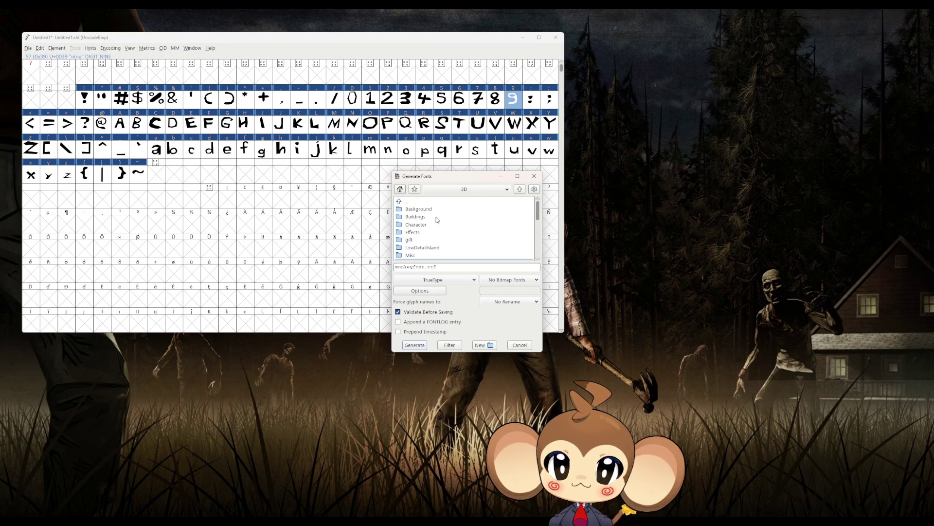
{"action": "scroll", "coordinate": [440, 223], "scroll_direction": "down", "scroll_amount": 3}
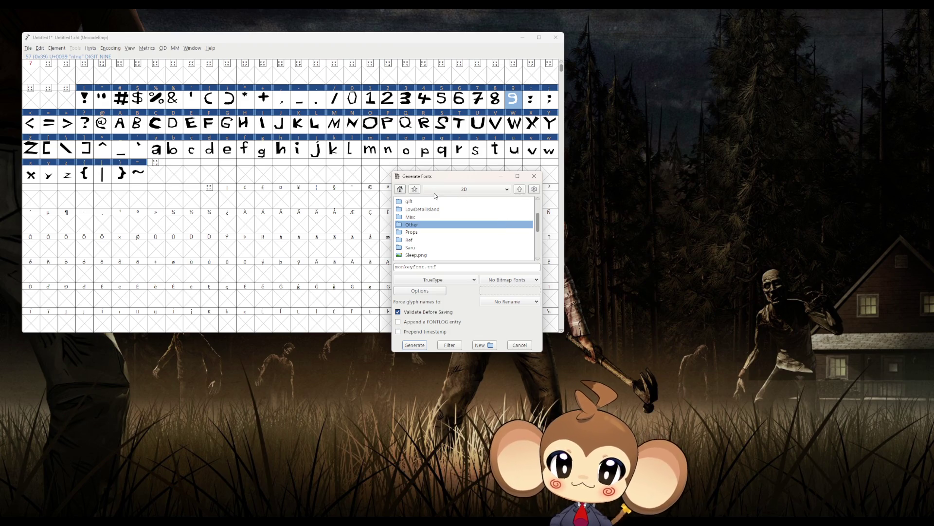
{"action": "scroll", "coordinate": [445, 209], "scroll_direction": "down", "scroll_amount": 1}
{"action": "left_click", "coordinate": [447, 209]}
{"action": "scroll", "coordinate": [452, 222], "scroll_direction": "down", "scroll_amount": 5}
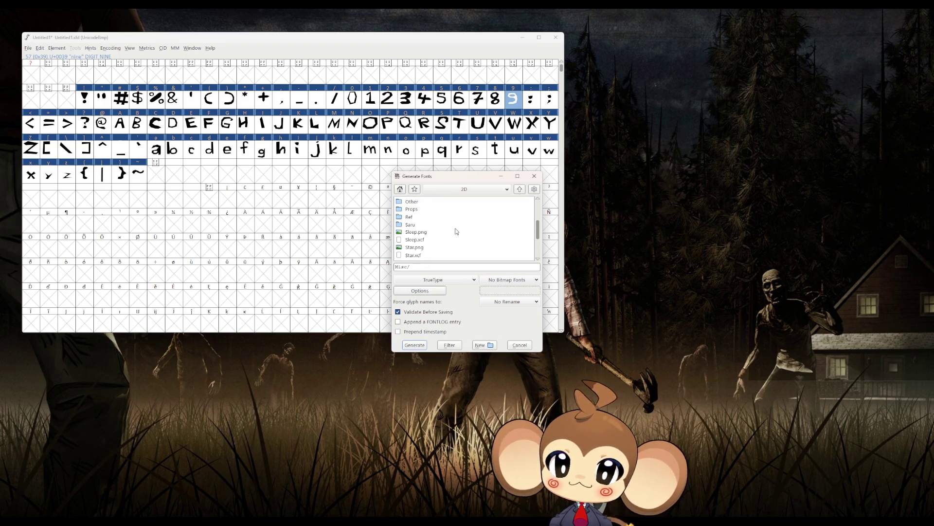
{"action": "scroll", "coordinate": [456, 231], "scroll_direction": "down", "scroll_amount": 1}
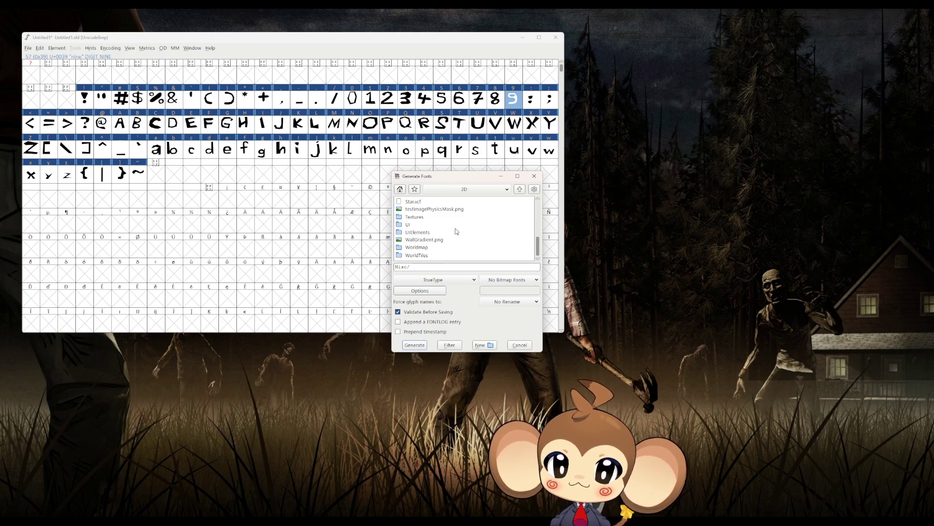
{"action": "scroll", "coordinate": [456, 232], "scroll_direction": "up", "scroll_amount": 3}
Step: Create a new Fonts folder and enter it as the save location
{"action": "left_click", "coordinate": [482, 345]}
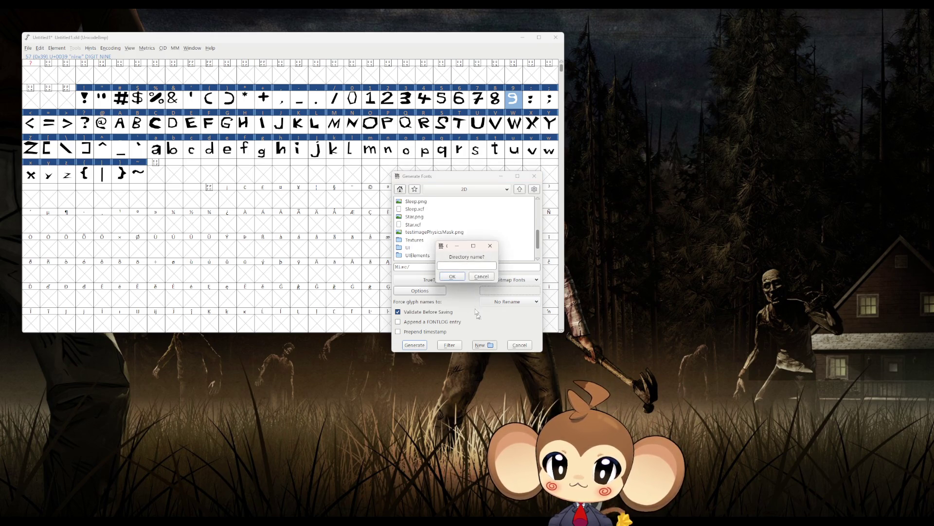
{"action": "type", "text": "Fonts"}
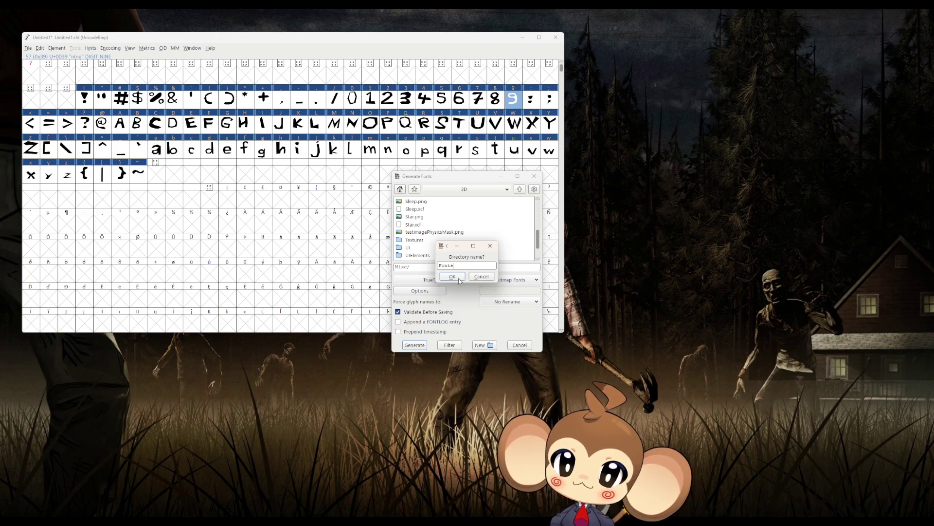
{"action": "left_click", "coordinate": [460, 278]}
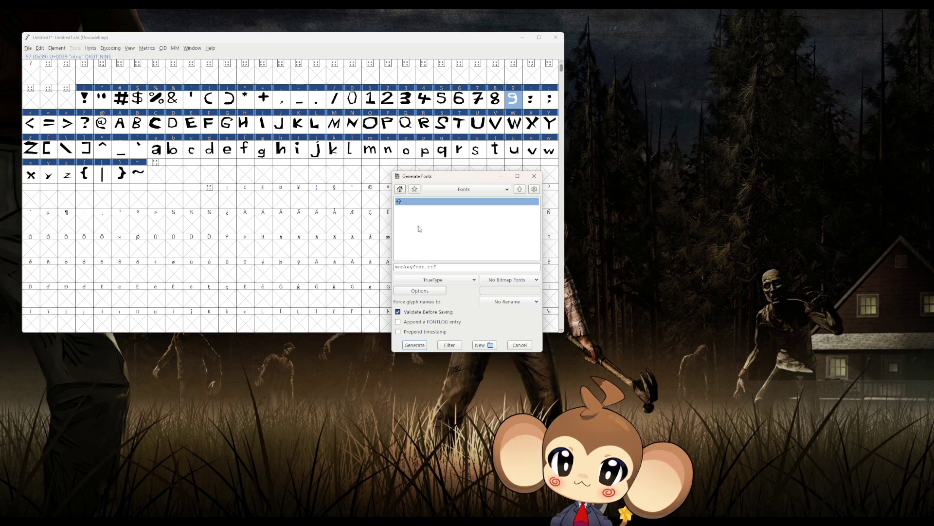
{"action": "left_click", "coordinate": [519, 189]}
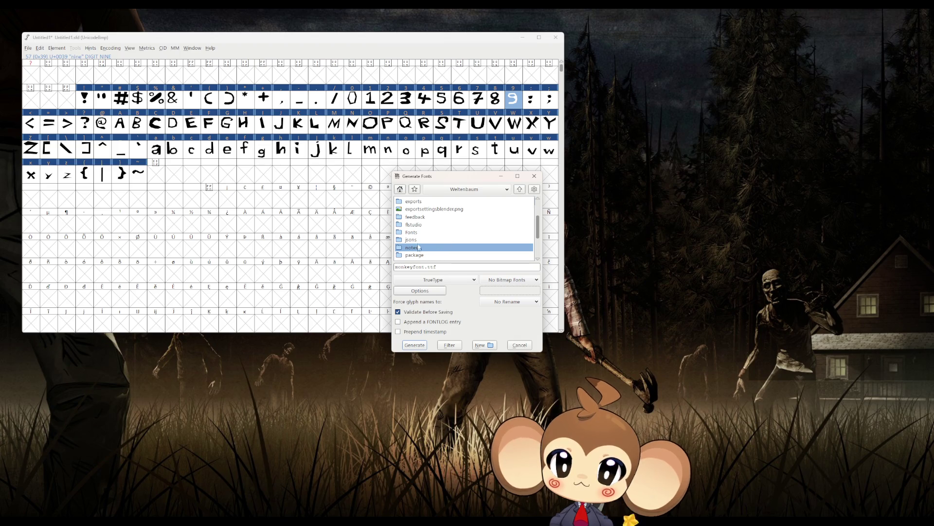
{"action": "scroll", "coordinate": [419, 228], "scroll_direction": "up", "scroll_amount": 2}
{"action": "left_click", "coordinate": [409, 210]}
{"action": "scroll", "coordinate": [410, 212], "scroll_direction": "down", "scroll_amount": 2}
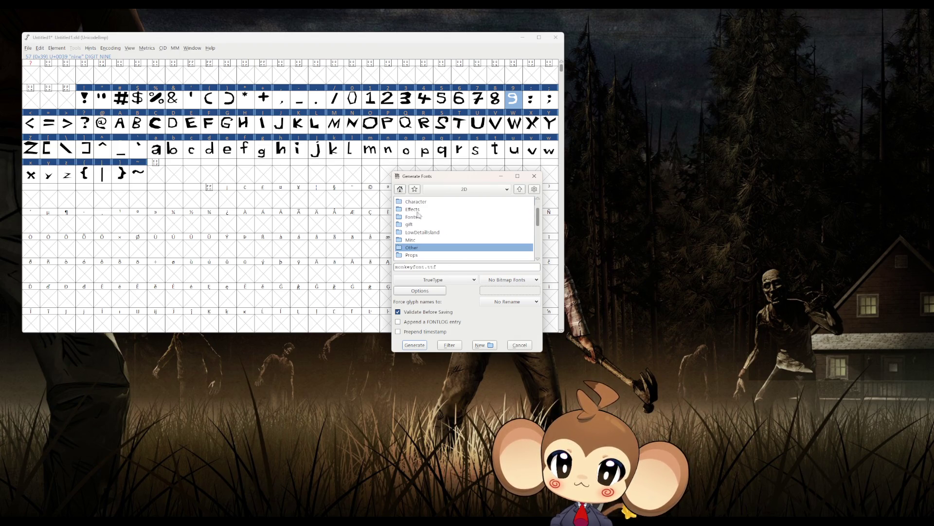
{"action": "double_click", "coordinate": [420, 224]}
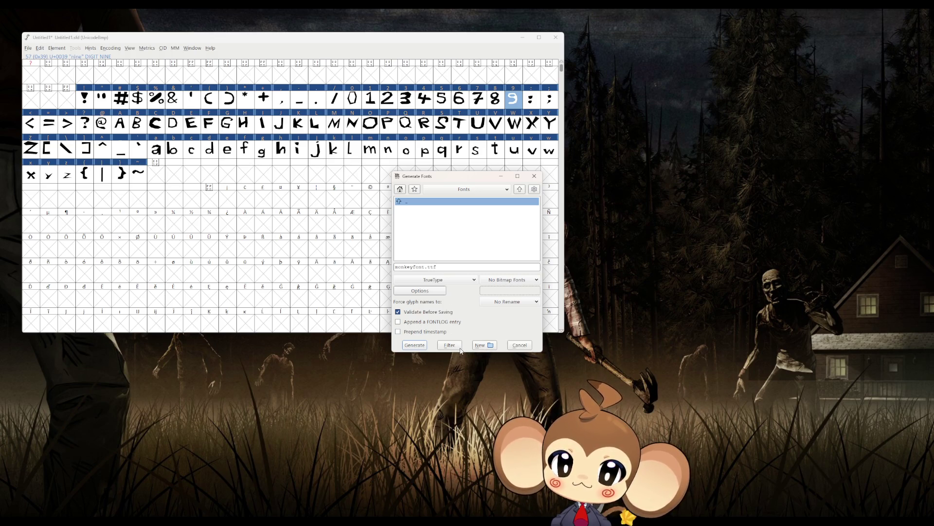
Step: Decline generating at the non-standard em-size warning, close Generate Fonts, and open Element > Font Info
{"action": "left_click", "coordinate": [416, 345]}
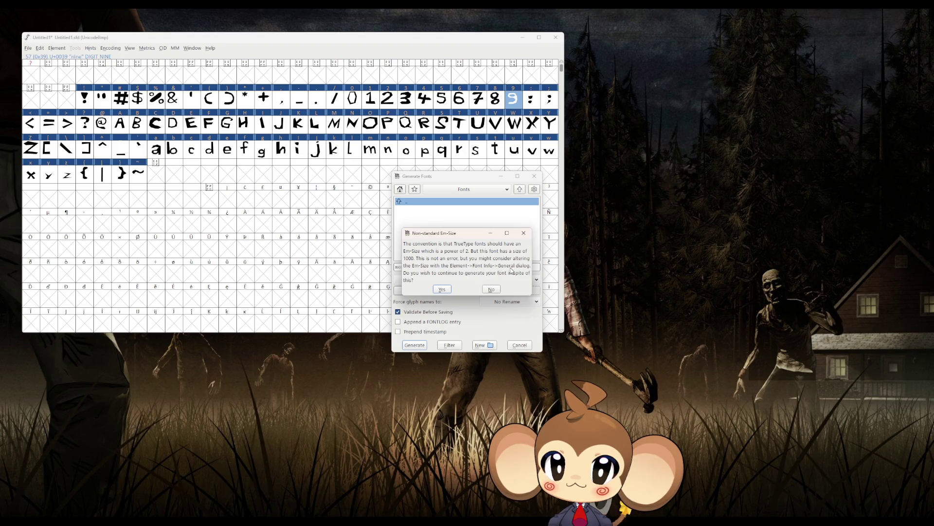
{"action": "left_click", "coordinate": [492, 289]}
{"action": "left_click", "coordinate": [534, 176]}
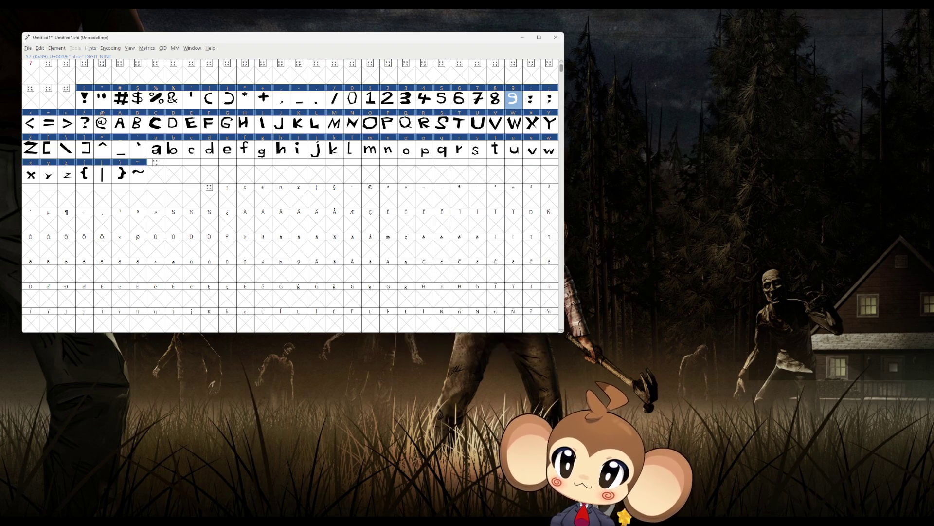
{"action": "left_click", "coordinate": [59, 49]}
{"action": "left_click", "coordinate": [63, 59]}
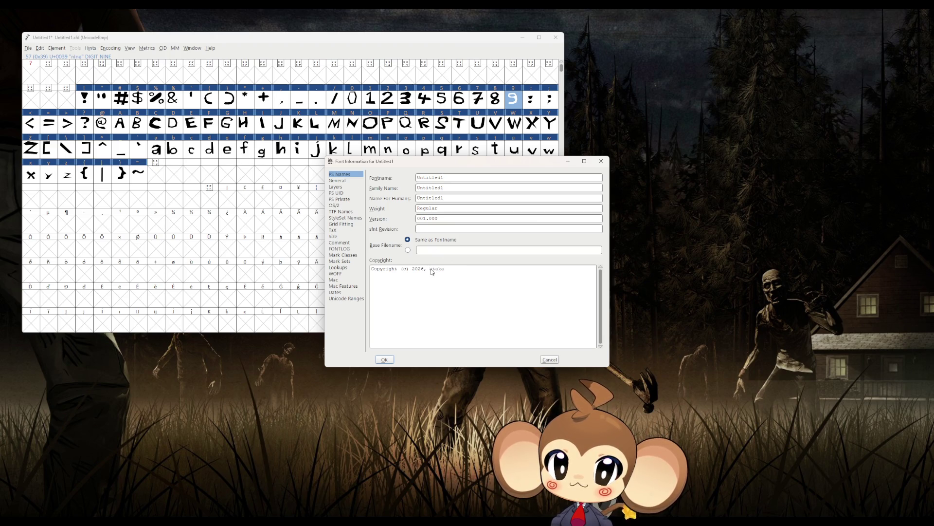
Step: Remove the author's name from the copyright text, then review the General through TeX panes
{"action": "left_click_drag", "start_coordinate": [429, 271], "coordinate": [467, 274]}
{"action": "key", "text": "BackSpace"}
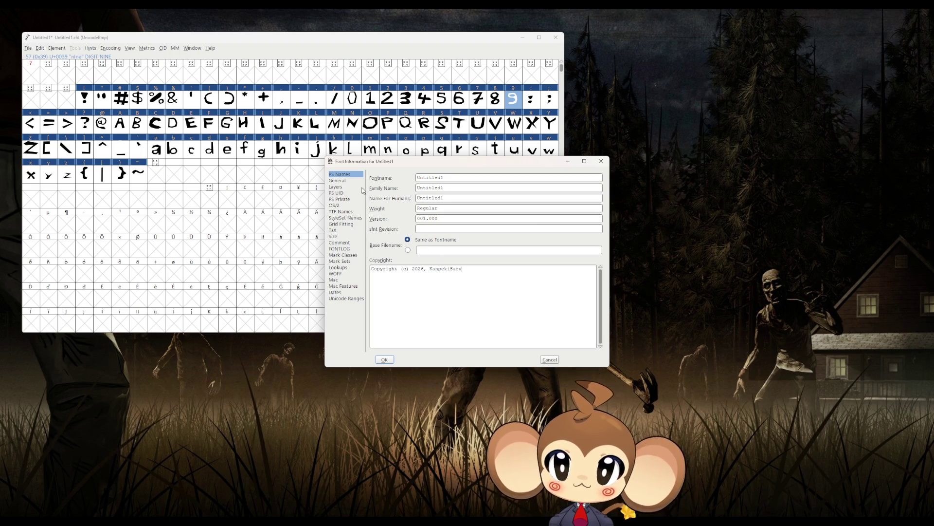
{"action": "left_click", "coordinate": [342, 182]}
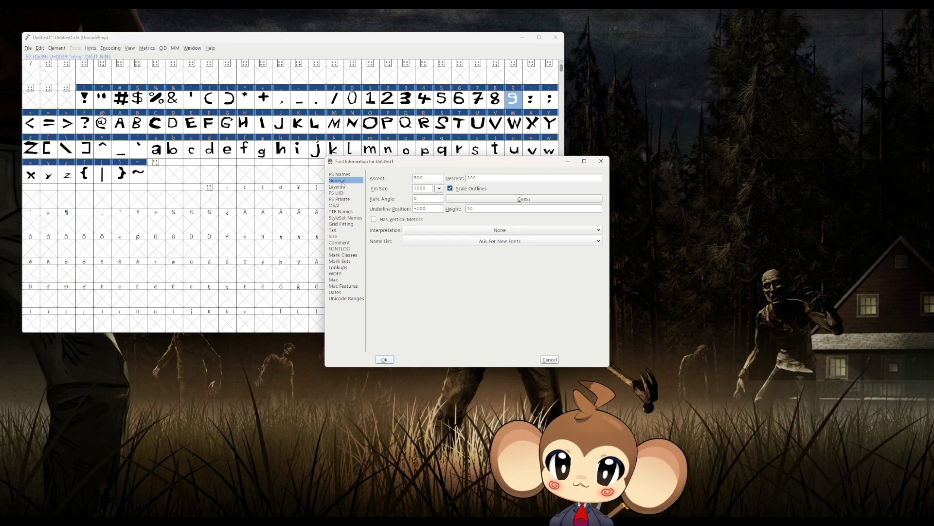
{"action": "left_click", "coordinate": [341, 188]}
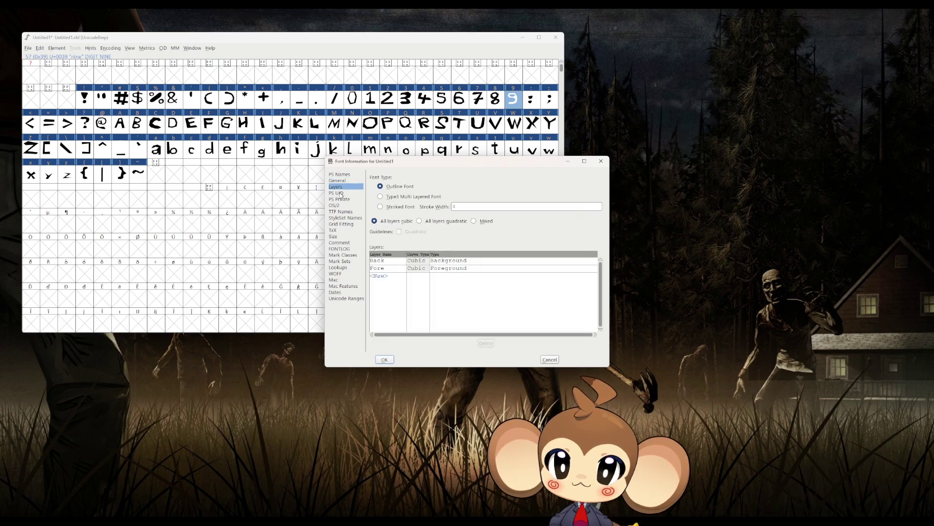
{"action": "left_click", "coordinate": [338, 193]}
{"action": "left_click", "coordinate": [340, 201]}
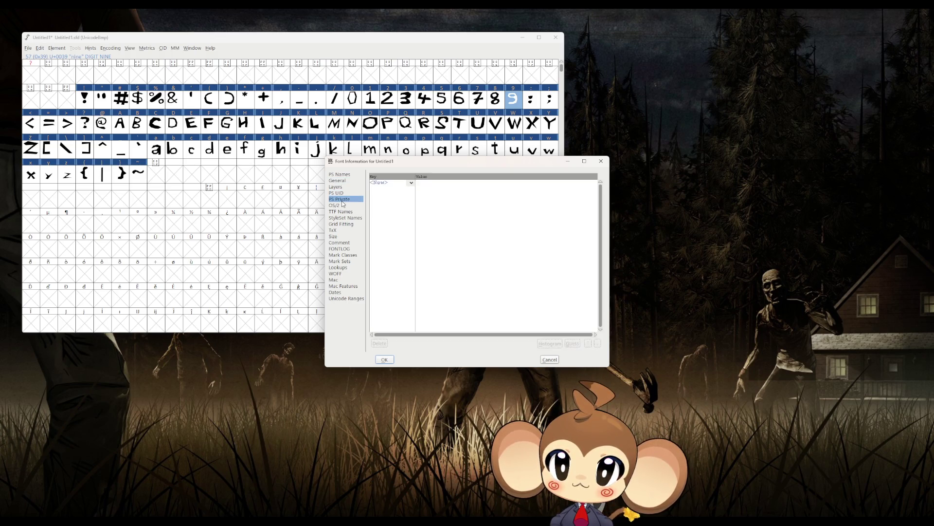
{"action": "left_click", "coordinate": [339, 205]}
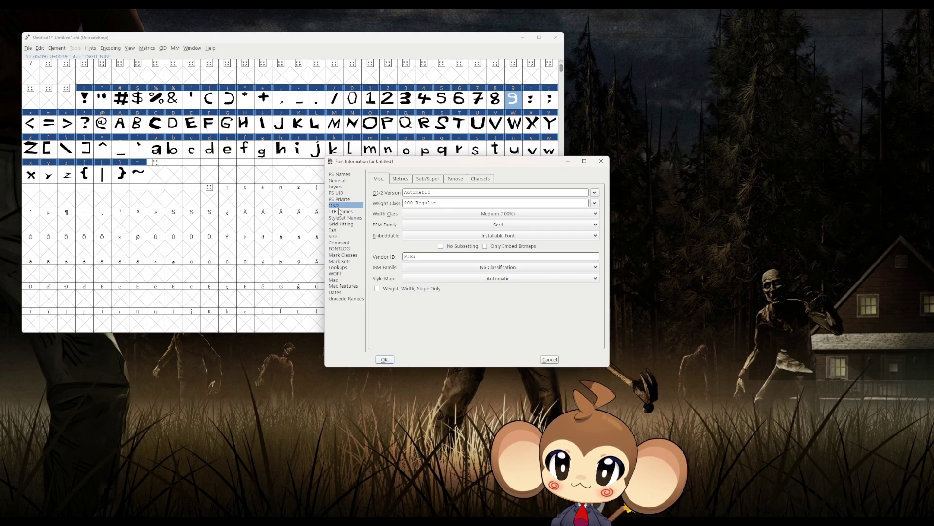
{"action": "left_click", "coordinate": [341, 212]}
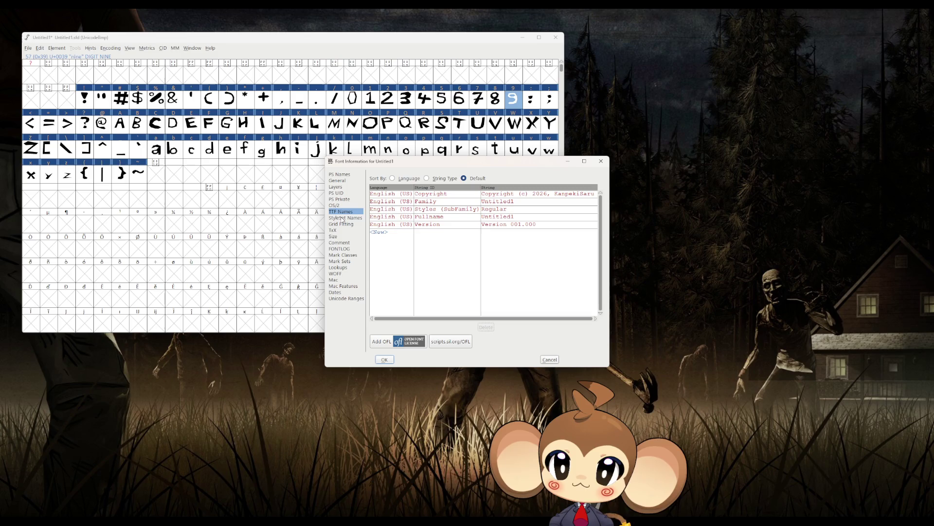
{"action": "left_click", "coordinate": [343, 219]}
{"action": "left_click", "coordinate": [341, 224]}
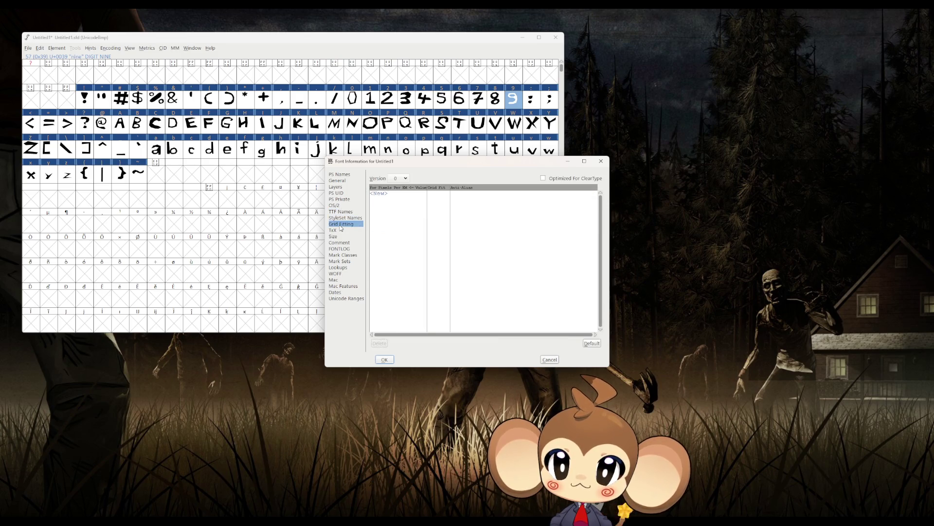
{"action": "left_click", "coordinate": [336, 231]}
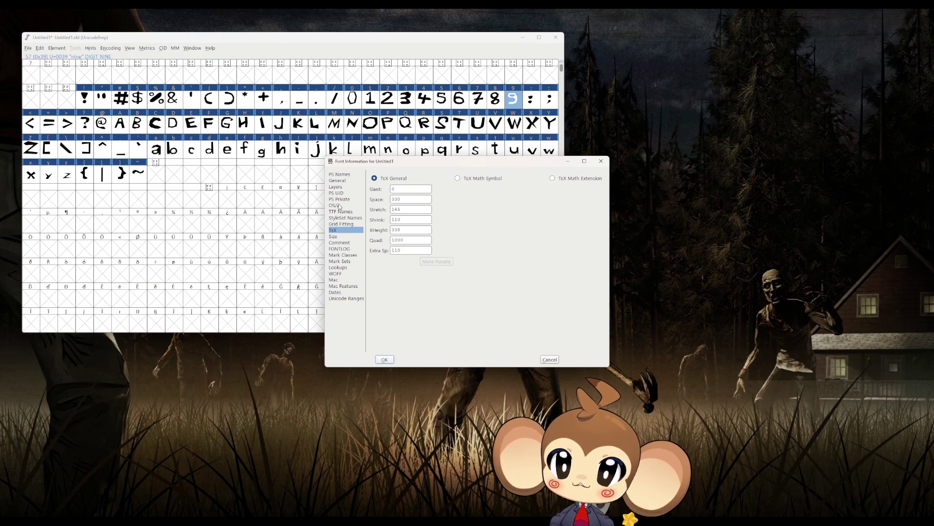
Step: Browse the remaining Font Info panes, from the Private dictionary through Unicode ranges
{"action": "left_click", "coordinate": [342, 189]}
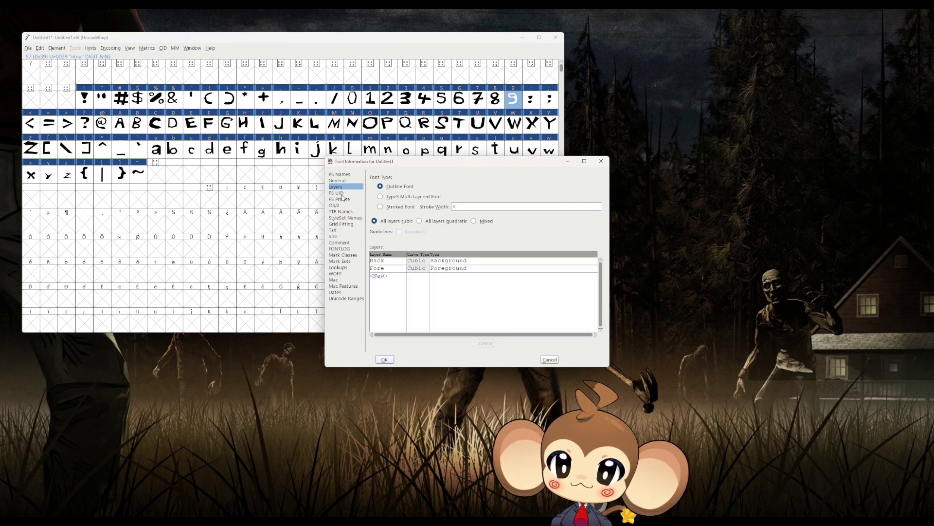
{"action": "left_click", "coordinate": [342, 193]}
{"action": "left_click", "coordinate": [340, 200]}
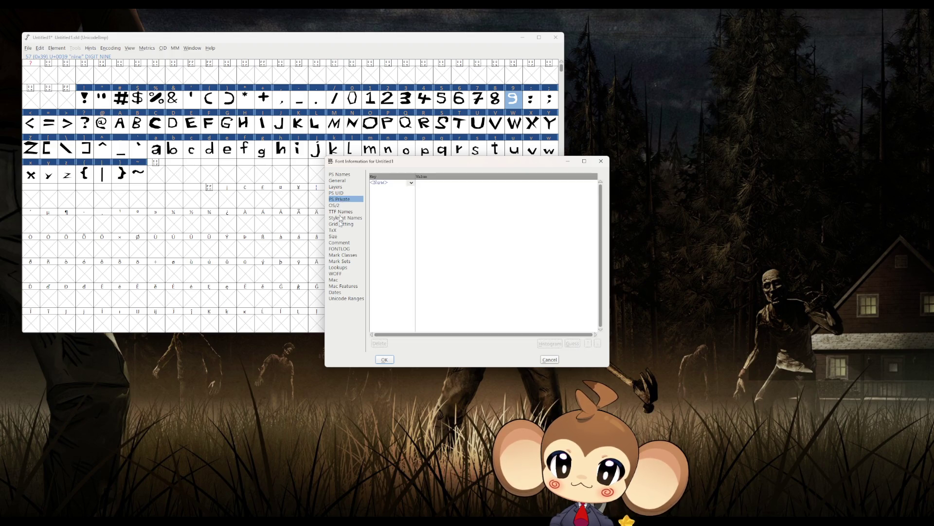
{"action": "left_click", "coordinate": [334, 237]}
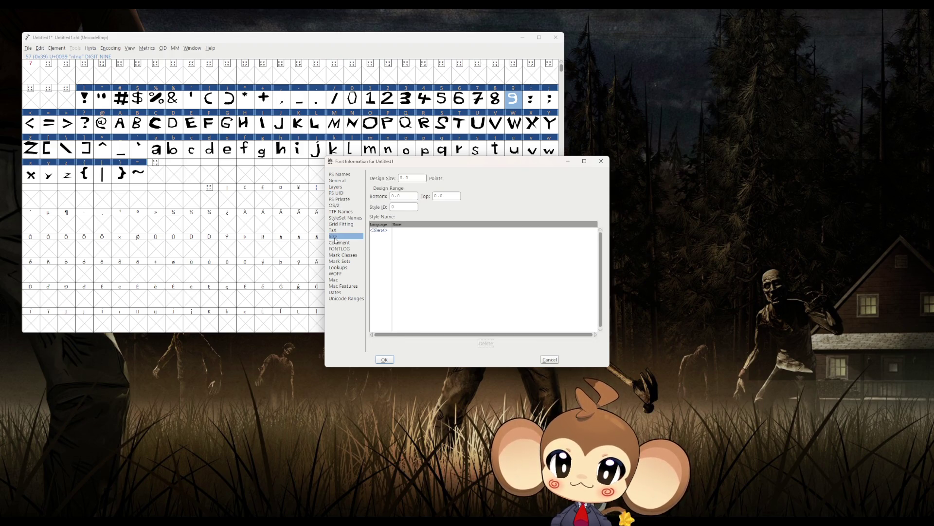
{"action": "left_click", "coordinate": [334, 243]}
{"action": "left_click", "coordinate": [336, 248]}
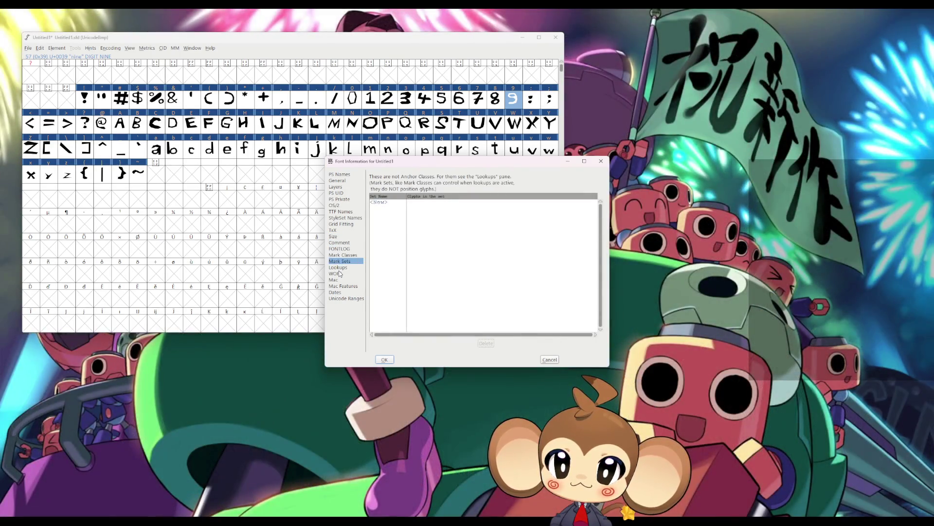
{"action": "left_click", "coordinate": [339, 267]}
{"action": "left_click", "coordinate": [337, 273]}
{"action": "left_click", "coordinate": [335, 280]}
{"action": "left_click", "coordinate": [339, 286]}
{"action": "left_click", "coordinate": [338, 292]}
{"action": "left_click", "coordinate": [340, 299]}
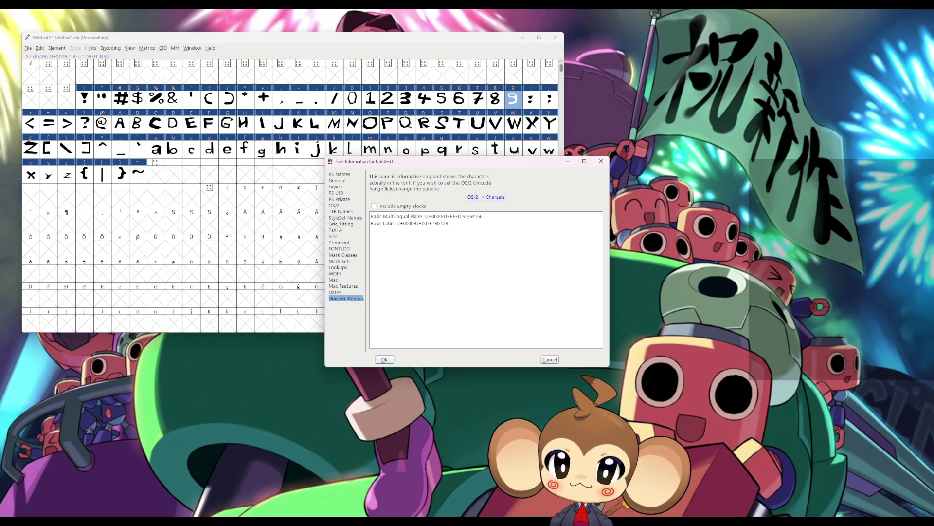
{"action": "left_click", "coordinate": [343, 176]}
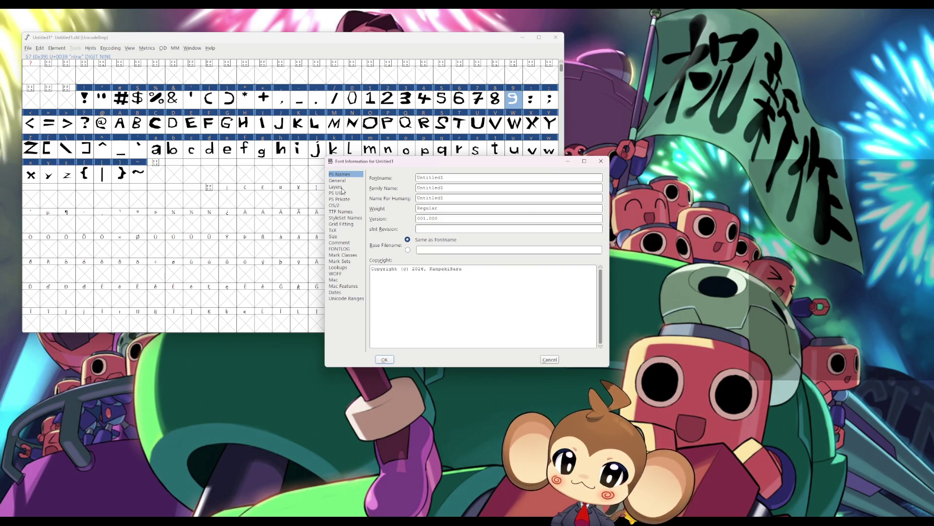
Step: Set the Em Size to 1024, giving ascent 819 and descent 205, and confirm
{"action": "key", "text": "Down"}
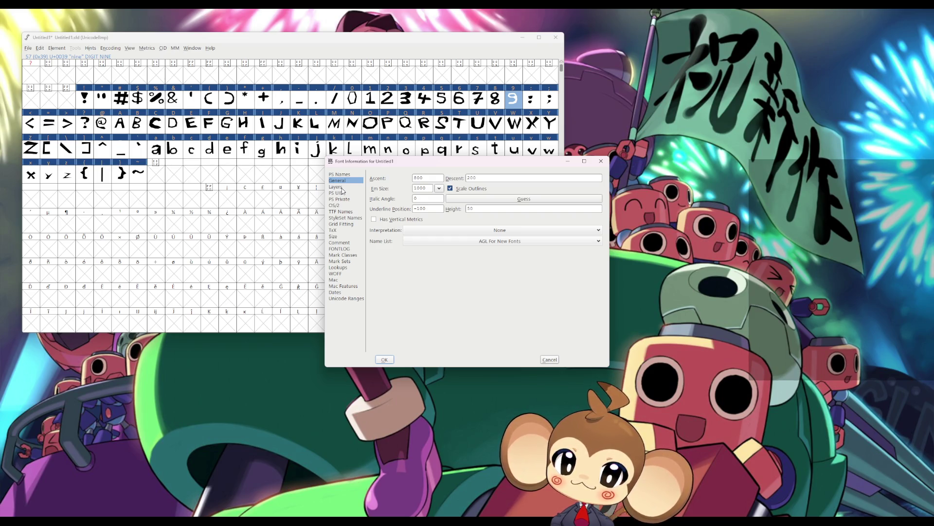
{"action": "left_click", "coordinate": [439, 188]}
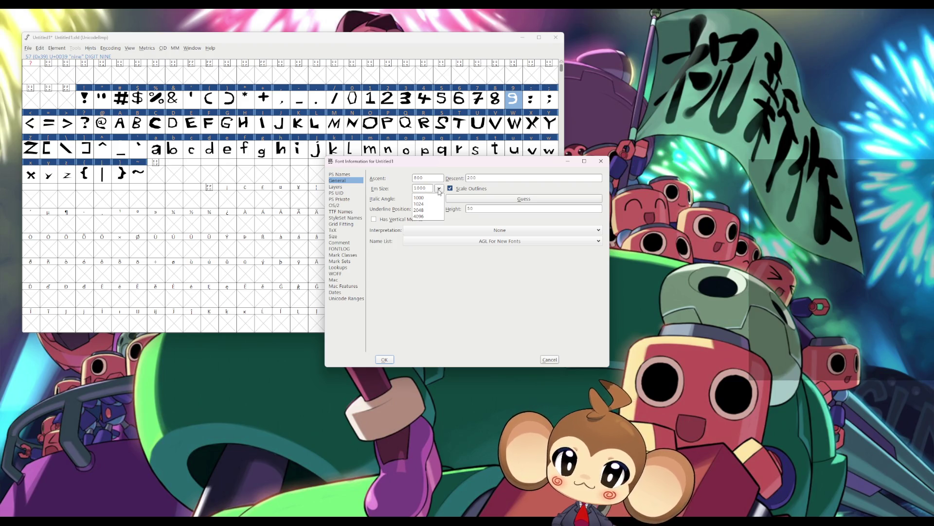
{"action": "left_click", "coordinate": [426, 204]}
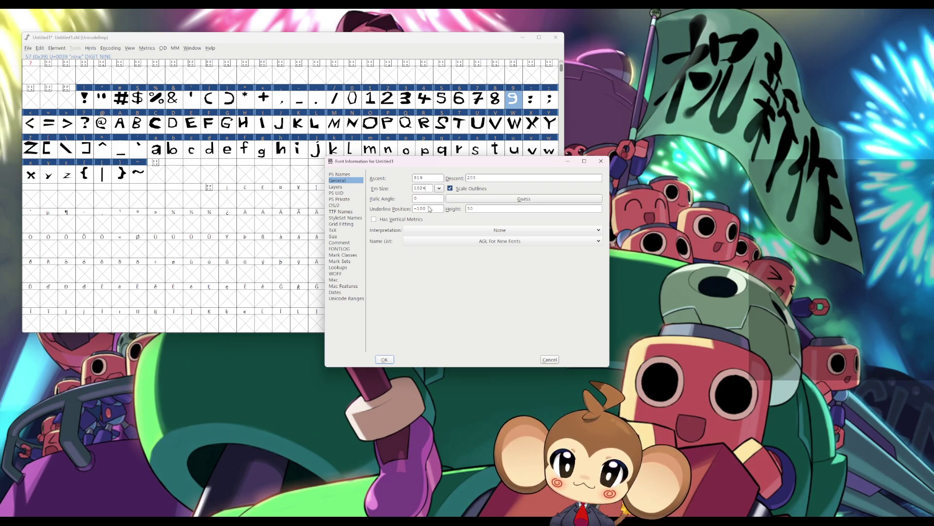
{"action": "left_click", "coordinate": [384, 359]}
{"action": "left_click", "coordinate": [28, 48]}
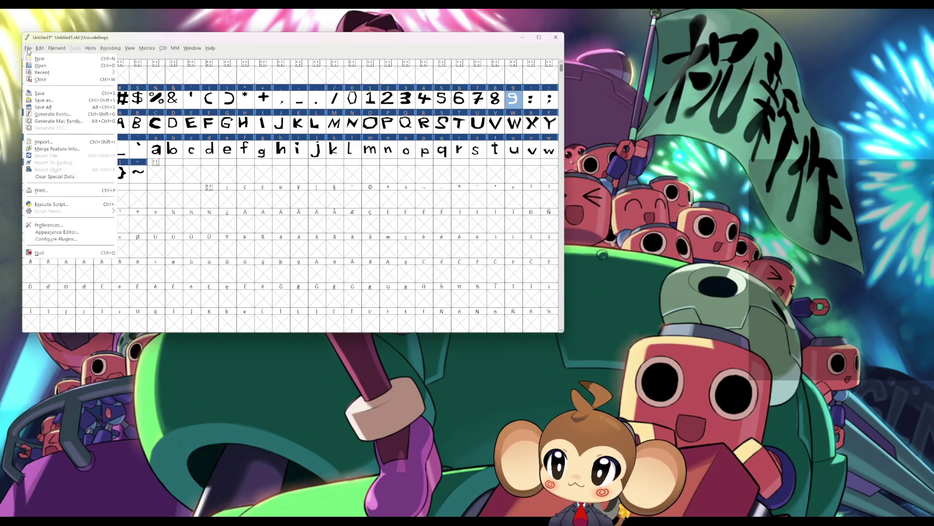
Step: Name the output font file MonkeyFont.ttf and try to generate it
{"action": "left_click", "coordinate": [51, 114]}
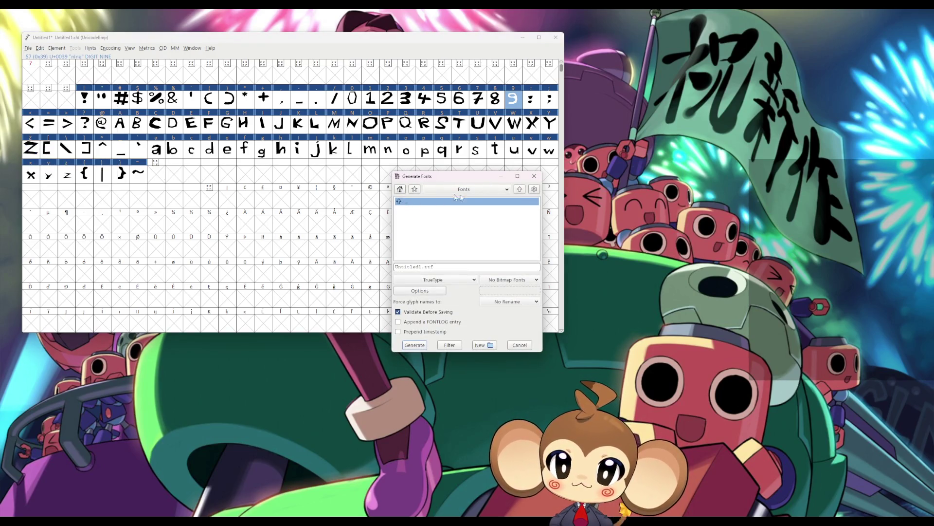
{"action": "left_click_drag", "start_coordinate": [418, 267], "coordinate": [367, 276]}
{"action": "key", "text": "BackSpace"}
{"action": "type", "text": "MonkeyF"}
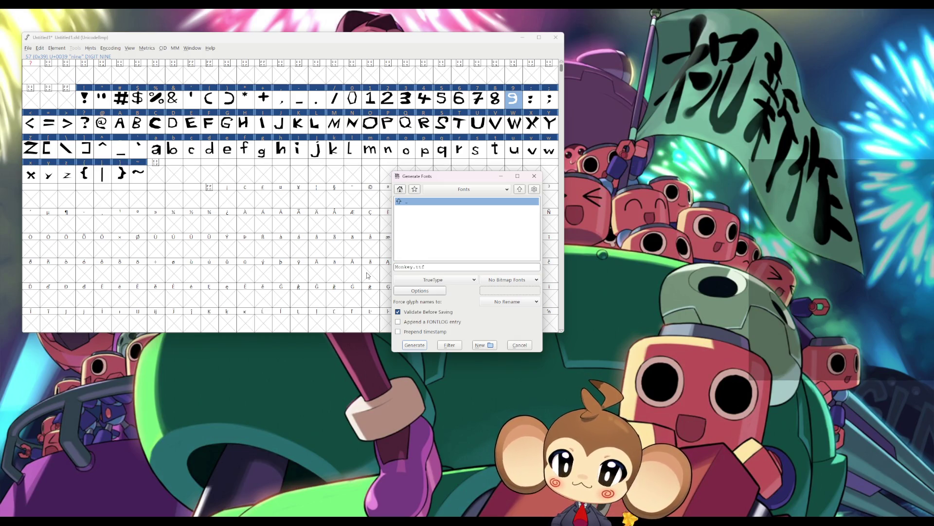
{"action": "type", "text": "ont"}
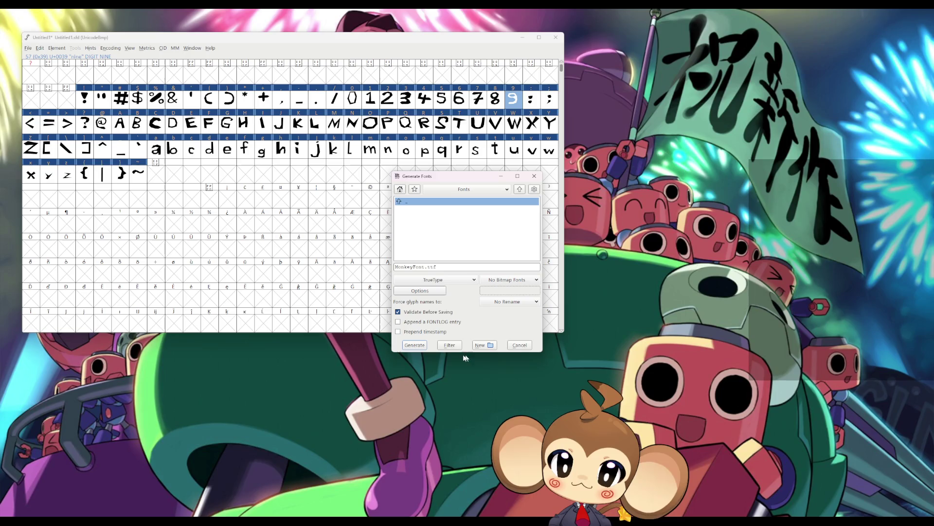
{"action": "left_click", "coordinate": [415, 345]}
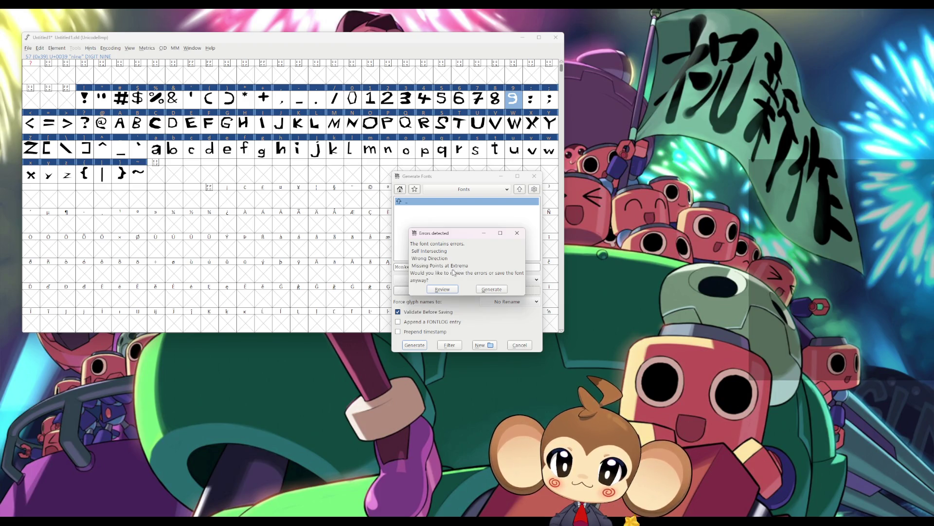
Step: Choose to review the reported errors and move the Validation list aside
{"action": "left_click", "coordinate": [446, 290]}
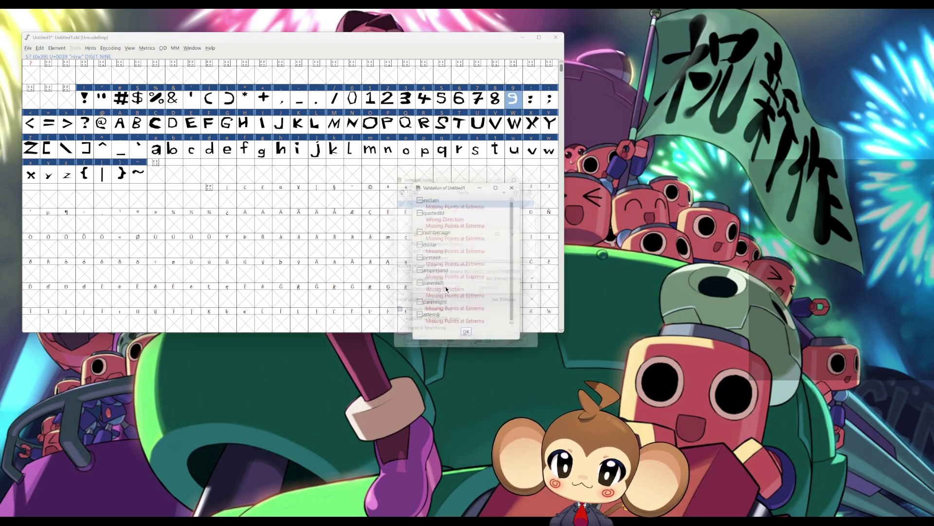
{"action": "left_click_drag", "start_coordinate": [456, 189], "coordinate": [624, 222]}
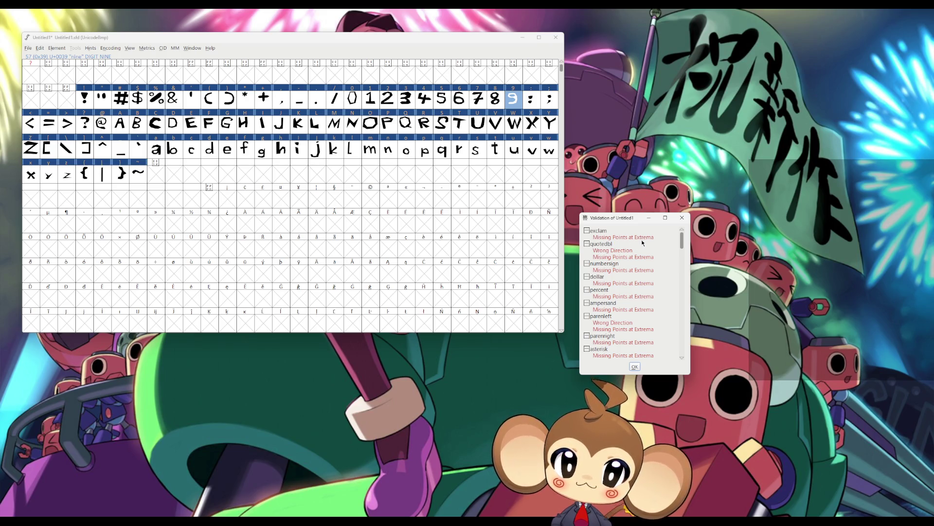
{"action": "left_click", "coordinate": [82, 101]}
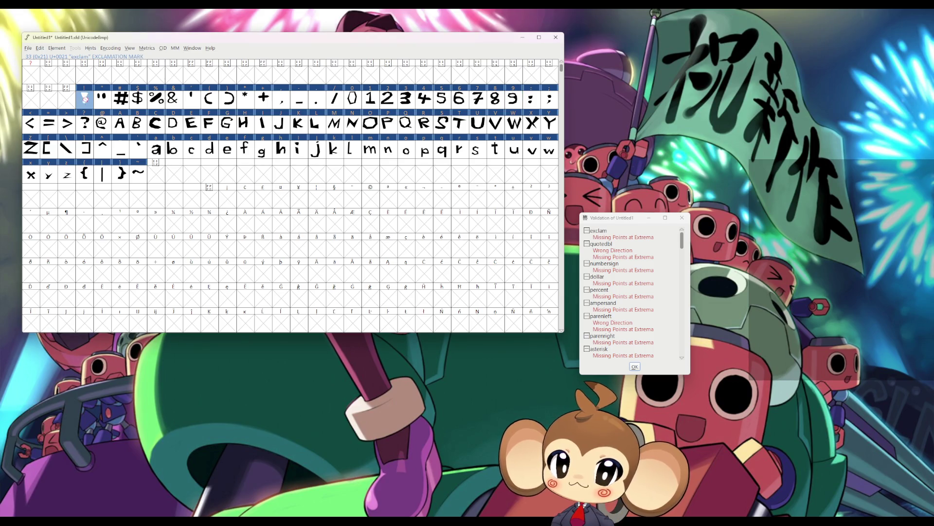
Step: Open the exclam glyph, select its outline and place it beside the error list
{"action": "double_click", "coordinate": [82, 101]}
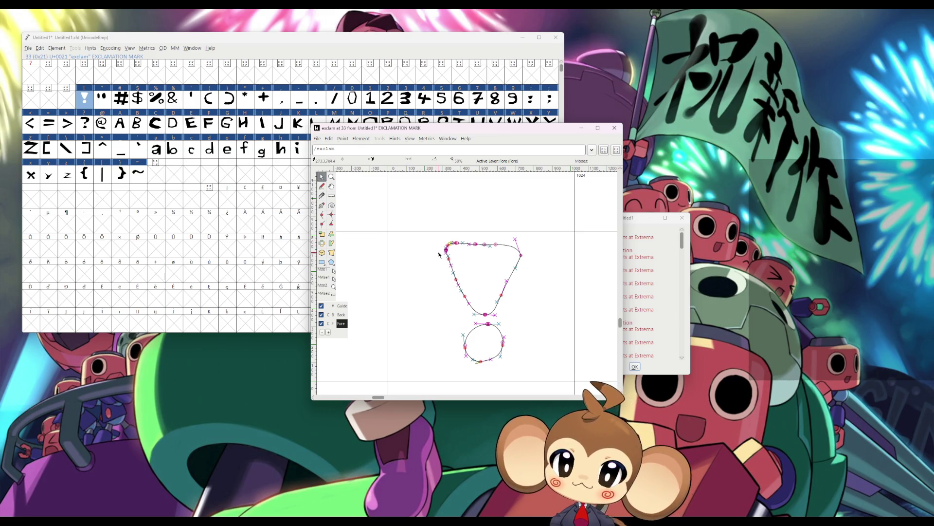
{"action": "left_click_drag", "start_coordinate": [416, 225], "coordinate": [540, 371]}
{"action": "scroll", "coordinate": [495, 355], "scroll_direction": "down", "scroll_amount": 1}
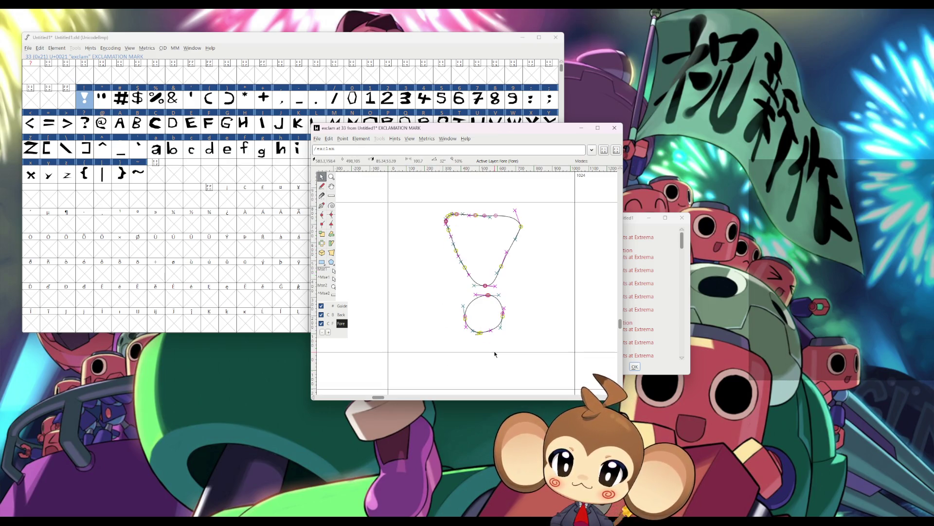
{"action": "mouse_move", "coordinate": [482, 129]}
{"action": "left_mouse_down"}
{"action": "mouse_move", "coordinate": [380, 175]}
{"action": "mouse_move", "coordinate": [382, 183]}
{"action": "left_mouse_up"}
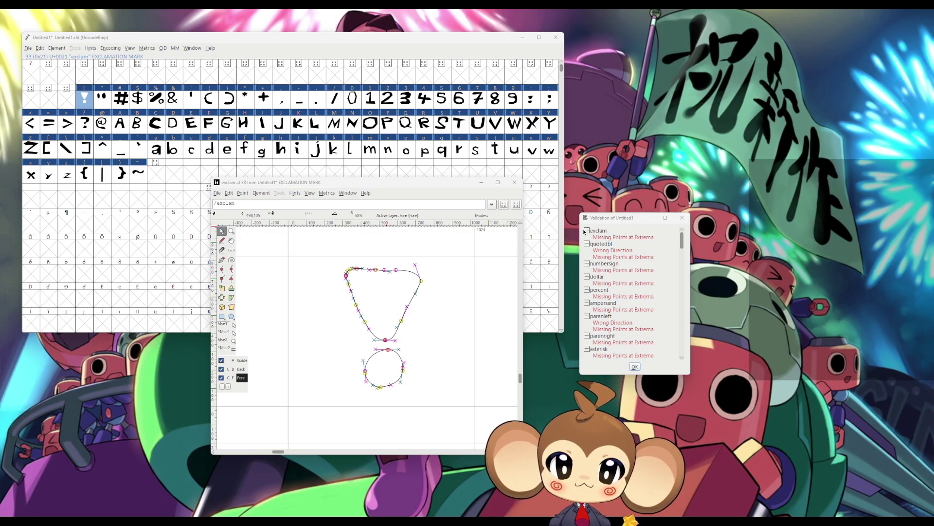
{"action": "left_click", "coordinate": [587, 231]}
{"action": "left_click", "coordinate": [586, 231]}
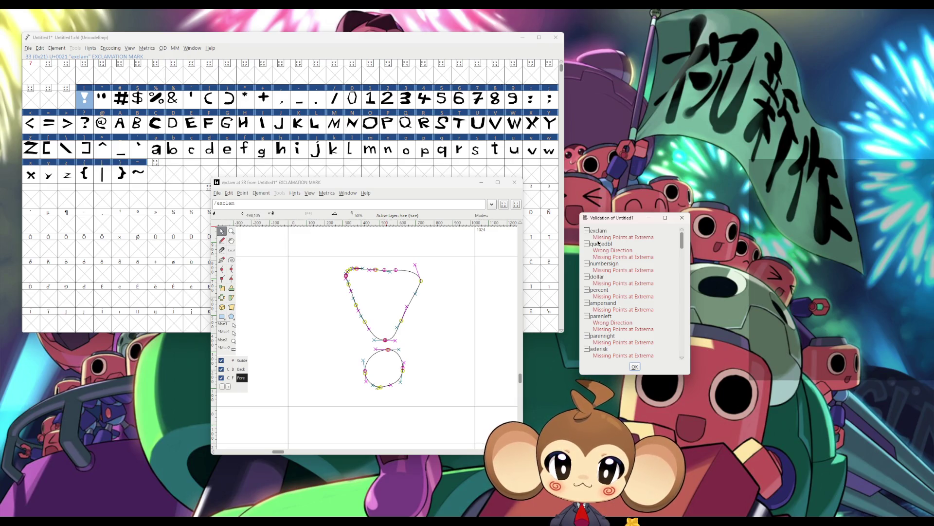
{"action": "scroll", "coordinate": [391, 376], "scroll_direction": "down", "scroll_amount": 3}
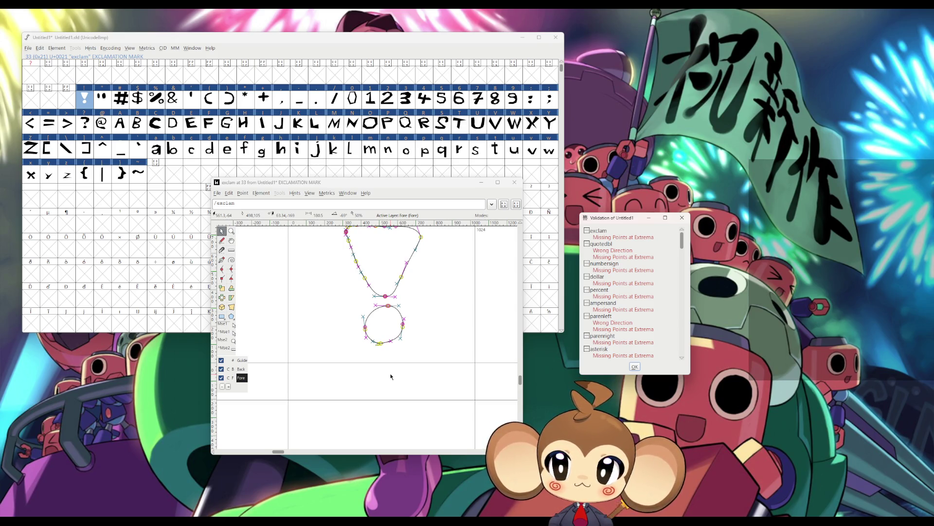
Step: Try reshaping the dot and stem points, then select and delete the whole exclam outline
{"action": "mouse_move", "coordinate": [346, 296]}
{"action": "left_mouse_down"}
{"action": "mouse_move", "coordinate": [413, 349]}
{"action": "mouse_move", "coordinate": [422, 341]}
{"action": "left_mouse_up"}
{"action": "mouse_move", "coordinate": [344, 298]}
{"action": "left_mouse_down"}
{"action": "mouse_move", "coordinate": [409, 347]}
{"action": "mouse_move", "coordinate": [403, 336]}
{"action": "mouse_move", "coordinate": [402, 346]}
{"action": "left_mouse_up"}
{"action": "left_click_drag", "start_coordinate": [385, 299], "coordinate": [384, 319]}
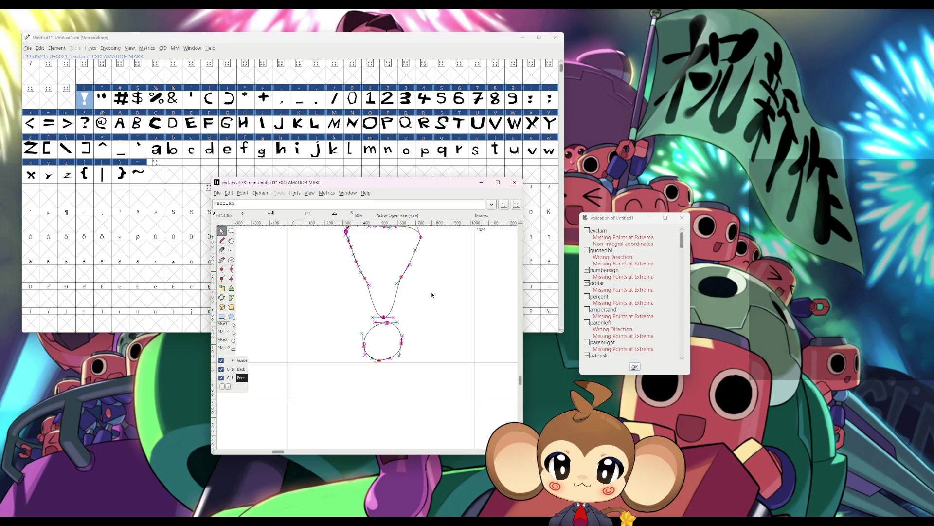
{"action": "scroll", "coordinate": [405, 297], "scroll_direction": "up", "scroll_amount": 1}
{"action": "mouse_move", "coordinate": [401, 291]}
{"action": "left_mouse_down"}
{"action": "mouse_move", "coordinate": [403, 307]}
{"action": "mouse_move", "coordinate": [365, 306]}
{"action": "left_mouse_up"}
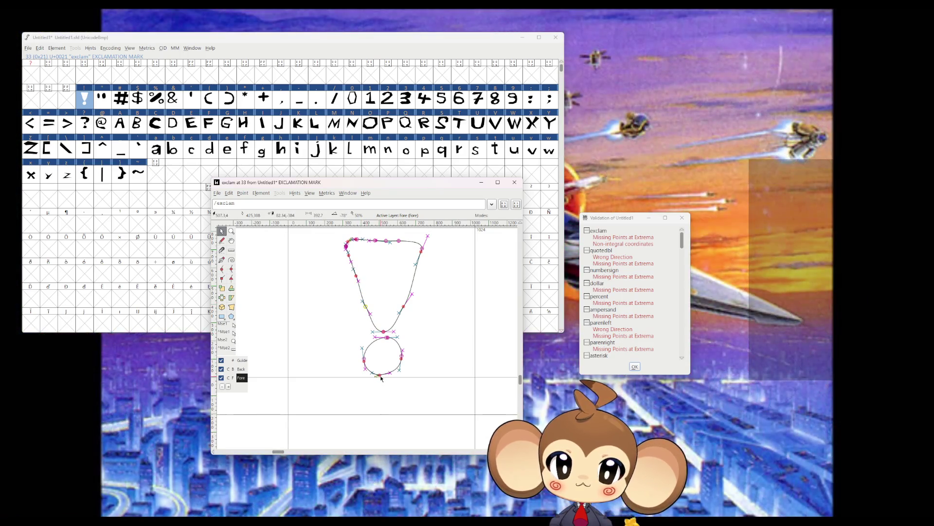
{"action": "left_click_drag", "start_coordinate": [381, 378], "coordinate": [392, 389]}
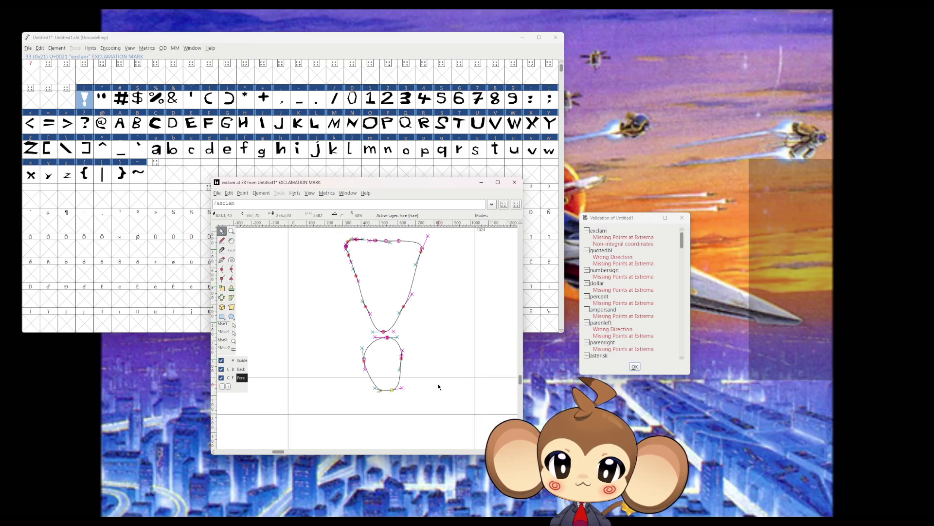
{"action": "scroll", "coordinate": [433, 384], "scroll_direction": "up", "scroll_amount": 1}
{"action": "mouse_move", "coordinate": [319, 241]}
{"action": "left_mouse_down"}
{"action": "mouse_move", "coordinate": [382, 323]}
{"action": "mouse_move", "coordinate": [439, 427]}
{"action": "left_mouse_up"}
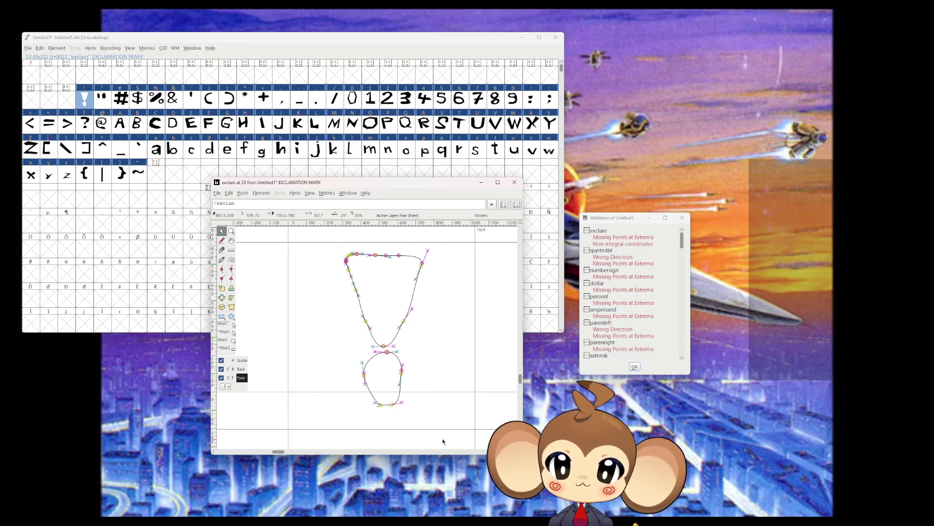
{"action": "key", "text": "Delete"}
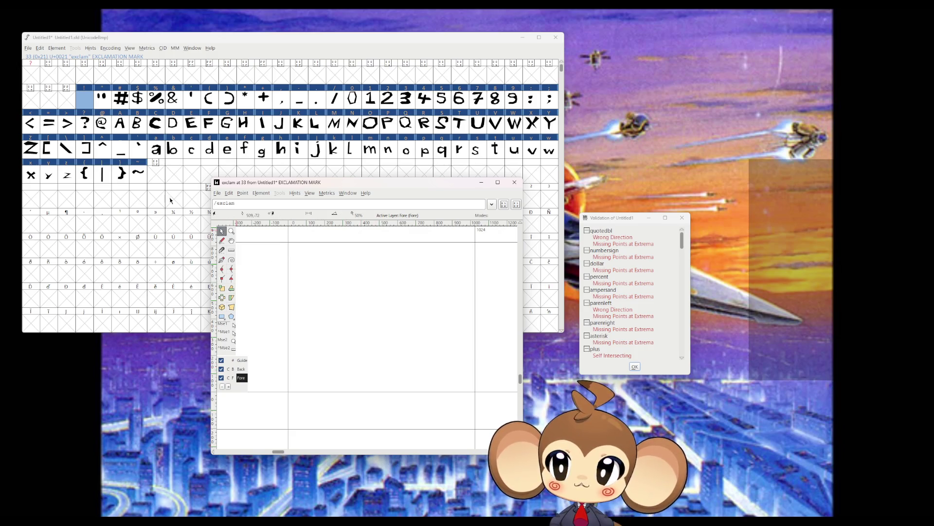
Step: With the Pen tool, draw a closed seven-sided dot for the exclamation mark
{"action": "left_click", "coordinate": [222, 260]}
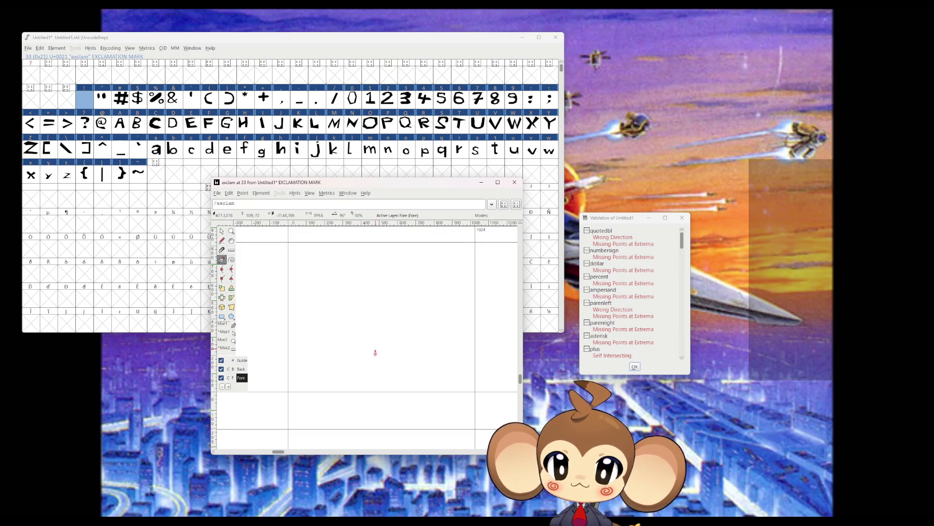
{"action": "left_click", "coordinate": [380, 388]}
{"action": "left_click", "coordinate": [358, 379]}
{"action": "left_click", "coordinate": [351, 353]}
{"action": "left_click", "coordinate": [362, 337]}
{"action": "left_click", "coordinate": [390, 332]}
{"action": "left_click", "coordinate": [409, 346]}
{"action": "left_click", "coordinate": [417, 370]}
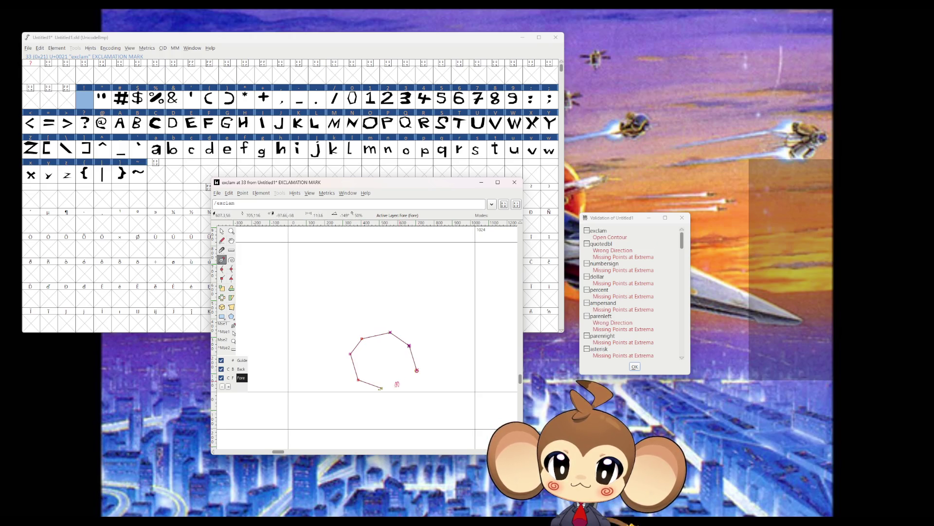
{"action": "left_click", "coordinate": [381, 388]}
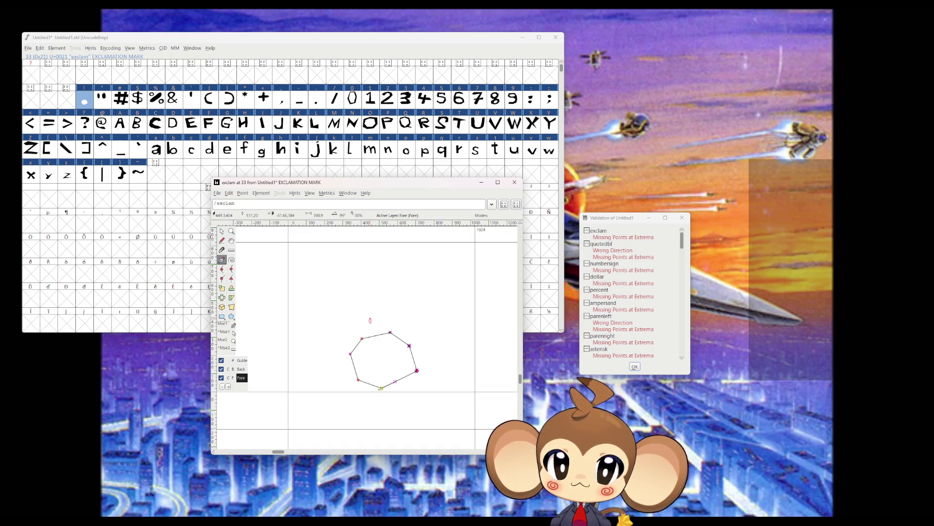
Step: Draw a closed triangle for the stem above the dot
{"action": "left_click", "coordinate": [372, 319]}
{"action": "left_click", "coordinate": [345, 250]}
{"action": "left_click", "coordinate": [428, 250]}
{"action": "left_click", "coordinate": [372, 319]}
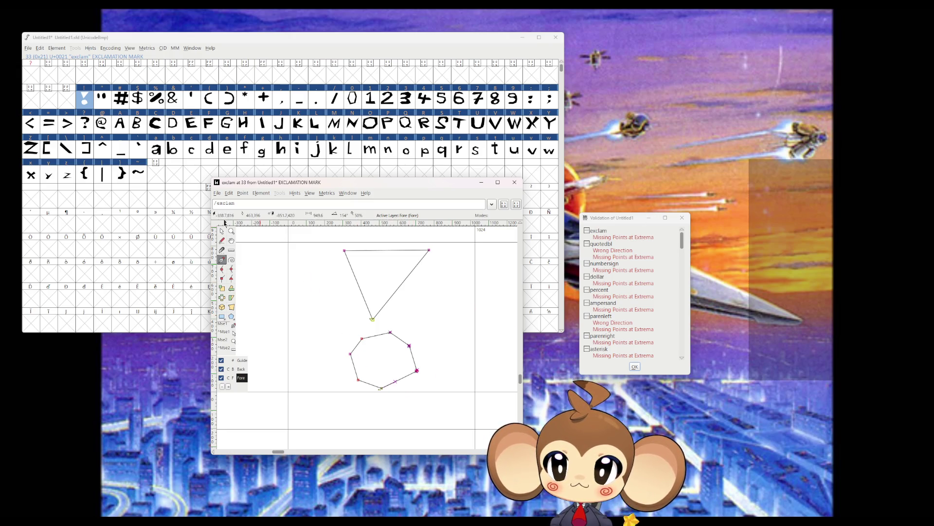
Step: Select the seven-sided dot and move it down, then back up beneath the stem
{"action": "left_click", "coordinate": [222, 232]}
{"action": "left_click_drag", "start_coordinate": [332, 331], "coordinate": [443, 415]}
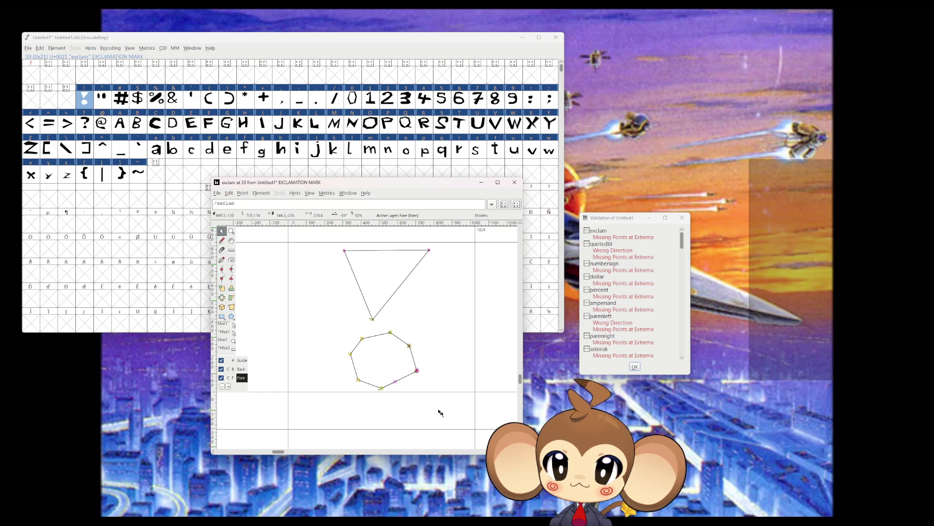
{"action": "left_click_drag", "start_coordinate": [409, 346], "coordinate": [410, 381]}
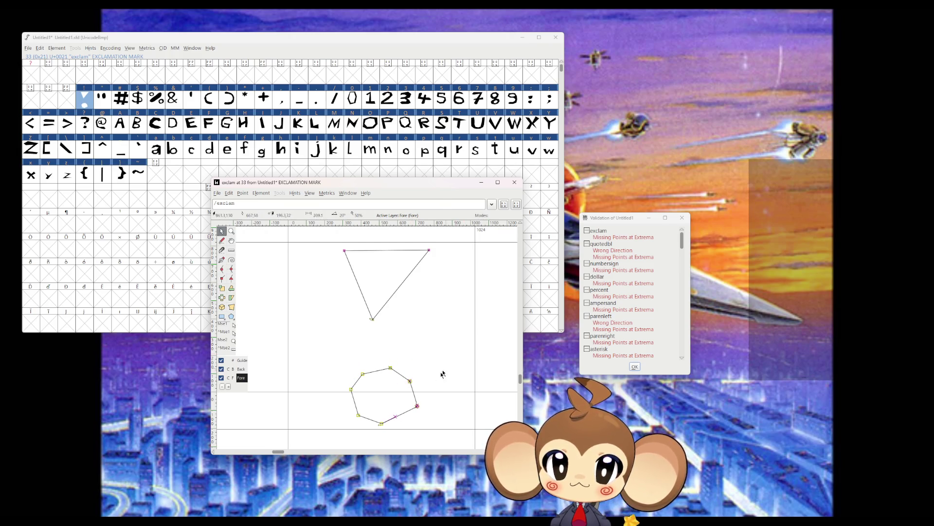
{"action": "left_click_drag", "start_coordinate": [410, 381], "coordinate": [411, 345]}
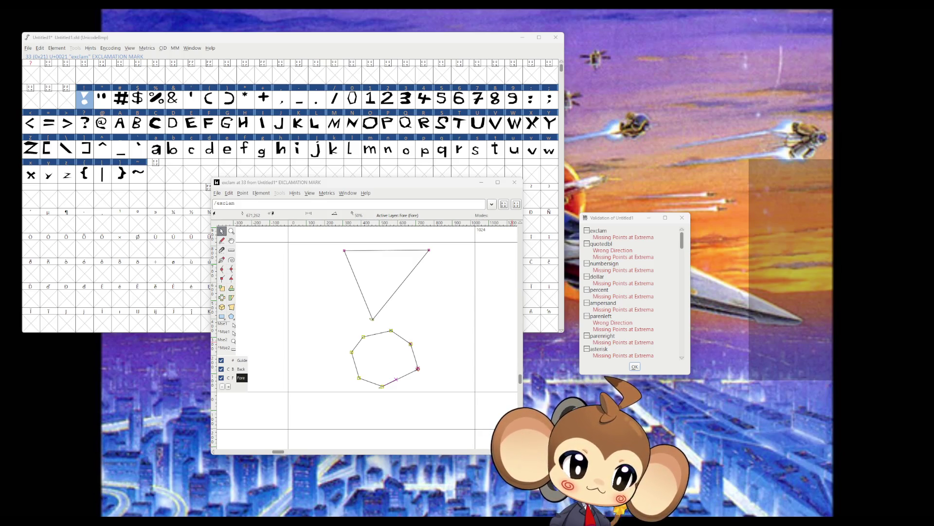
{"action": "left_click_drag", "start_coordinate": [642, 197], "coordinate": [610, 196]}
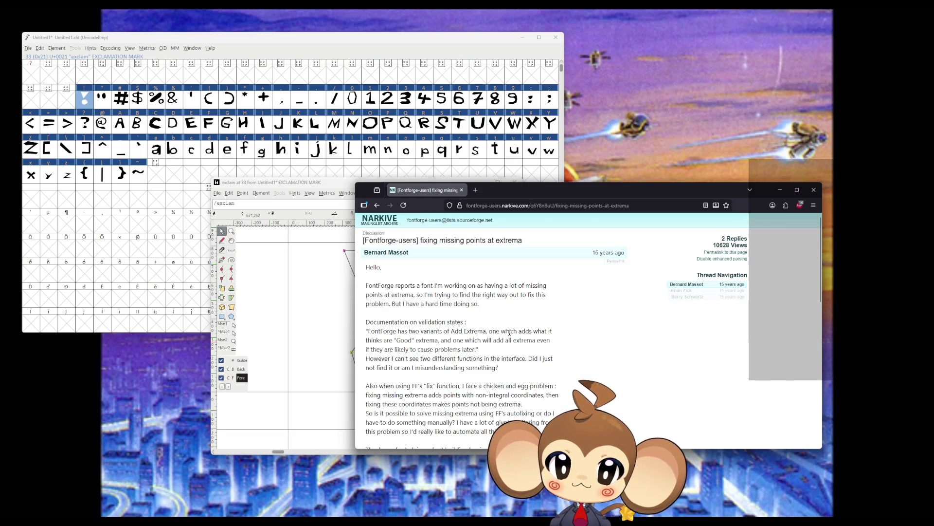
Step: Scroll the Narkive thread to the reply on integer coordinates and extrema, then close it
{"action": "scroll", "coordinate": [513, 334], "scroll_direction": "down", "scroll_amount": 4}
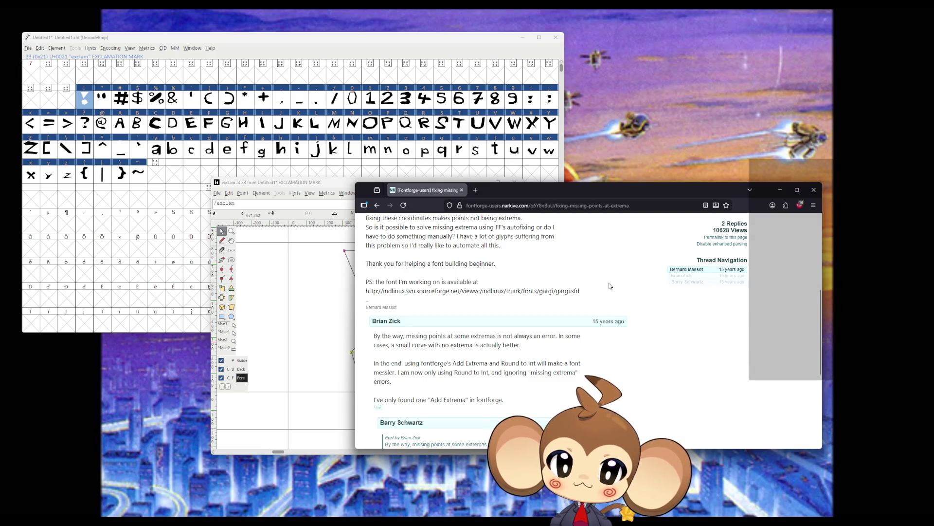
{"action": "scroll", "coordinate": [606, 288], "scroll_direction": "down", "scroll_amount": 2}
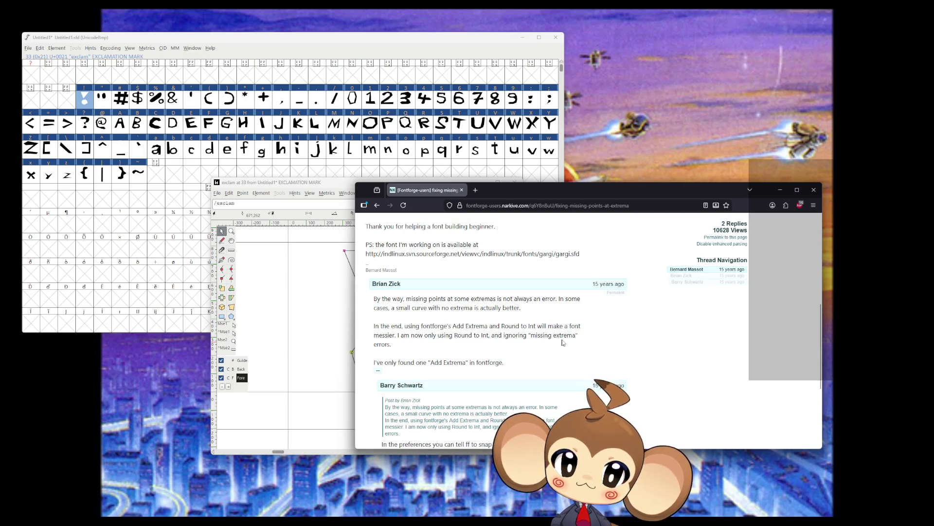
{"action": "scroll", "coordinate": [453, 348], "scroll_direction": "down", "scroll_amount": 1}
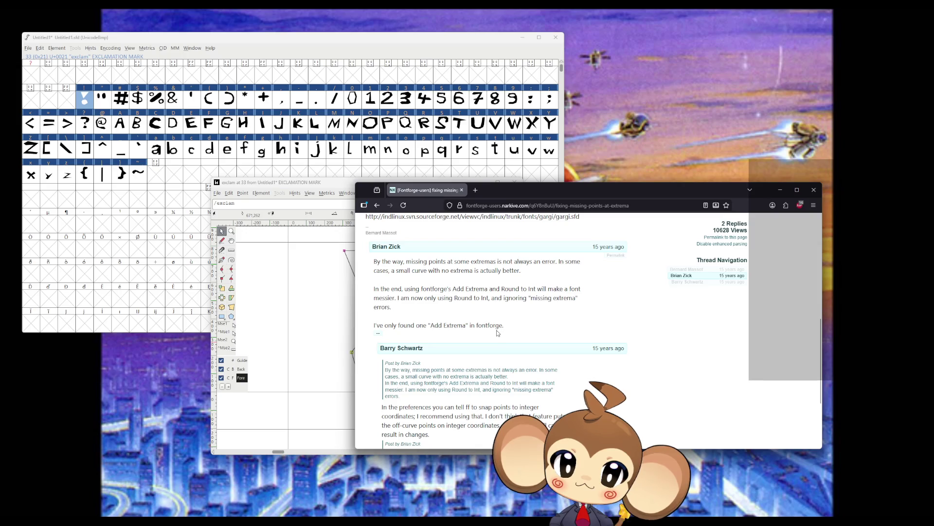
{"action": "scroll", "coordinate": [497, 333], "scroll_direction": "down", "scroll_amount": 2}
{"action": "scroll", "coordinate": [509, 328], "scroll_direction": "down", "scroll_amount": 1}
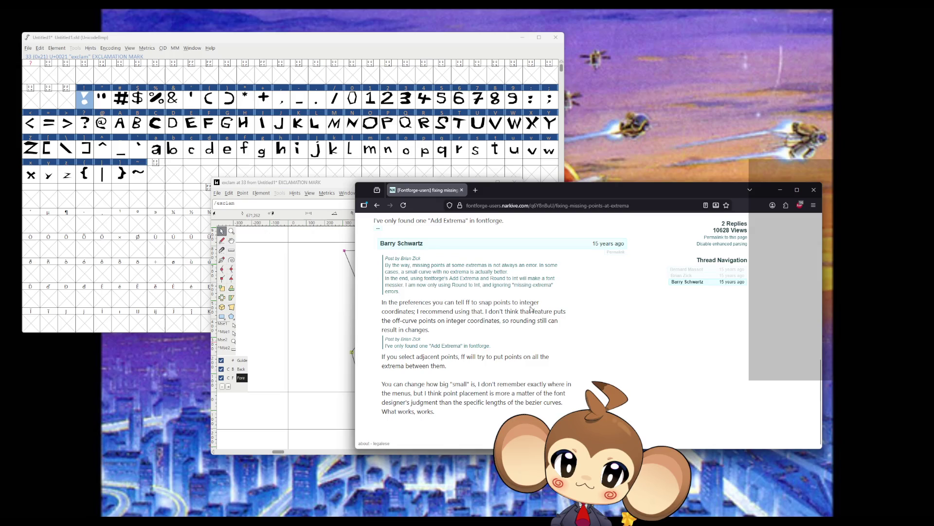
{"action": "left_click", "coordinate": [814, 189]}
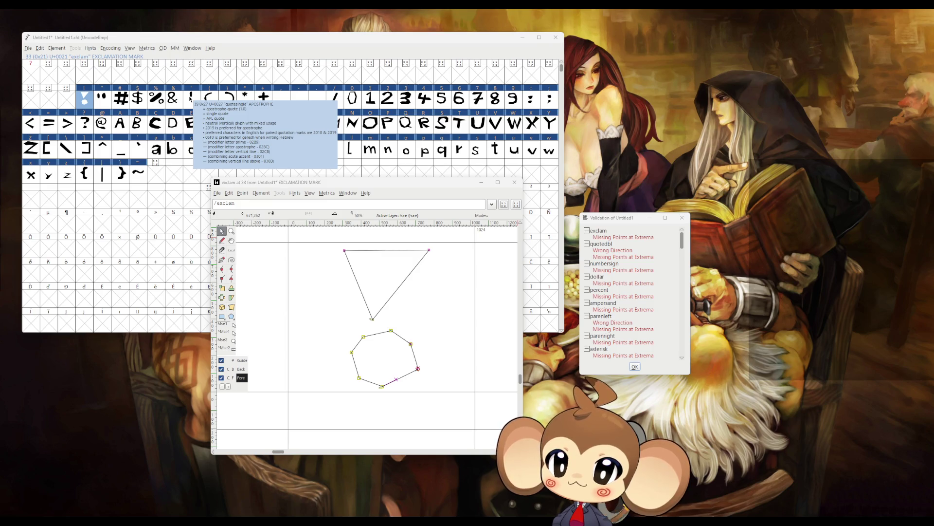
Step: Fix the quotedbl glyph's wrong path direction and missing extrema
{"action": "double_click", "coordinate": [604, 248]}
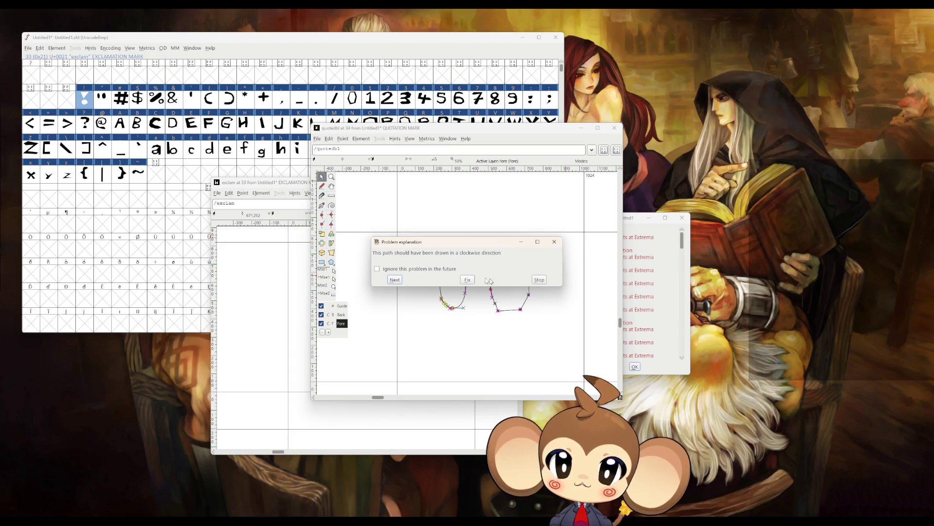
{"action": "mouse_move", "coordinate": [443, 243]}
{"action": "left_mouse_down"}
{"action": "mouse_move", "coordinate": [430, 257]}
{"action": "mouse_move", "coordinate": [289, 258]}
{"action": "left_mouse_up"}
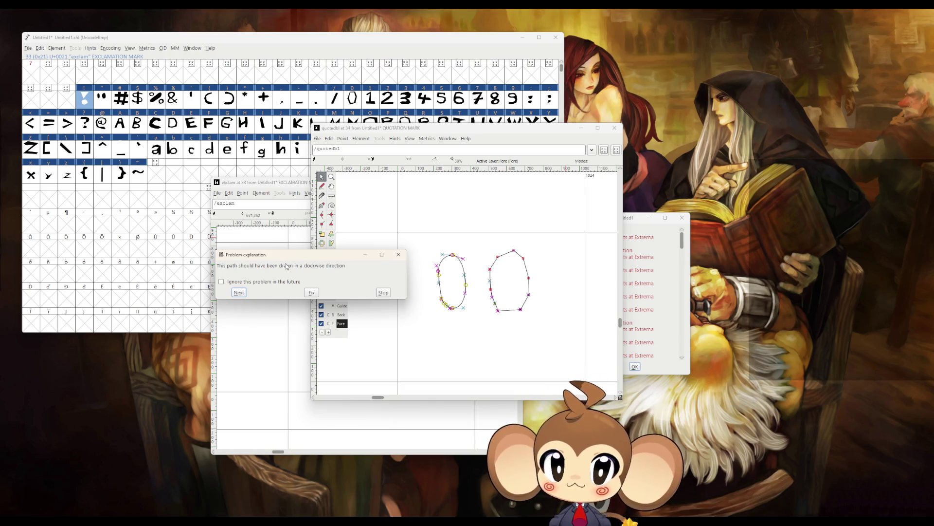
{"action": "left_click", "coordinate": [311, 292]}
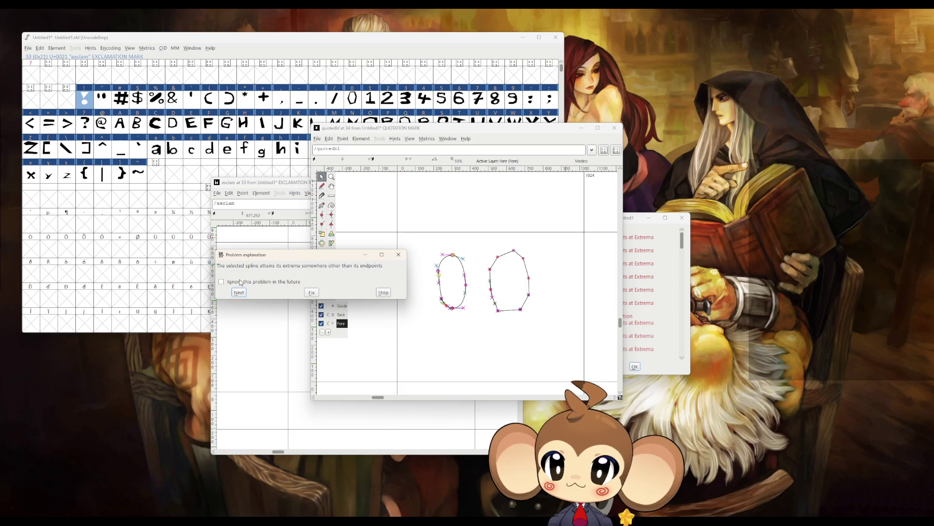
{"action": "left_click", "coordinate": [312, 293]}
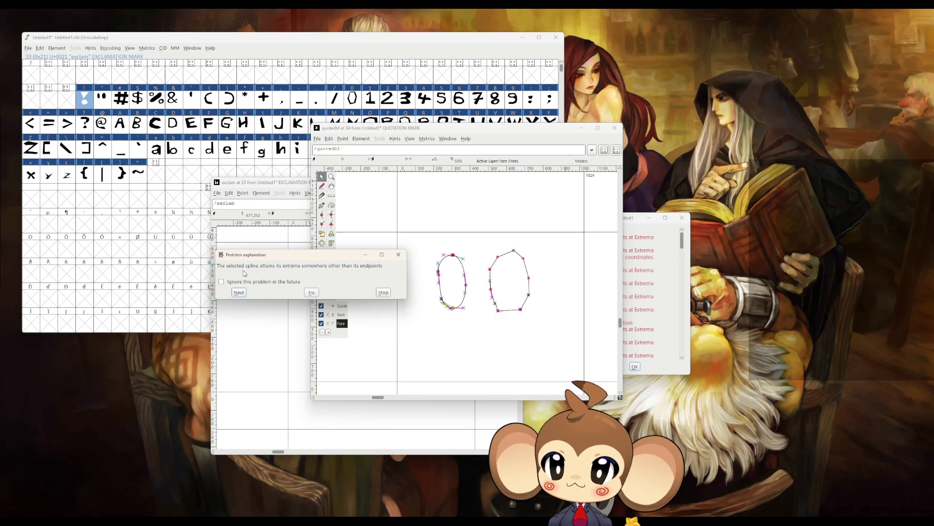
{"action": "left_click", "coordinate": [313, 292]}
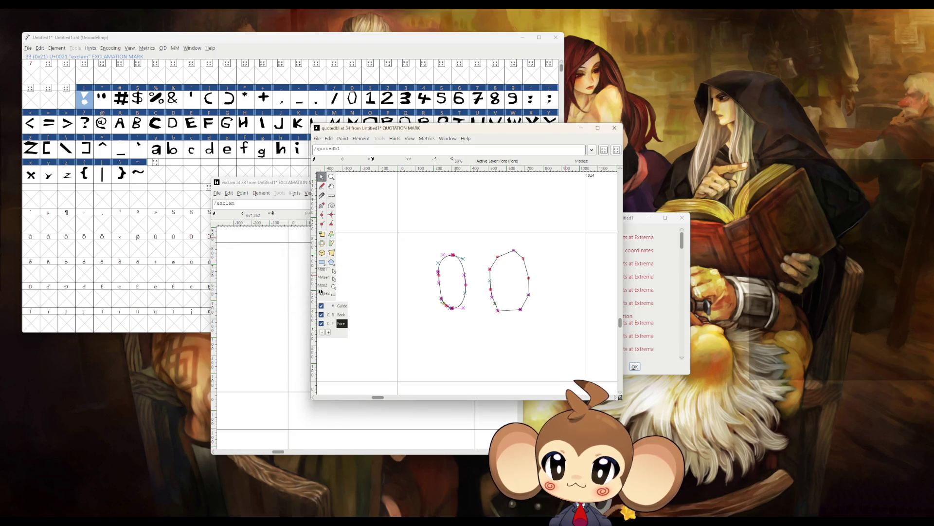
{"action": "left_click", "coordinate": [615, 129]}
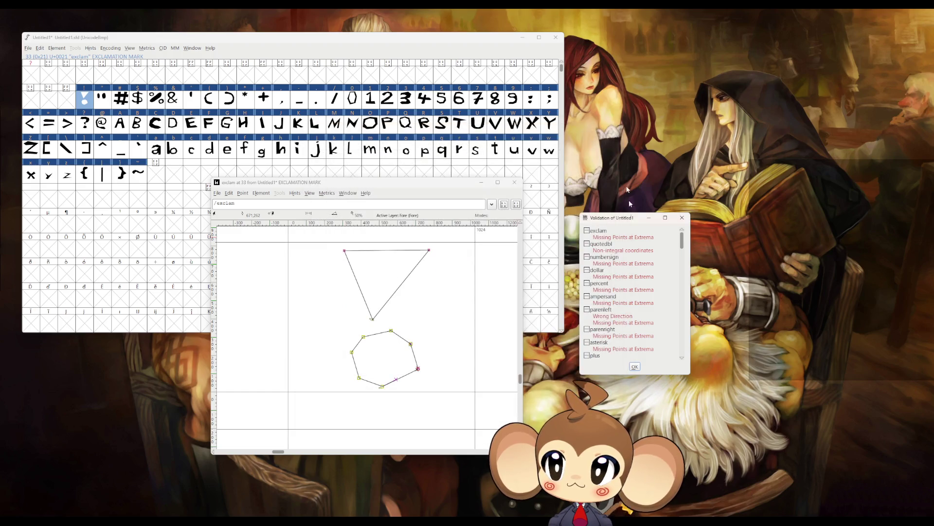
Step: Fix the exclam glyph's missing extrema and round its points to integer coordinates
{"action": "double_click", "coordinate": [611, 240]}
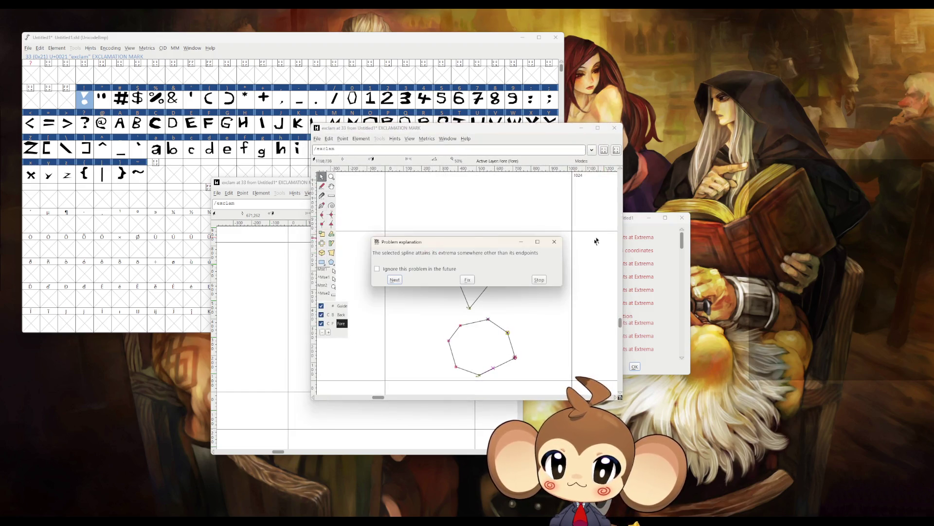
{"action": "left_click", "coordinate": [467, 281]}
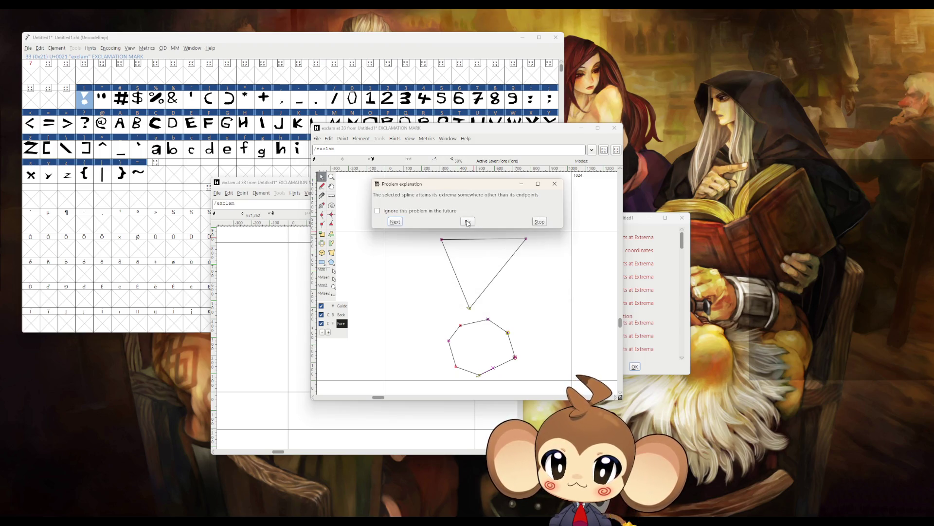
{"action": "left_click", "coordinate": [468, 223]}
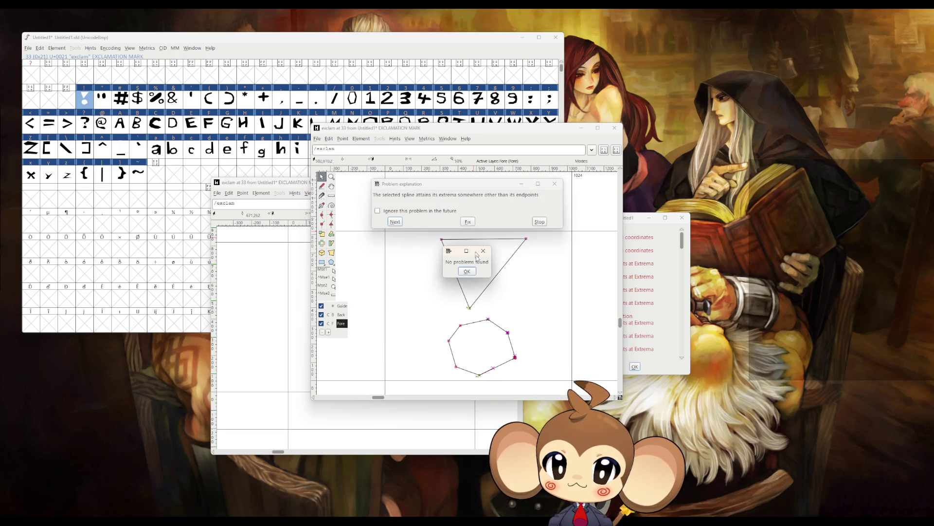
{"action": "left_click", "coordinate": [467, 272]}
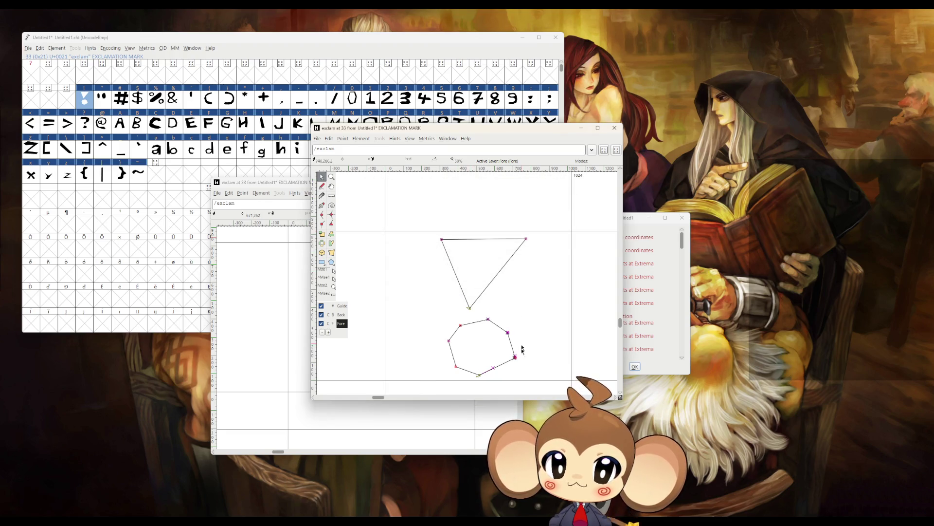
{"action": "left_click", "coordinate": [614, 129]}
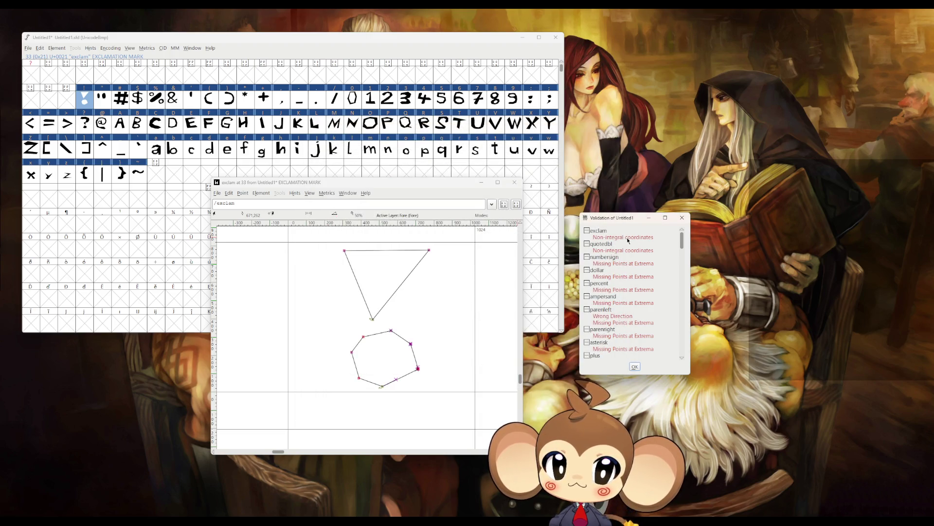
{"action": "double_click", "coordinate": [623, 237]}
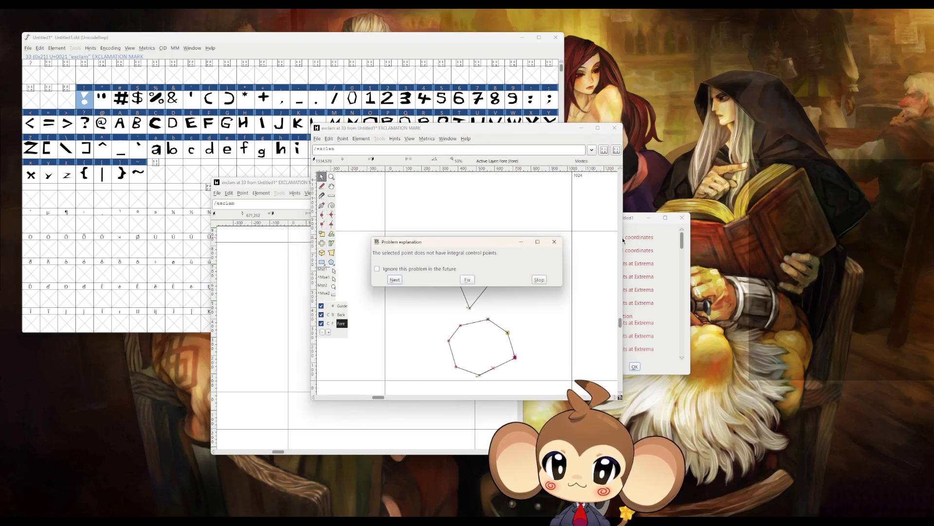
{"action": "left_click", "coordinate": [468, 280]}
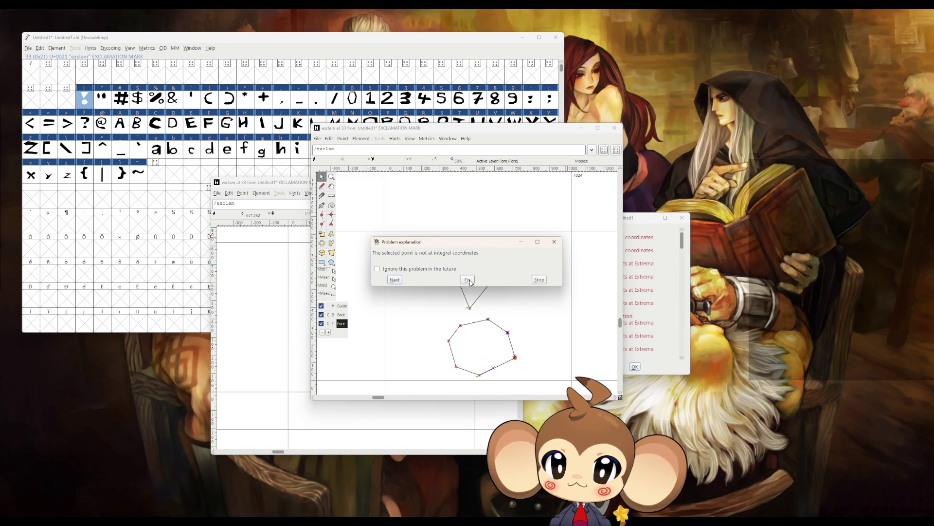
{"action": "left_click", "coordinate": [469, 280]}
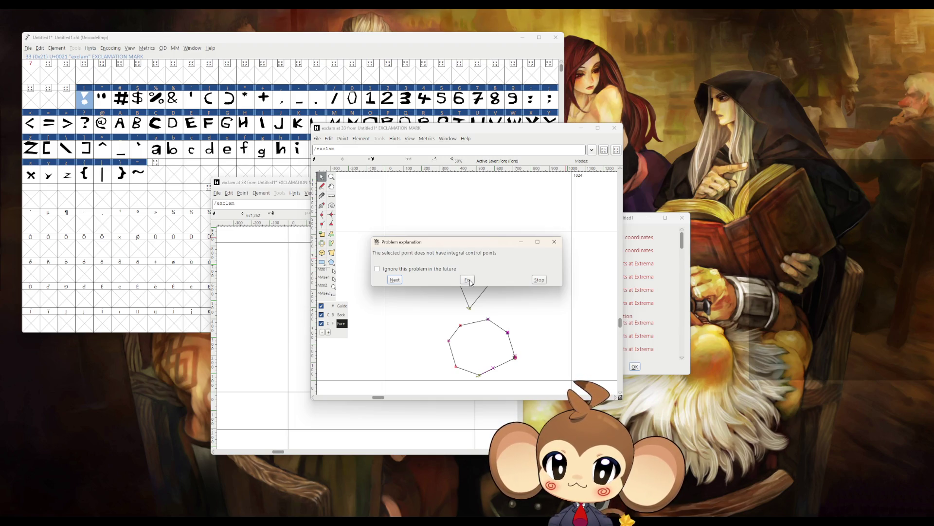
{"action": "left_click", "coordinate": [469, 280]}
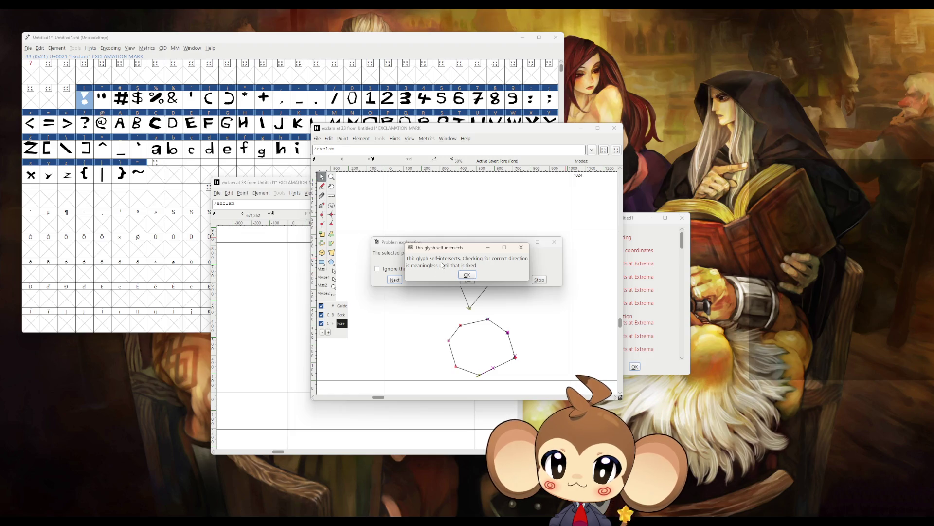
{"action": "left_click", "coordinate": [467, 274]}
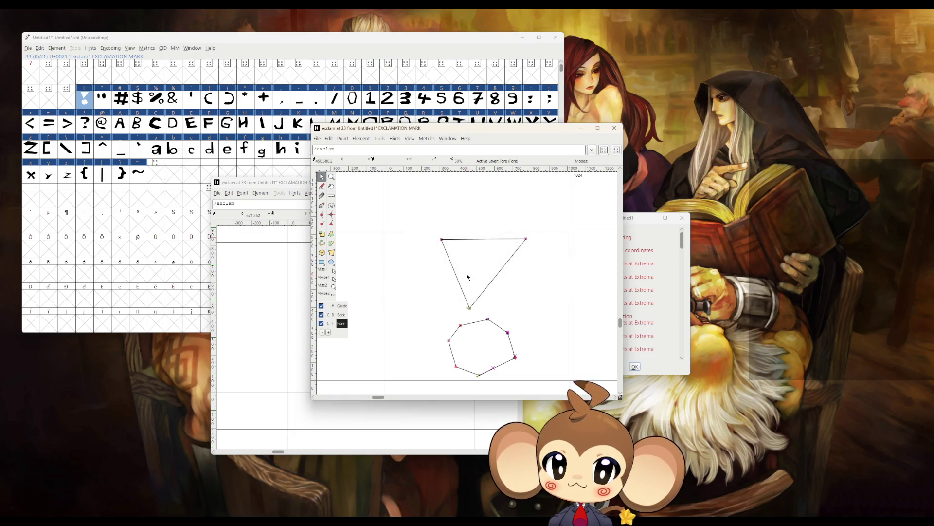
Step: Convert all triangle and heptagon points to straight lines with Make Line, then recheck
{"action": "mouse_move", "coordinate": [396, 217]}
{"action": "left_mouse_down"}
{"action": "mouse_move", "coordinate": [535, 378]}
{"action": "mouse_move", "coordinate": [554, 383]}
{"action": "left_mouse_up"}
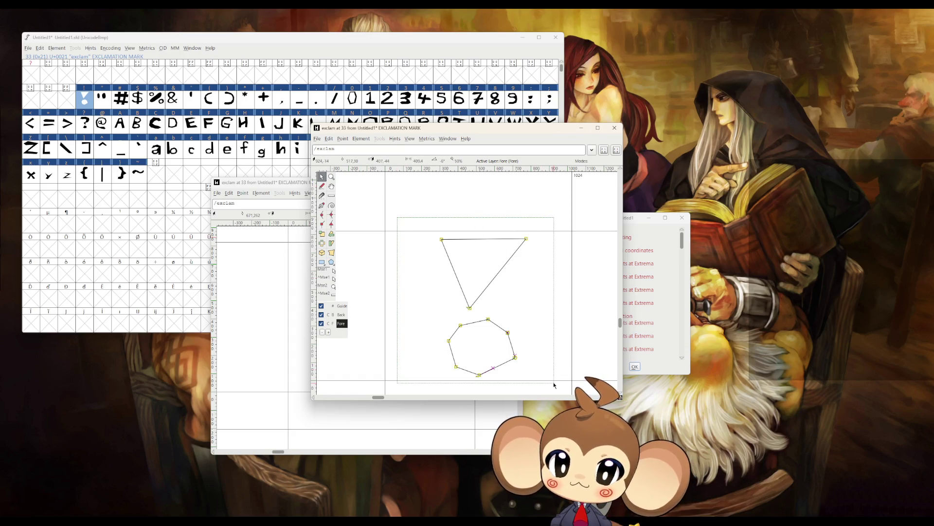
{"action": "left_click", "coordinate": [333, 140]}
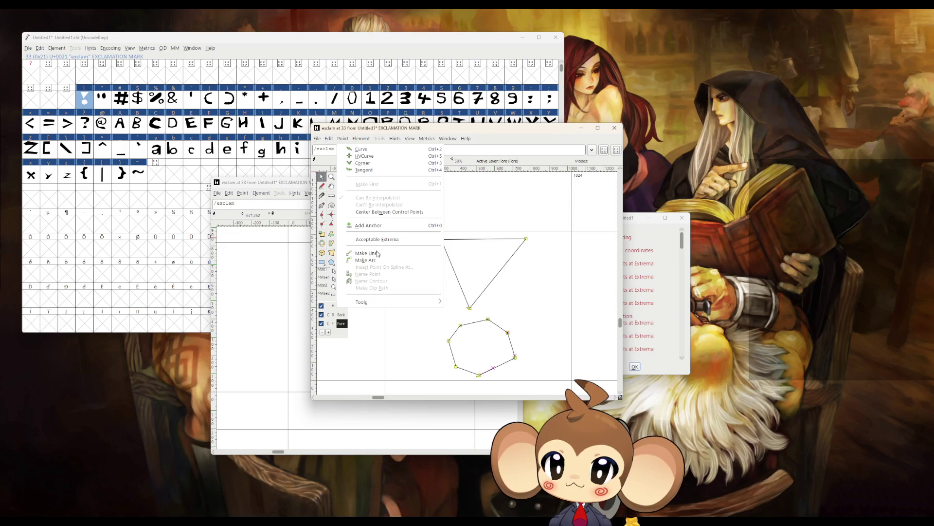
{"action": "left_click", "coordinate": [376, 254]}
{"action": "left_click", "coordinate": [614, 127]}
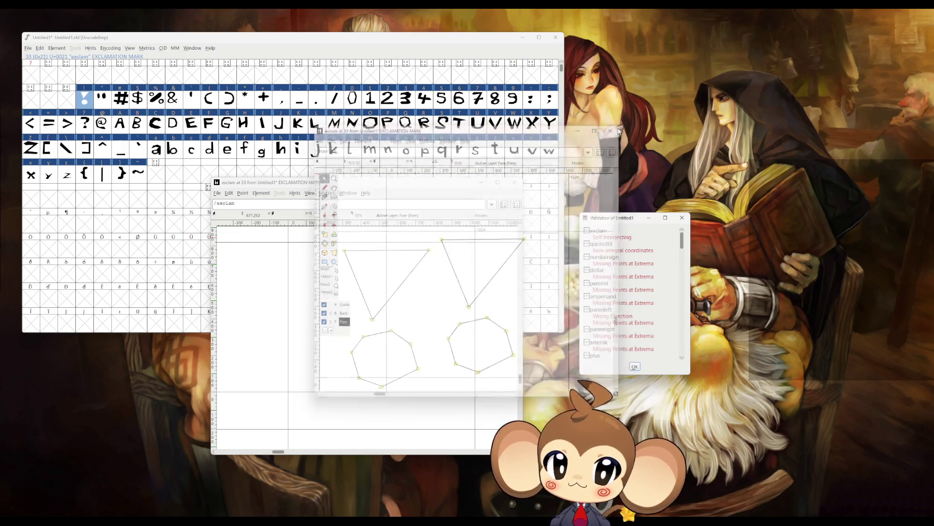
{"action": "double_click", "coordinate": [604, 239]}
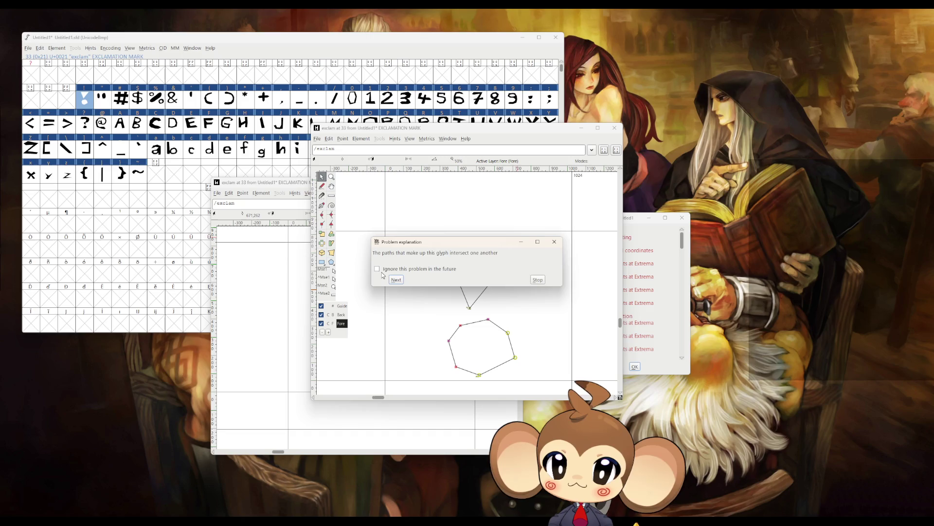
{"action": "left_click", "coordinate": [401, 282]}
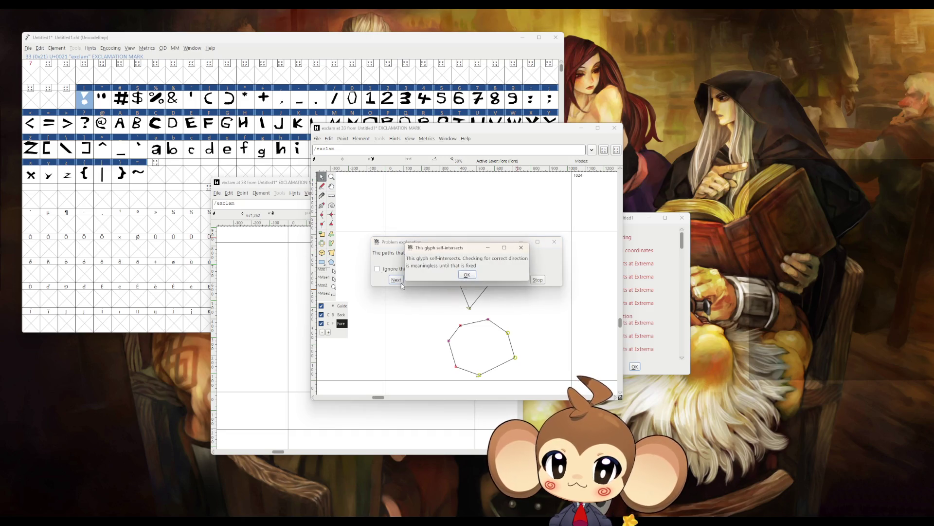
{"action": "left_click", "coordinate": [467, 274]}
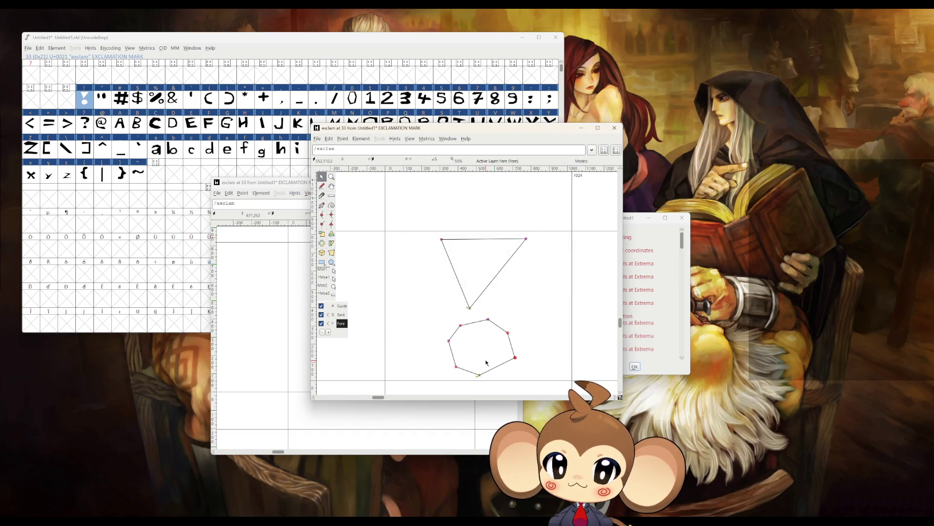
{"action": "left_click_drag", "start_coordinate": [440, 317], "coordinate": [533, 385]}
Step: Delete the existing triangle and dot outlines from the exclam glyph
{"action": "scroll", "coordinate": [490, 370], "scroll_direction": "up", "scroll_amount": 1}
{"action": "scroll", "coordinate": [462, 371], "scroll_direction": "up", "scroll_amount": 5}
{"action": "scroll", "coordinate": [416, 318], "scroll_direction": "down", "scroll_amount": 4}
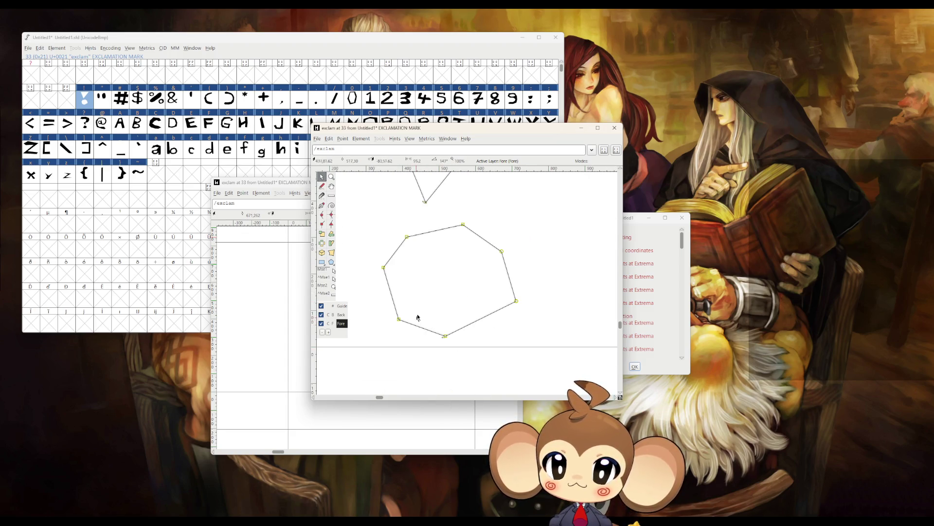
{"action": "scroll", "coordinate": [485, 260], "scroll_direction": "up", "scroll_amount": 1}
{"action": "scroll", "coordinate": [452, 241], "scroll_direction": "down", "scroll_amount": 4}
{"action": "scroll", "coordinate": [494, 354], "scroll_direction": "up", "scroll_amount": 6}
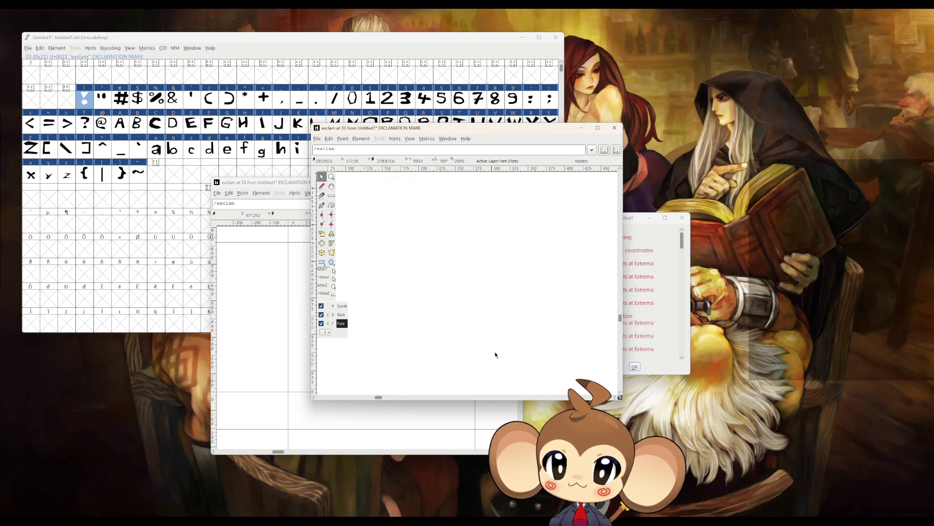
{"action": "scroll", "coordinate": [424, 306], "scroll_direction": "down", "scroll_amount": 5}
{"action": "mouse_move", "coordinate": [505, 131]}
{"action": "left_mouse_down"}
{"action": "mouse_move", "coordinate": [402, 153]}
{"action": "mouse_move", "coordinate": [411, 163]}
{"action": "mouse_move", "coordinate": [430, 144]}
{"action": "left_mouse_up"}
{"action": "scroll", "coordinate": [334, 271], "scroll_direction": "down", "scroll_amount": 2}
{"action": "left_click_drag", "start_coordinate": [318, 253], "coordinate": [421, 401]}
{"action": "key", "text": "Delete"}
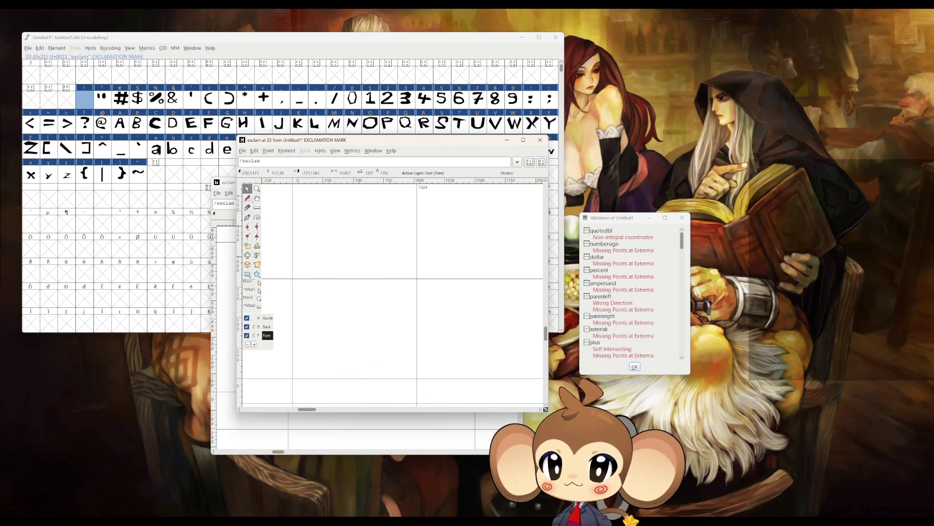
Step: Draw a new closed six-sided dot with the Pen tool
{"action": "left_click", "coordinate": [247, 217]}
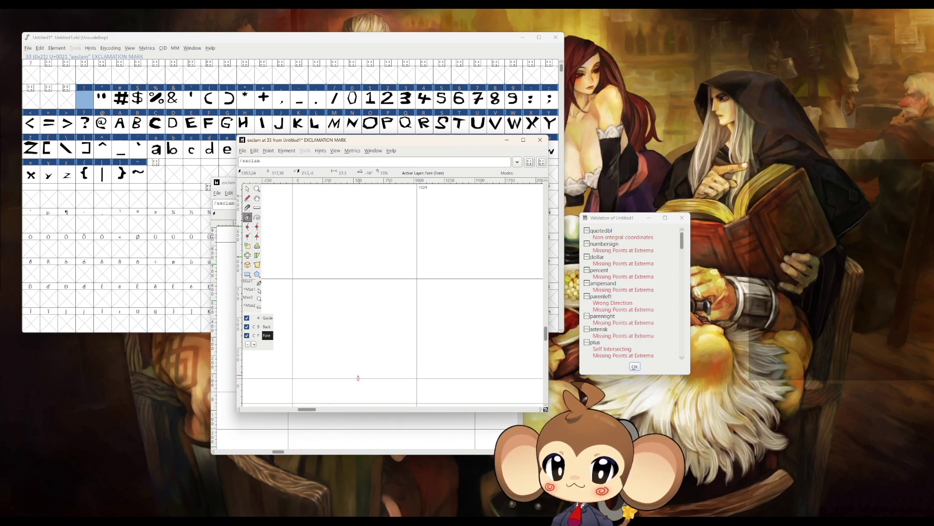
{"action": "left_click", "coordinate": [348, 374]}
{"action": "left_click", "coordinate": [326, 361]}
{"action": "left_click", "coordinate": [330, 344]}
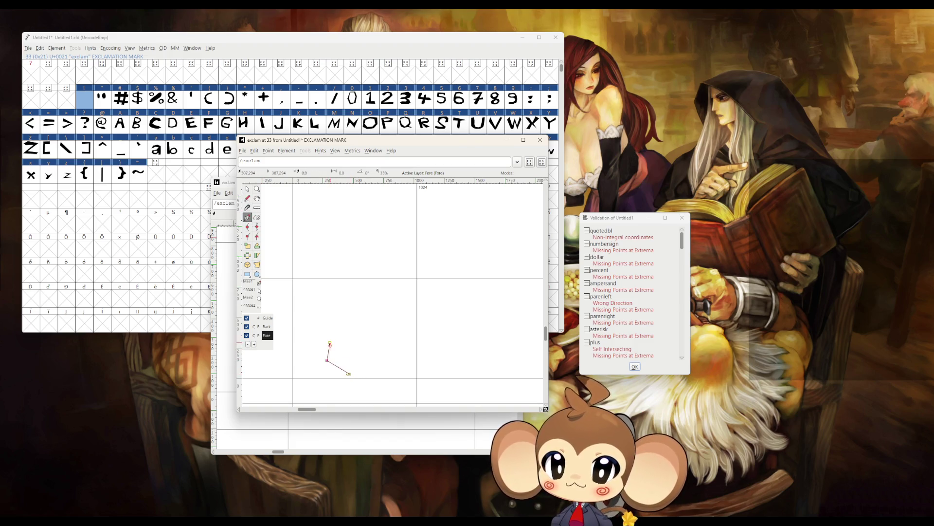
{"action": "left_click", "coordinate": [351, 335]}
{"action": "left_click", "coordinate": [372, 347]}
{"action": "left_click", "coordinate": [365, 366]}
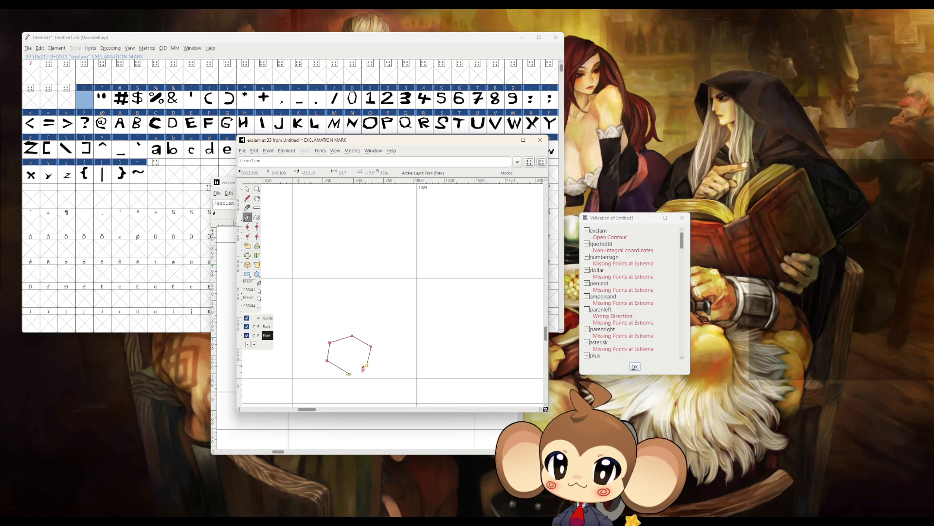
{"action": "left_click", "coordinate": [348, 374]}
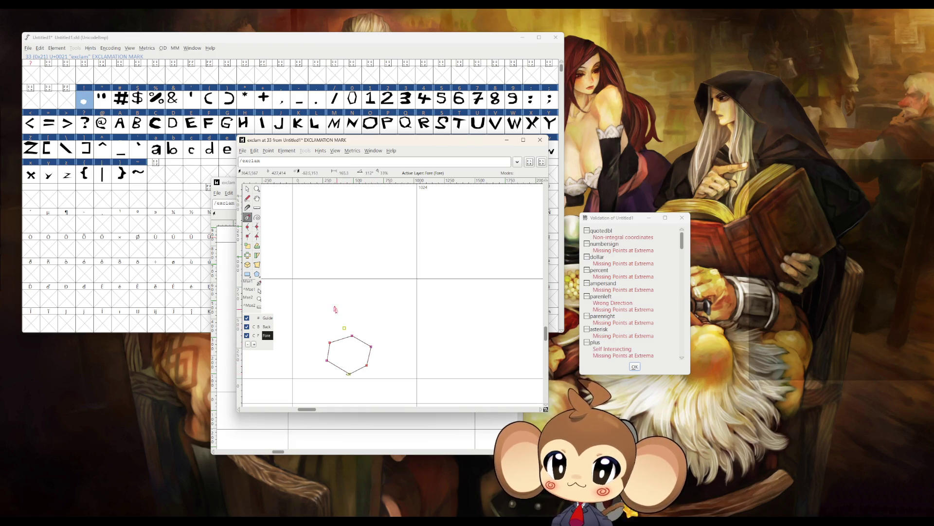
Step: Add a closed three-point triangle above the dot
{"action": "left_click", "coordinate": [328, 285]}
{"action": "left_click", "coordinate": [379, 286]}
{"action": "left_click", "coordinate": [345, 328]}
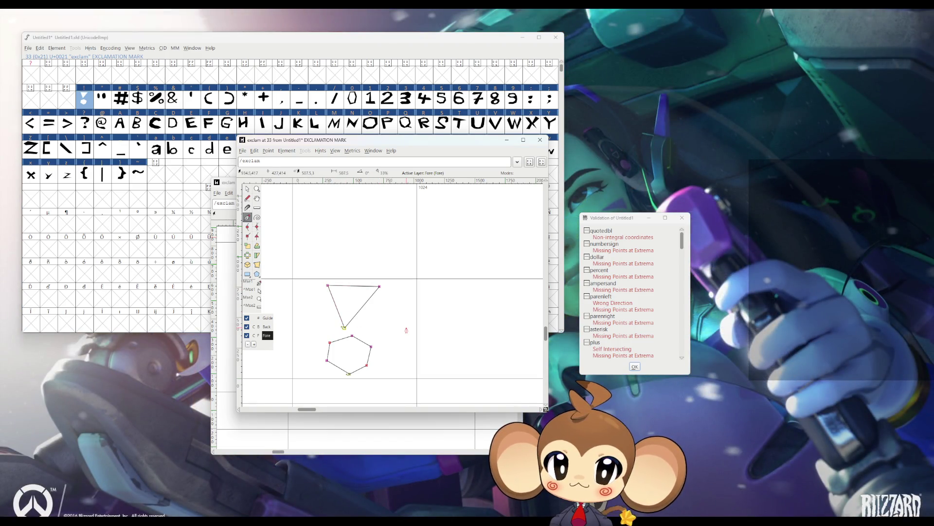
Step: Fix the double quote's non-integral points, then delete its old outlines
{"action": "left_click", "coordinate": [247, 188]}
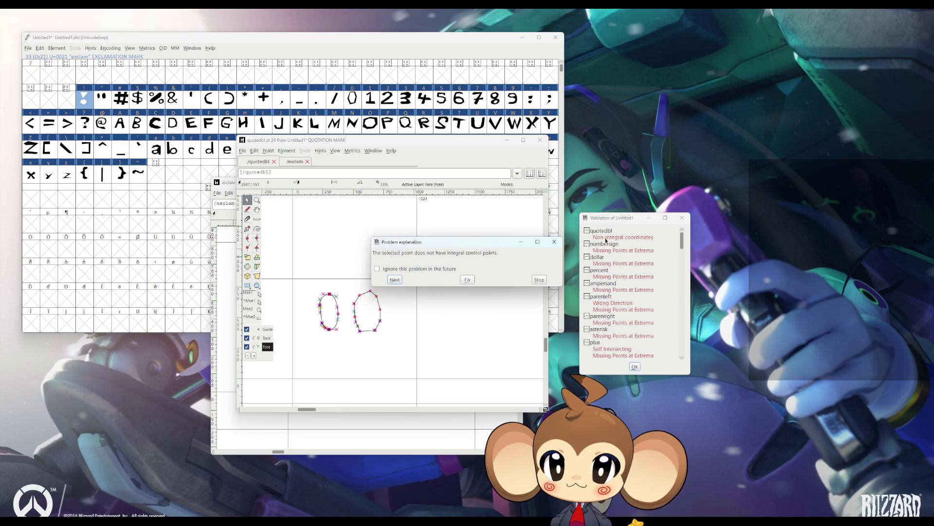
{"action": "left_click", "coordinate": [468, 280]}
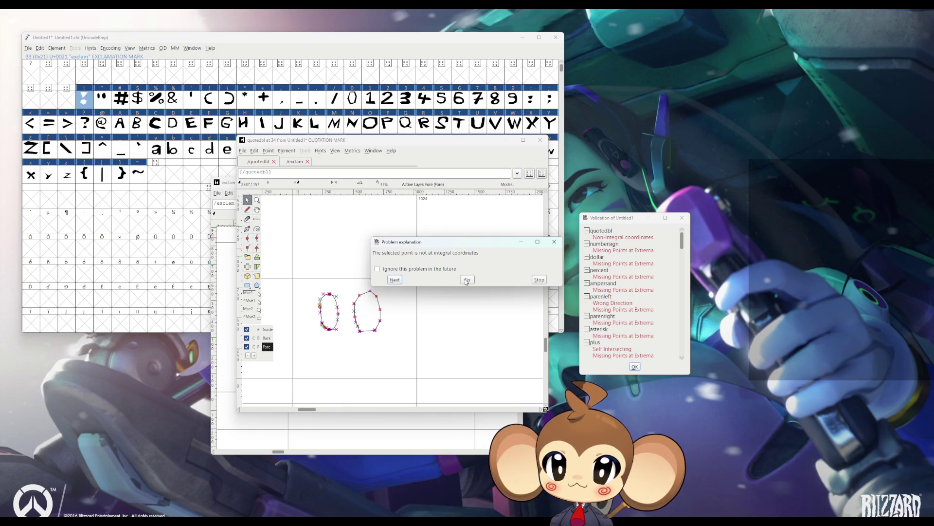
{"action": "left_click", "coordinate": [469, 281]}
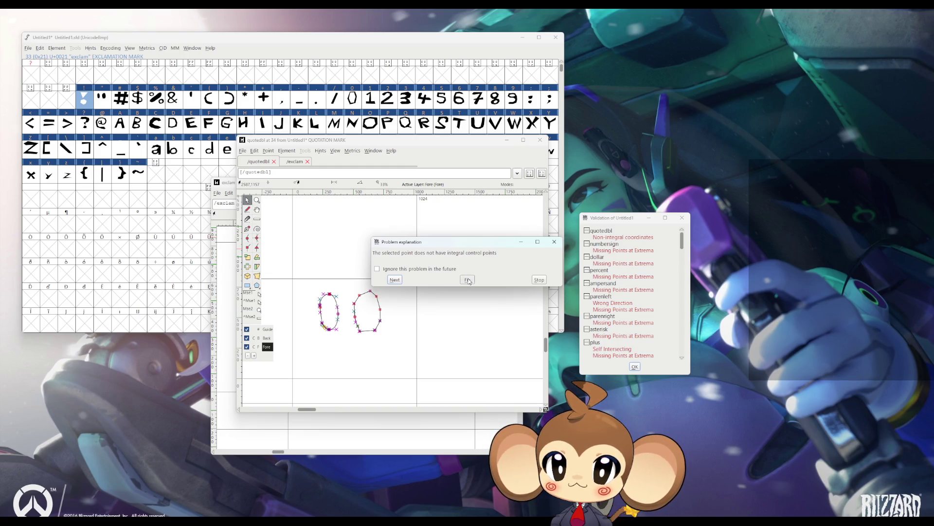
{"action": "left_click", "coordinate": [469, 281]}
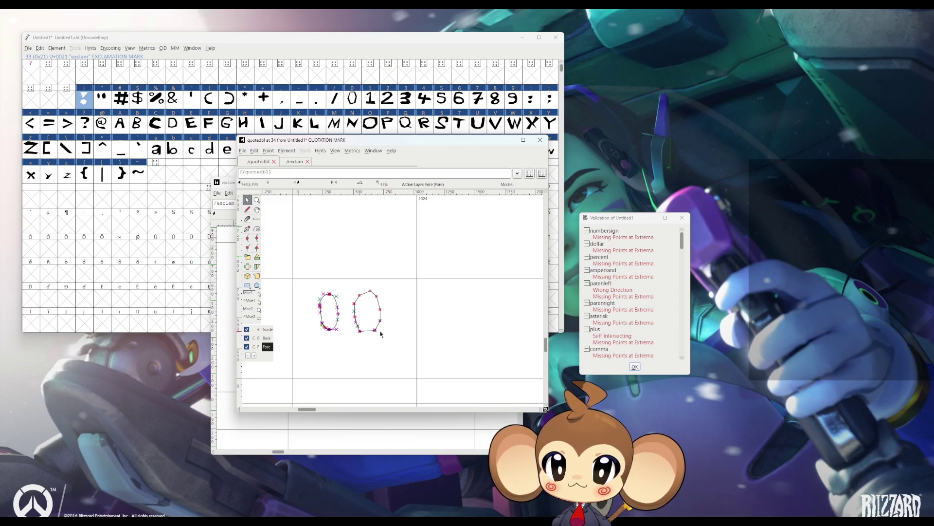
{"action": "left_click_drag", "start_coordinate": [291, 258], "coordinate": [403, 348]}
{"action": "key", "text": "Delete"}
Step: Draw the left quote mark as a closed four-sided straight-edged stroke
{"action": "left_click", "coordinate": [248, 229]}
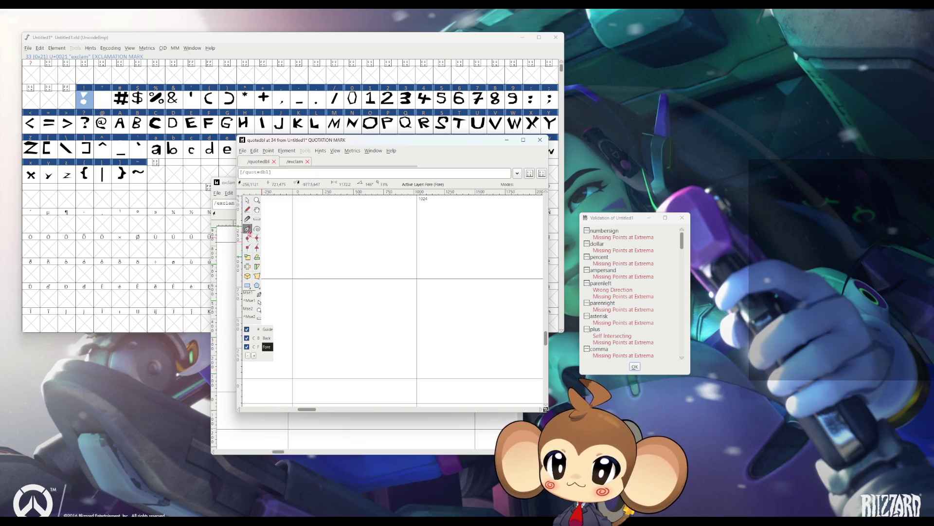
{"action": "left_click", "coordinate": [343, 316]}
{"action": "left_click", "coordinate": [336, 304]}
{"action": "left_click", "coordinate": [336, 286]}
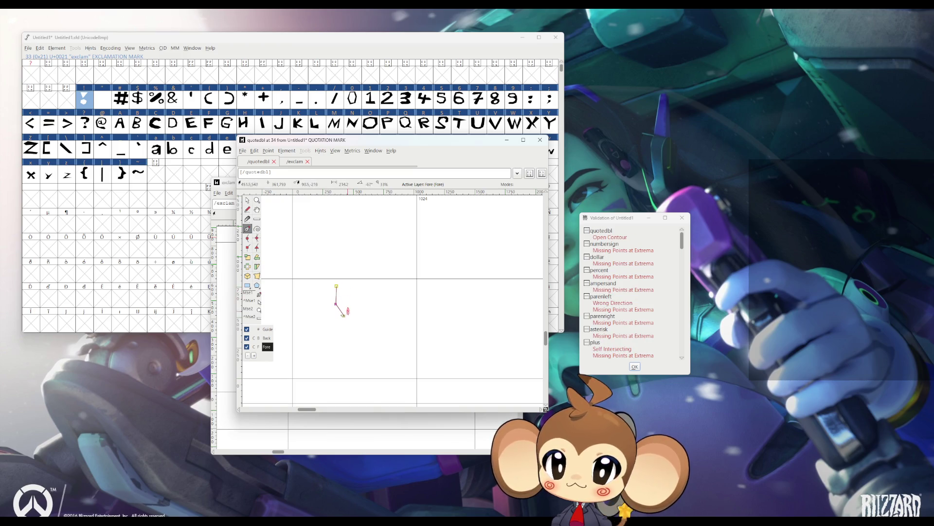
{"action": "left_click", "coordinate": [344, 295]}
{"action": "left_click", "coordinate": [343, 316]}
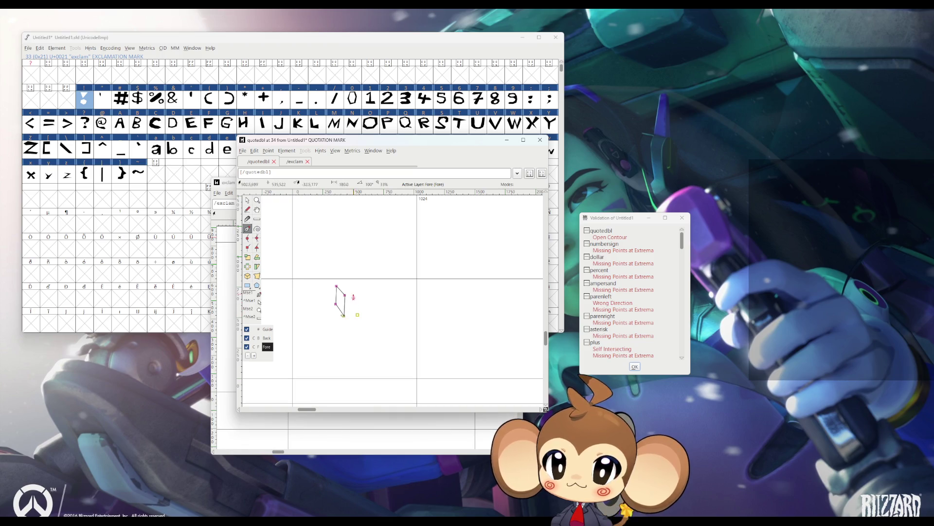
Step: Draw the right quote mark as a closed diamond, then open the number sign's reported problem
{"action": "left_click", "coordinate": [351, 301]}
{"action": "left_click", "coordinate": [362, 286]}
{"action": "left_click", "coordinate": [366, 297]}
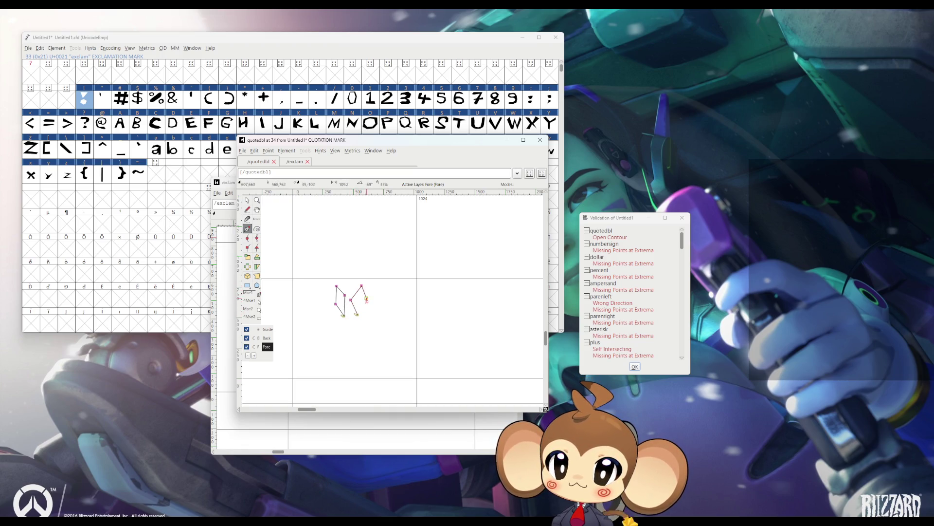
{"action": "left_click", "coordinate": [357, 315]}
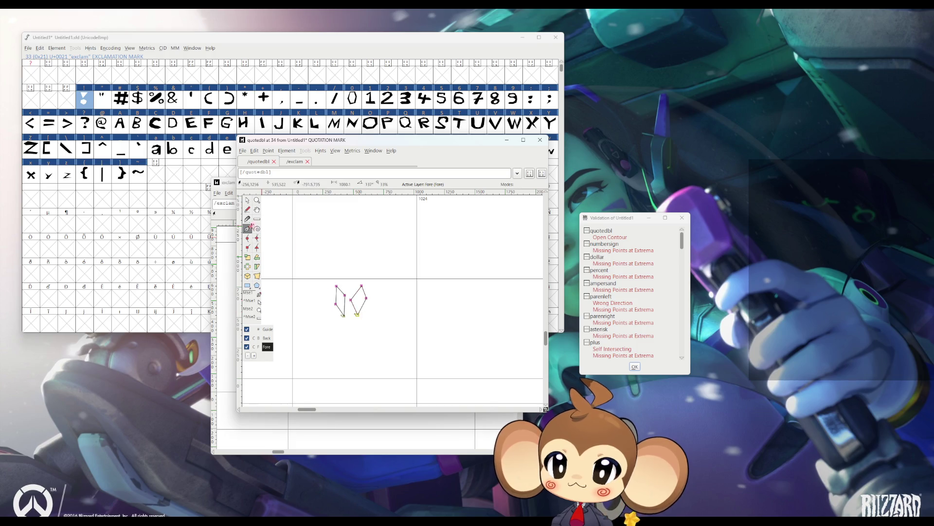
{"action": "left_click", "coordinate": [247, 200]}
{"action": "double_click", "coordinate": [614, 239]}
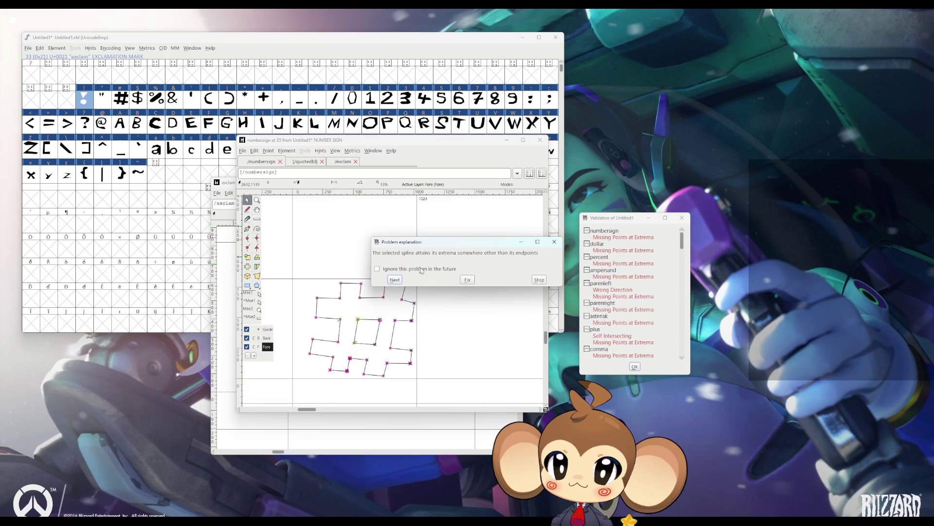
Step: Convert all of the number sign's points to straight lines and close the glyph windows
{"action": "left_click", "coordinate": [459, 279]}
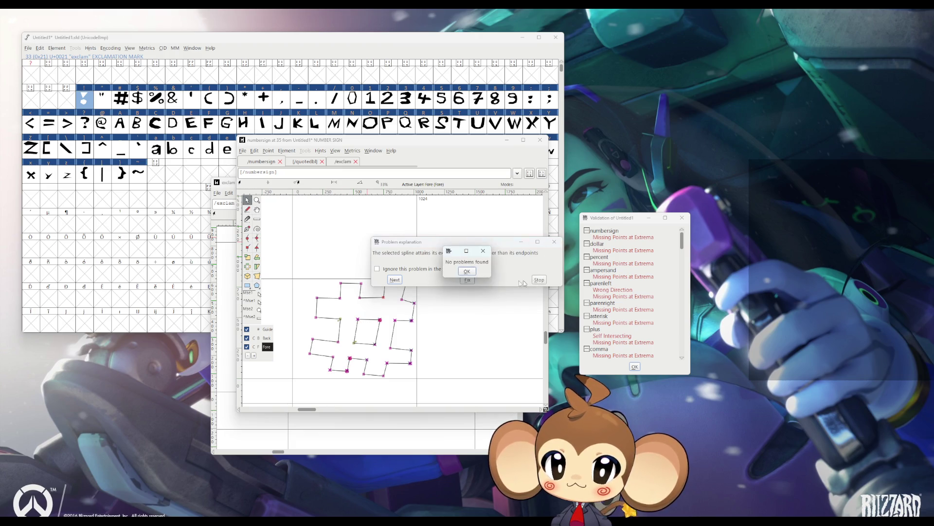
{"action": "left_click", "coordinate": [468, 278]}
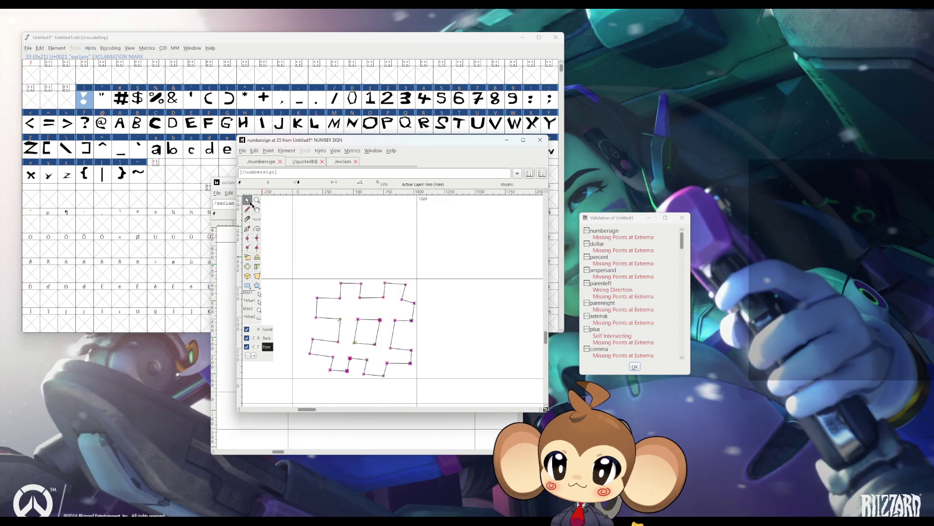
{"action": "left_click_drag", "start_coordinate": [291, 228], "coordinate": [436, 387]}
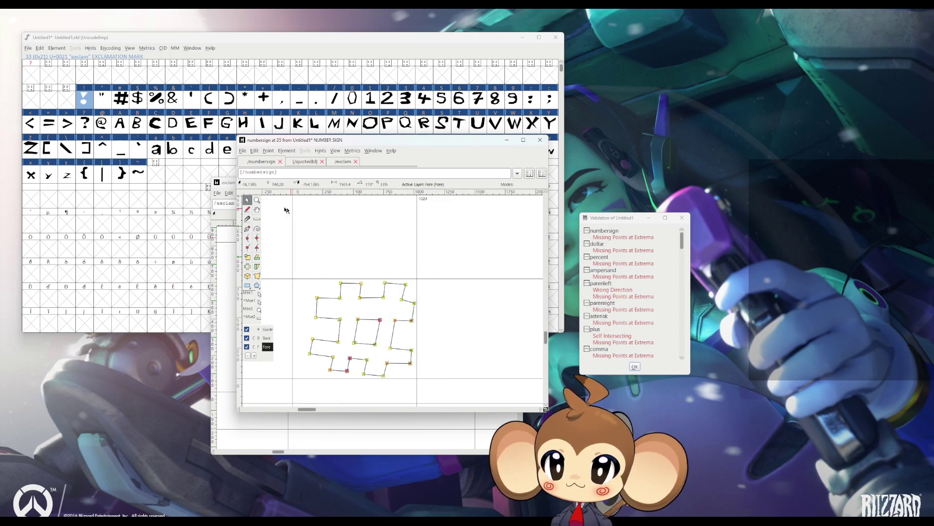
{"action": "left_click", "coordinate": [269, 151]}
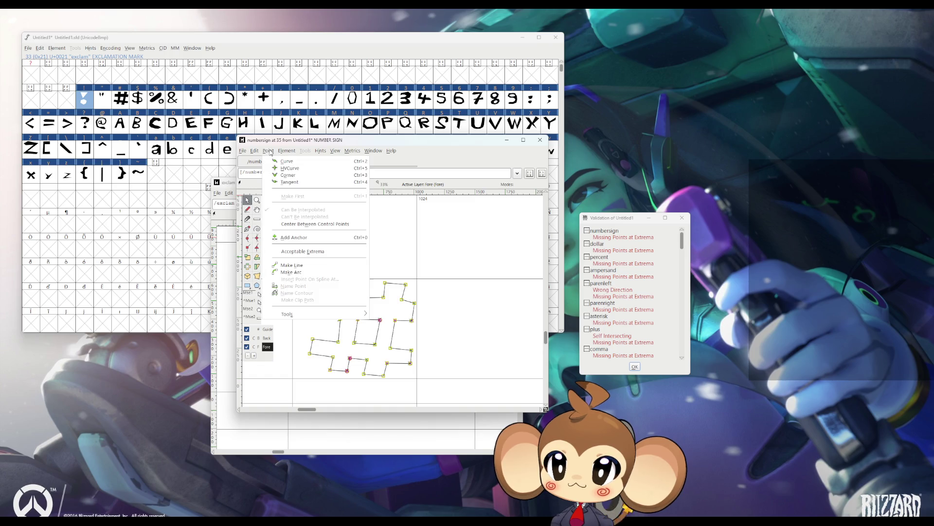
{"action": "left_click", "coordinate": [304, 265]}
{"action": "left_click", "coordinate": [280, 162]}
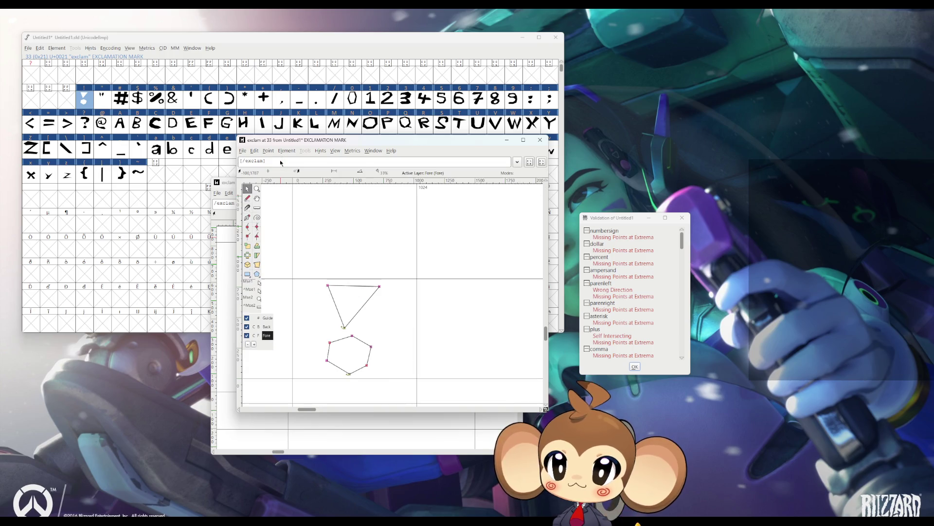
{"action": "left_click", "coordinate": [540, 139]}
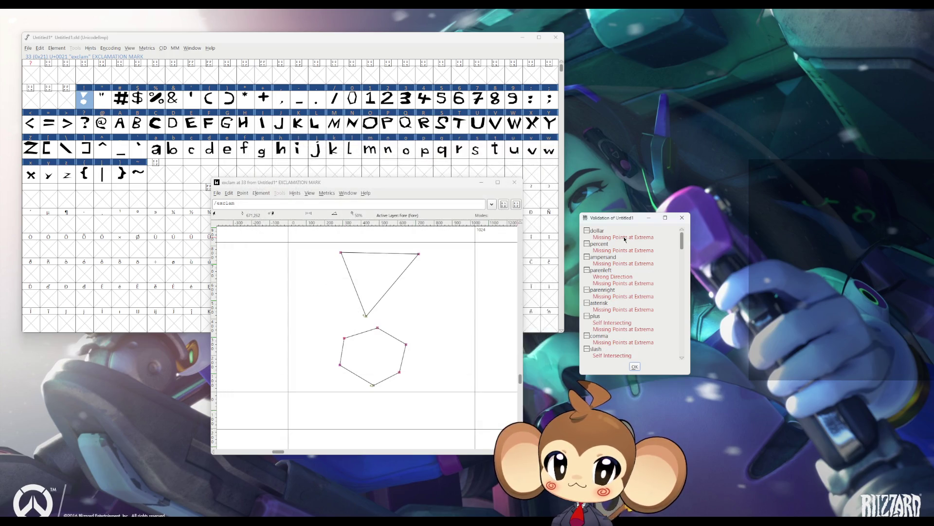
Step: Fix the dollar sign's reported problem and turn its curves into straight lines
{"action": "double_click", "coordinate": [621, 239]}
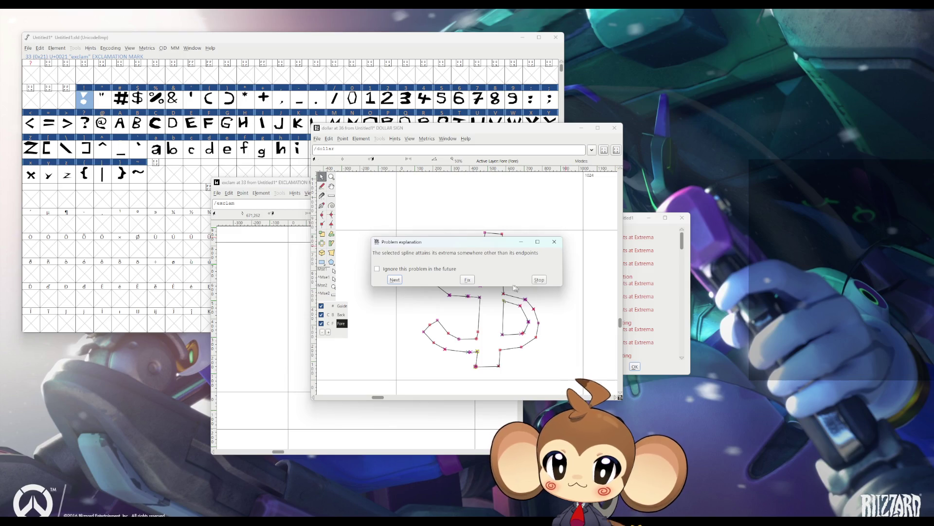
{"action": "left_click", "coordinate": [559, 244]}
{"action": "key", "text": "Return"}
{"action": "mouse_move", "coordinate": [375, 191]}
{"action": "left_mouse_down"}
{"action": "mouse_move", "coordinate": [497, 328]}
{"action": "mouse_move", "coordinate": [558, 377]}
{"action": "left_mouse_up"}
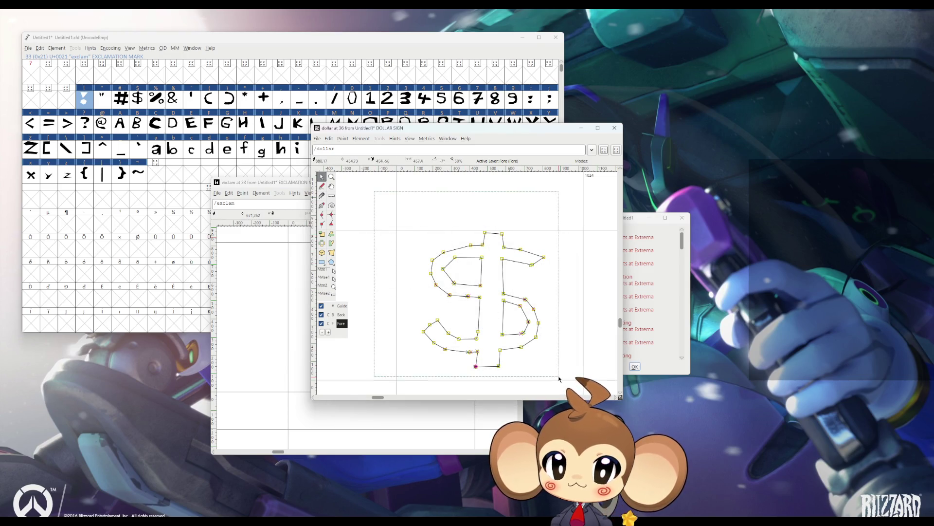
{"action": "left_click", "coordinate": [333, 140]}
{"action": "mouse_move", "coordinate": [343, 140]}
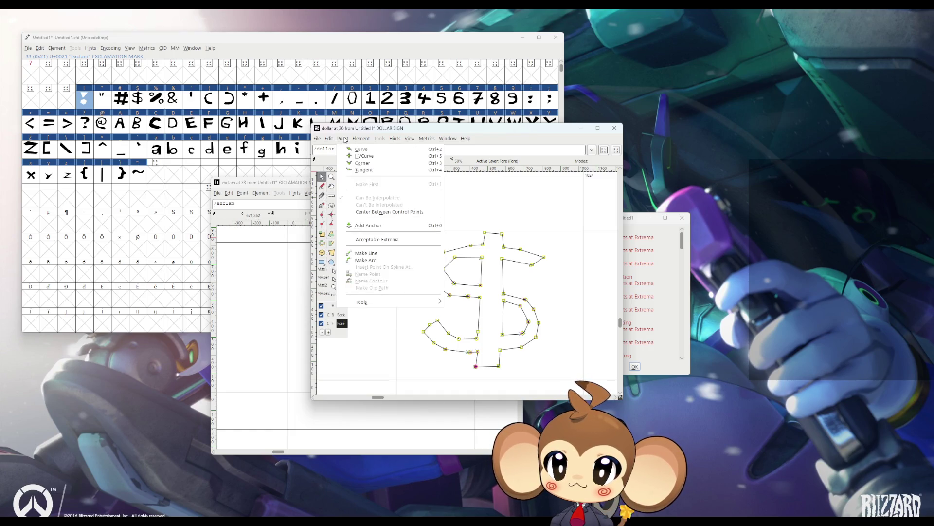
{"action": "left_click", "coordinate": [378, 254]}
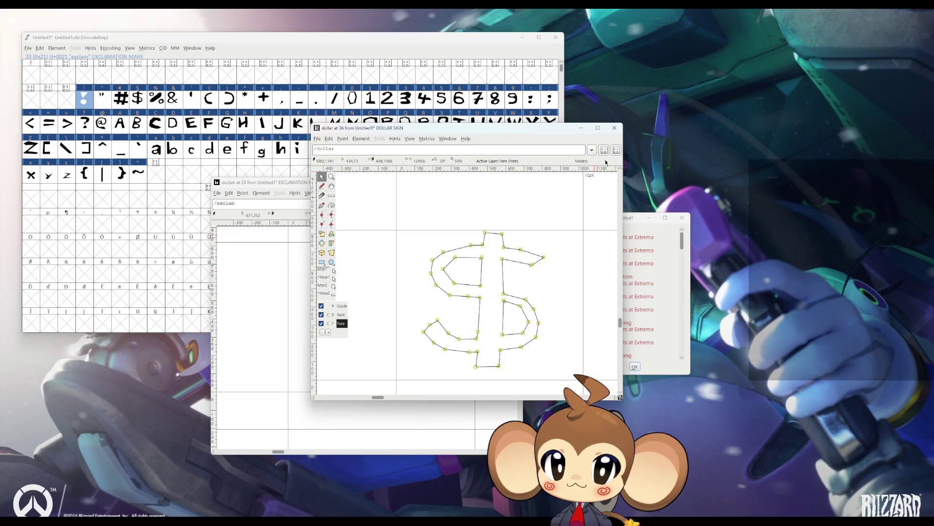
{"action": "left_click", "coordinate": [615, 127]}
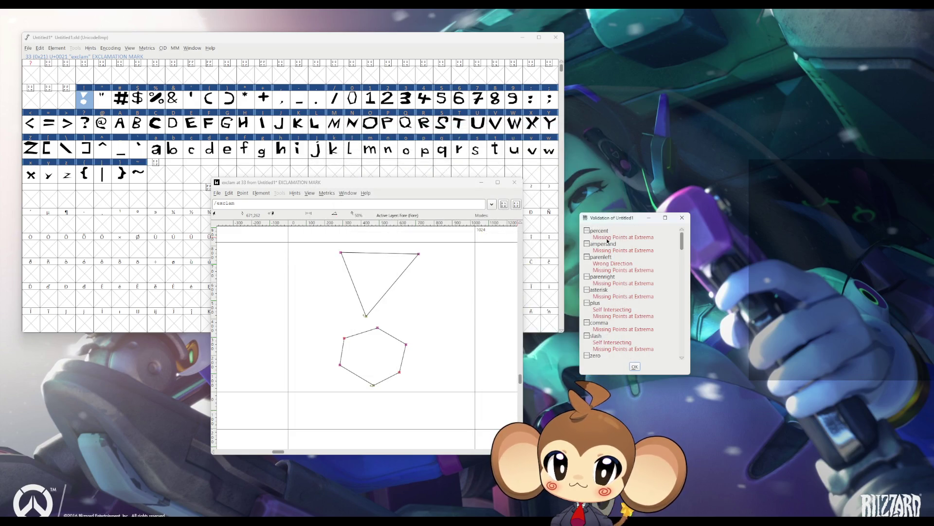
Step: Fix the percent sign's reported problem and make all its points straight lines
{"action": "double_click", "coordinate": [609, 239]}
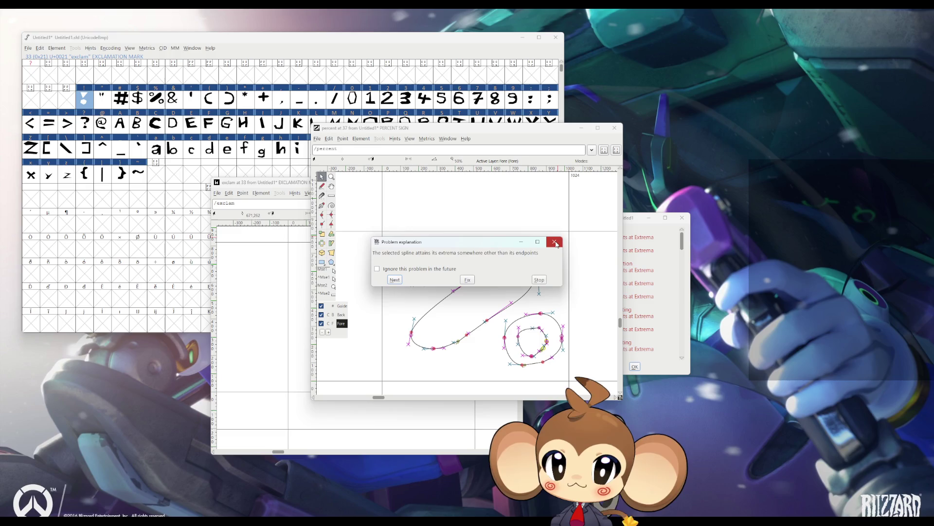
{"action": "left_click", "coordinate": [467, 279]}
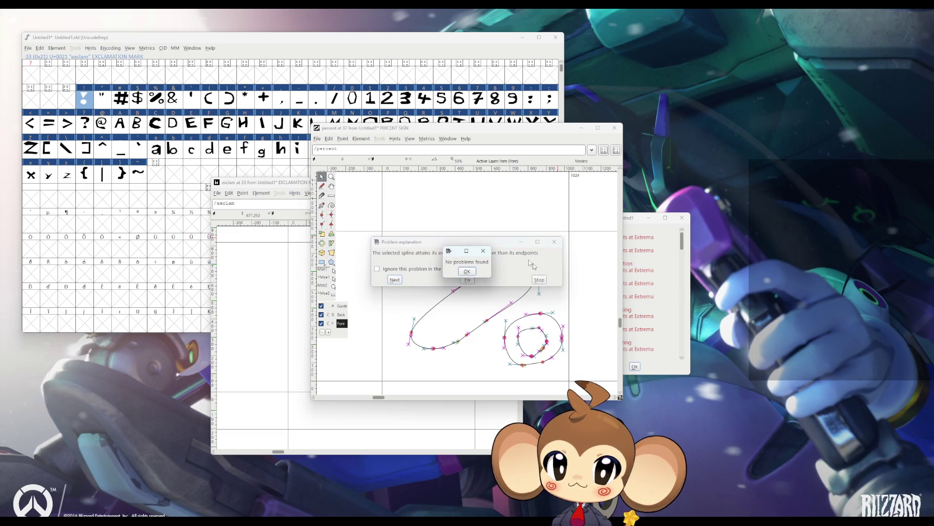
{"action": "left_click", "coordinate": [463, 267]}
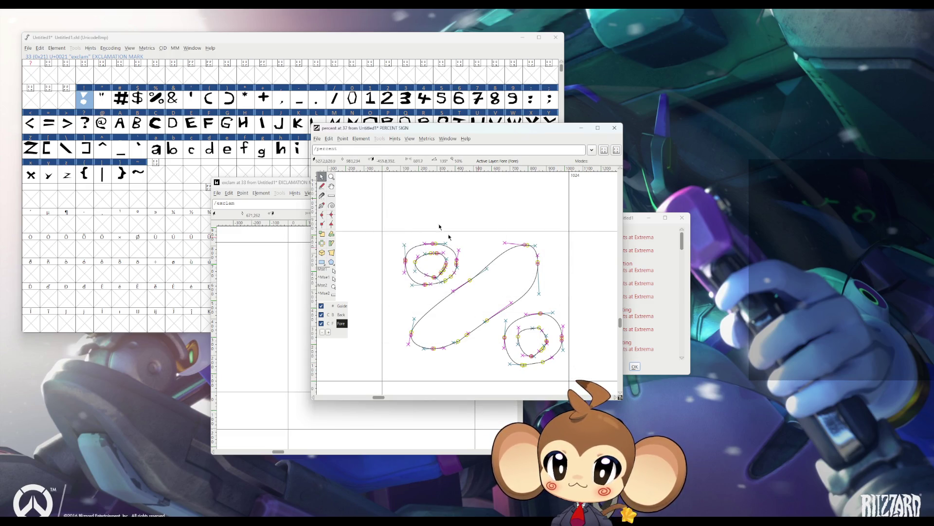
{"action": "left_click", "coordinate": [329, 139]}
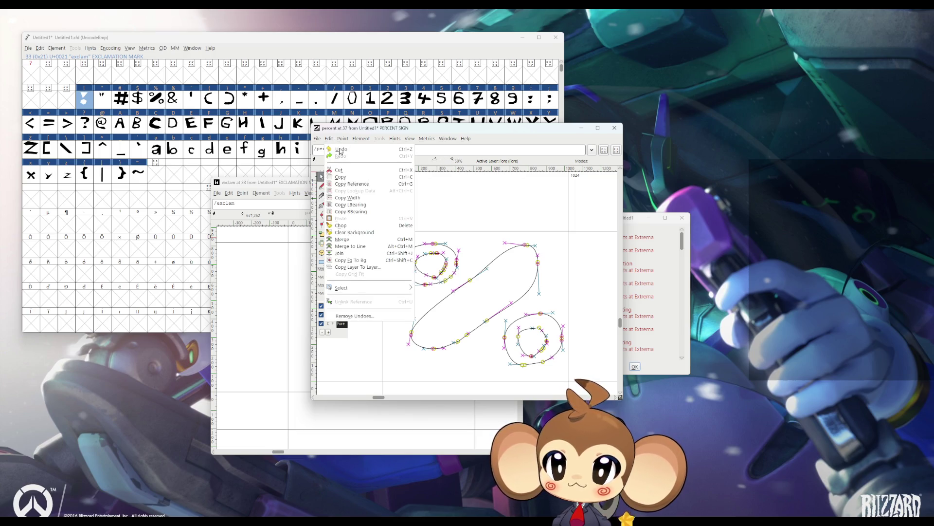
{"action": "mouse_move", "coordinate": [341, 140]}
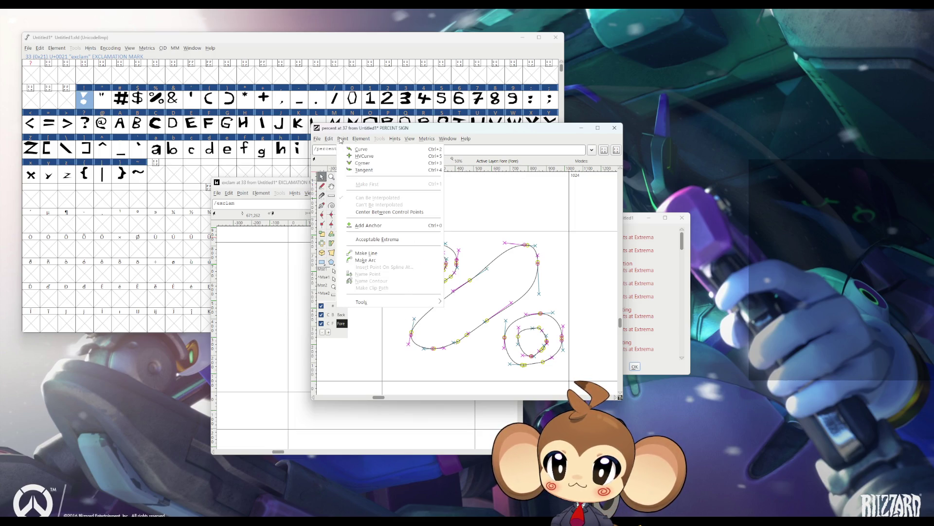
{"action": "left_click", "coordinate": [369, 253]}
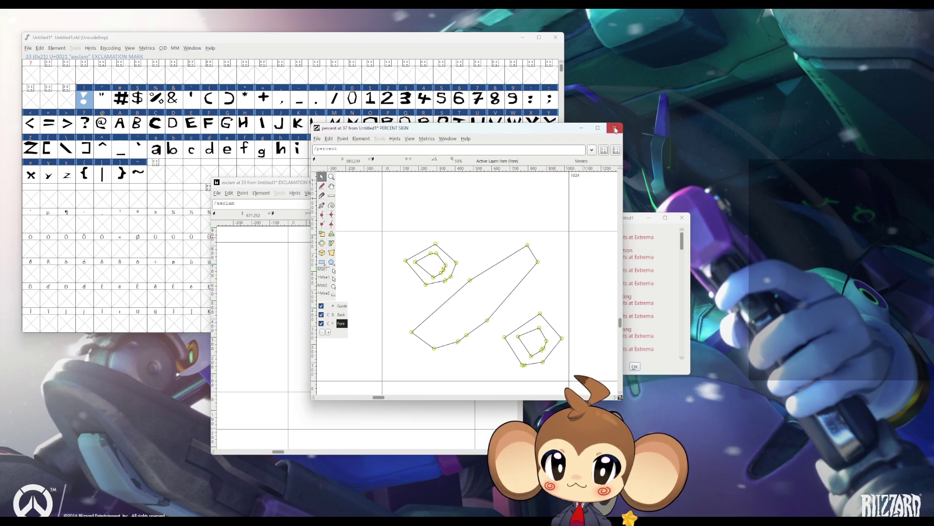
{"action": "left_click", "coordinate": [614, 128]}
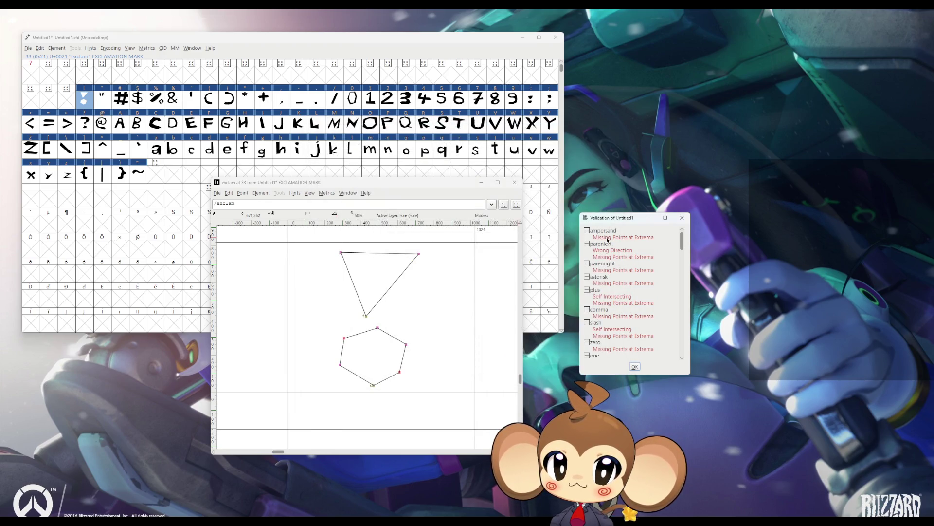
Step: Turn all of the ampersand's curves into straight lines with Make Line
{"action": "double_click", "coordinate": [607, 238]}
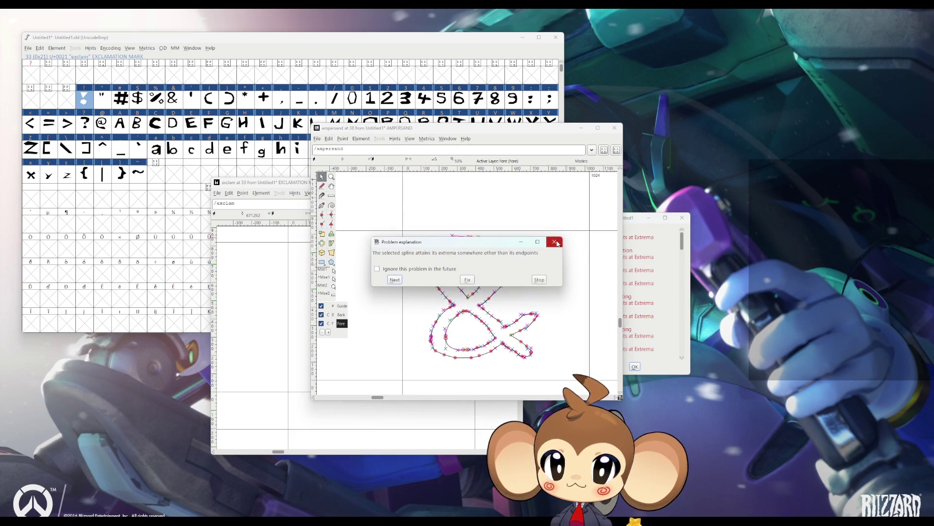
{"action": "left_click", "coordinate": [554, 243]}
{"action": "left_click", "coordinate": [554, 242]}
{"action": "left_click_drag", "start_coordinate": [387, 190], "coordinate": [560, 368]}
{"action": "left_click", "coordinate": [350, 141]}
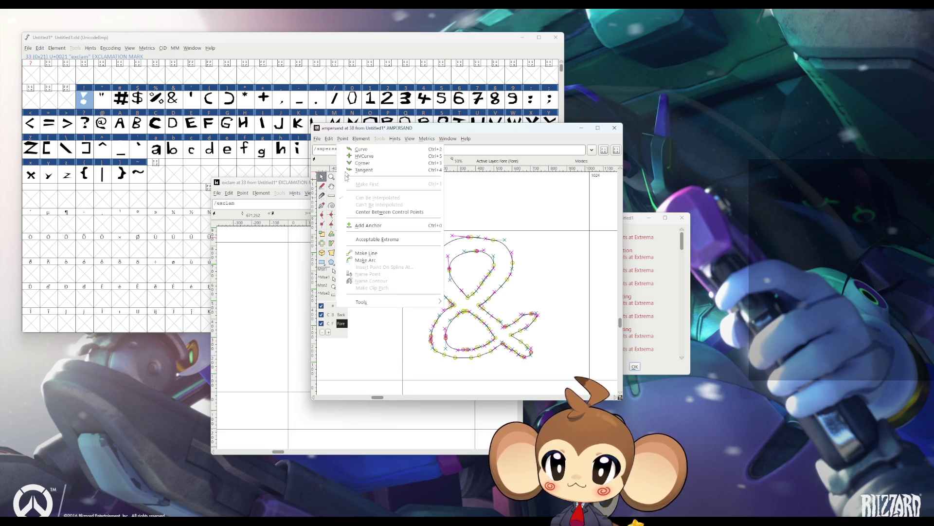
{"action": "left_click", "coordinate": [378, 254]}
{"action": "left_click", "coordinate": [613, 130]}
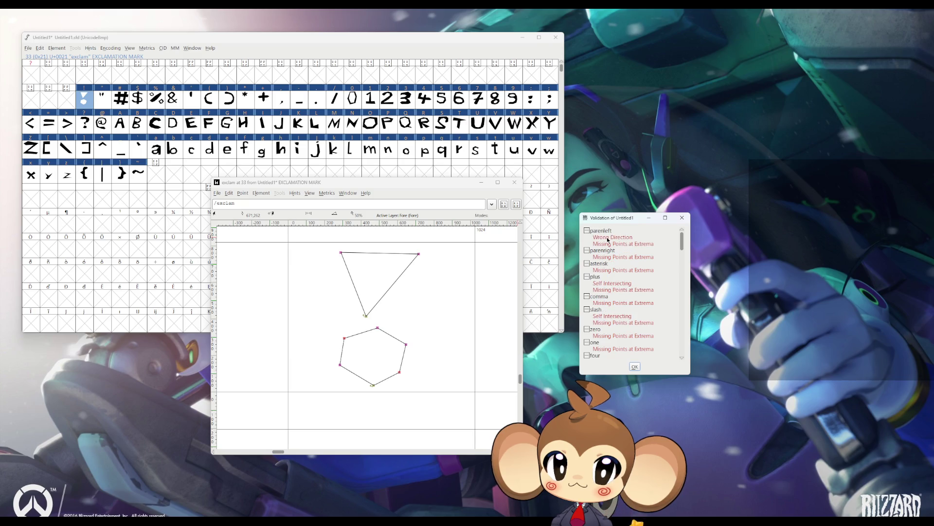
Step: Correct the left parenthesis path direction and convert its points to straight lines
{"action": "double_click", "coordinate": [608, 239]}
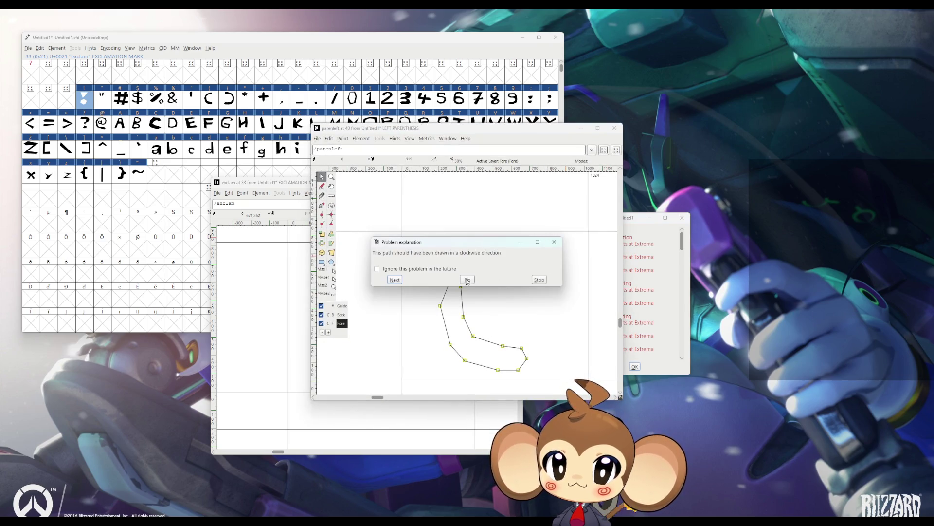
{"action": "left_click", "coordinate": [467, 280]}
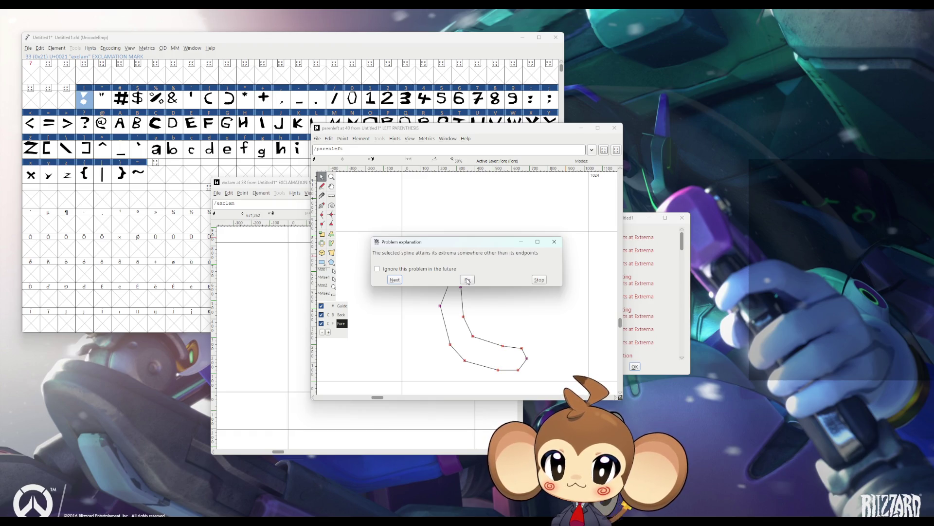
{"action": "left_click", "coordinate": [539, 280]}
{"action": "left_click_drag", "start_coordinate": [407, 191], "coordinate": [562, 386]}
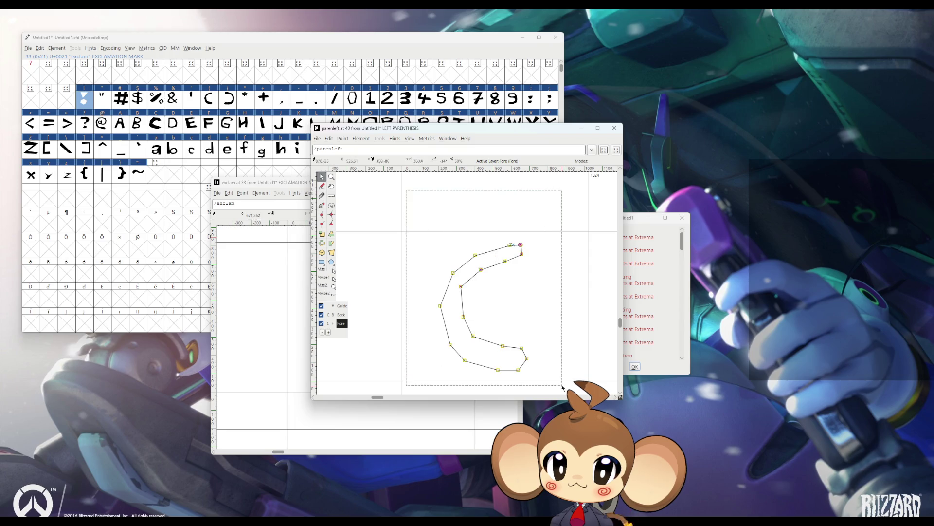
{"action": "left_click", "coordinate": [342, 138]}
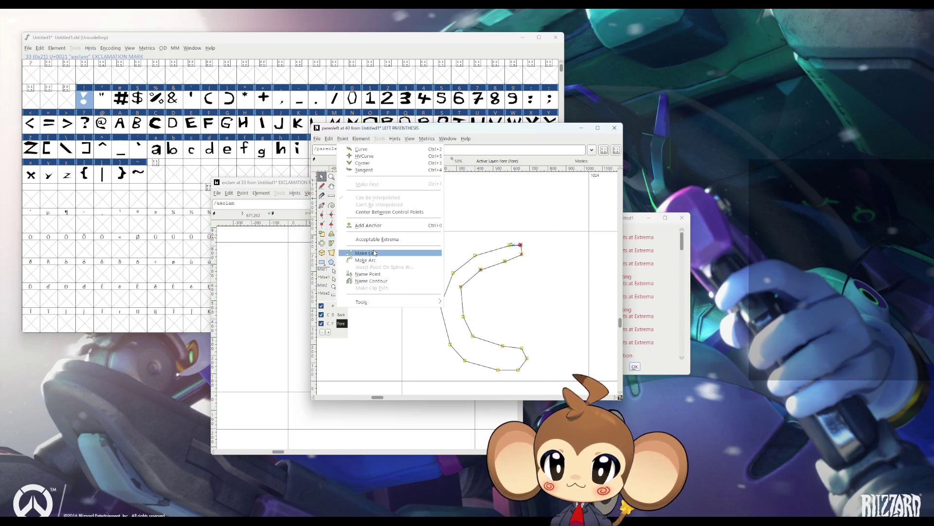
{"action": "left_click", "coordinate": [374, 253]}
{"action": "left_click", "coordinate": [615, 127]}
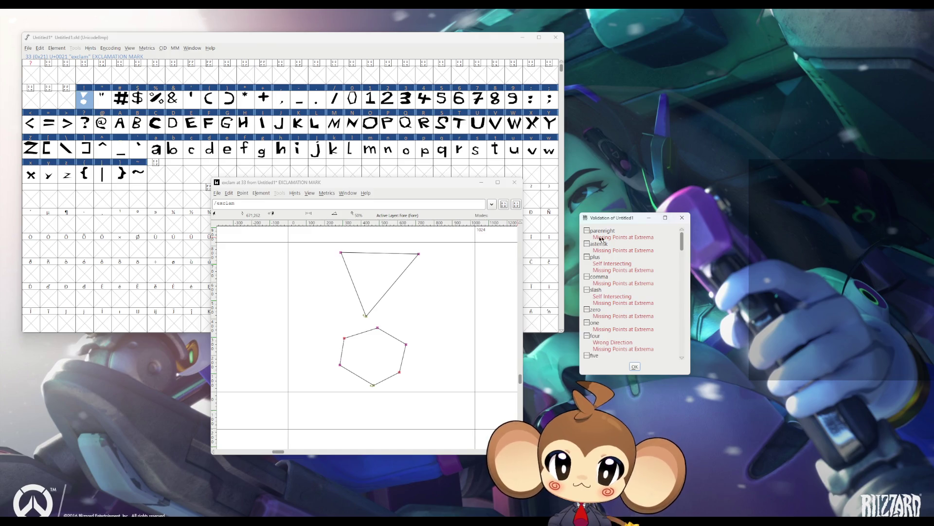
Step: Convert all of the right parenthesis's points to straight lines
{"action": "double_click", "coordinate": [632, 241]}
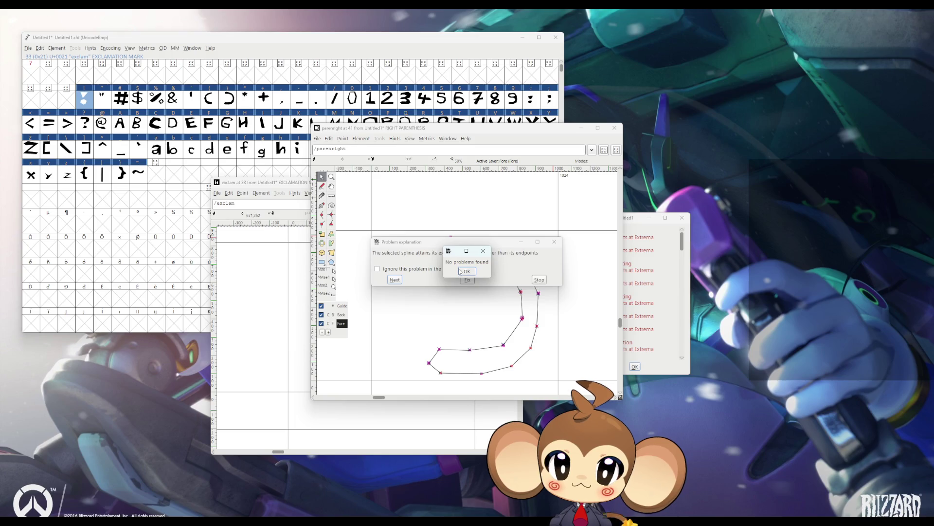
{"action": "left_click", "coordinate": [461, 271]}
{"action": "mouse_move", "coordinate": [388, 198]}
{"action": "left_mouse_down"}
{"action": "mouse_move", "coordinate": [504, 338]}
{"action": "mouse_move", "coordinate": [556, 380]}
{"action": "left_mouse_up"}
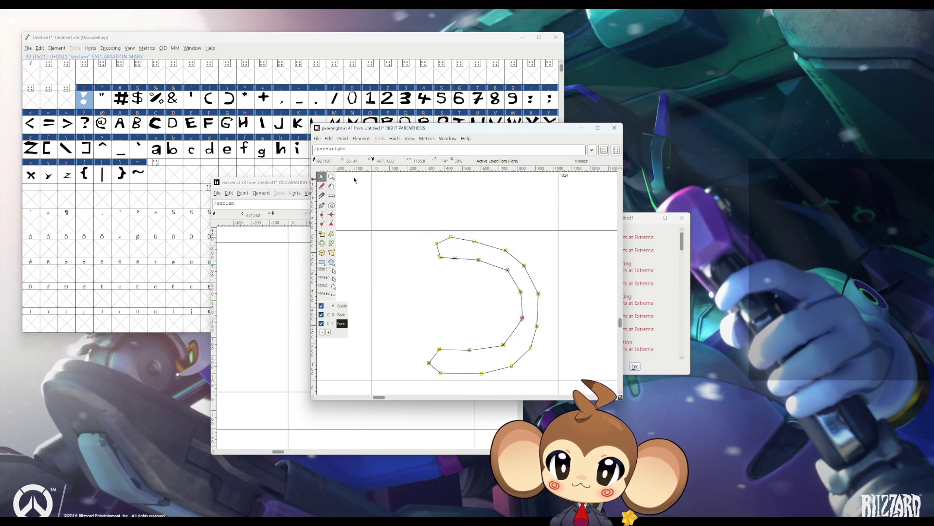
{"action": "left_click", "coordinate": [342, 139]}
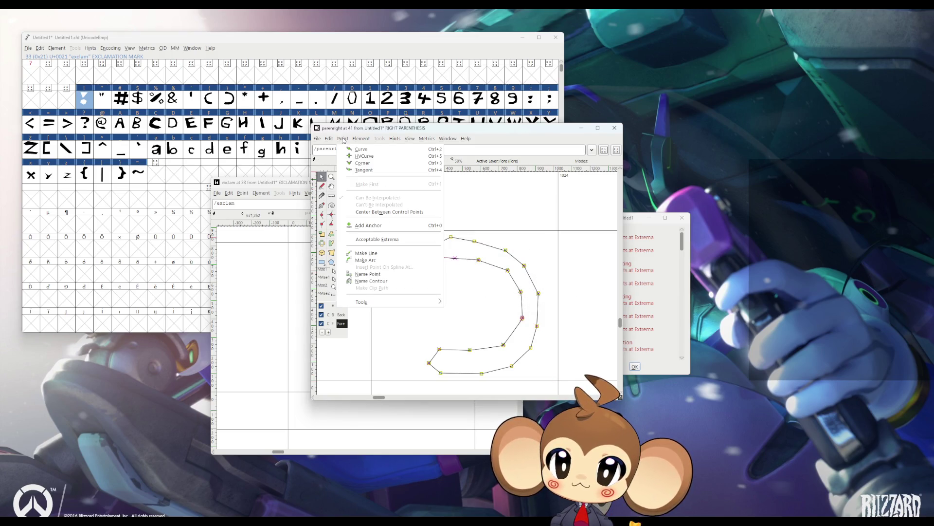
{"action": "left_click", "coordinate": [368, 252]}
{"action": "left_click", "coordinate": [614, 127]}
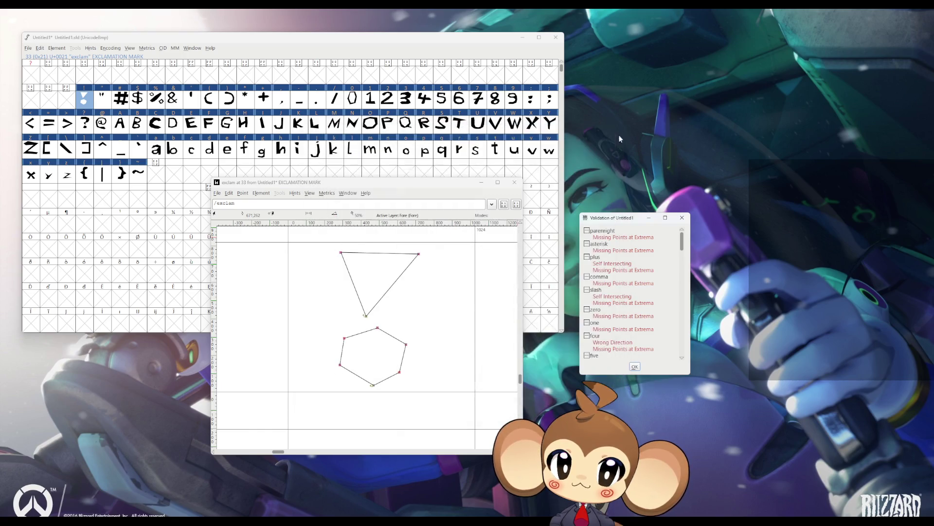
Step: Turn all of the asterisk's points into straight lines
{"action": "double_click", "coordinate": [606, 240]}
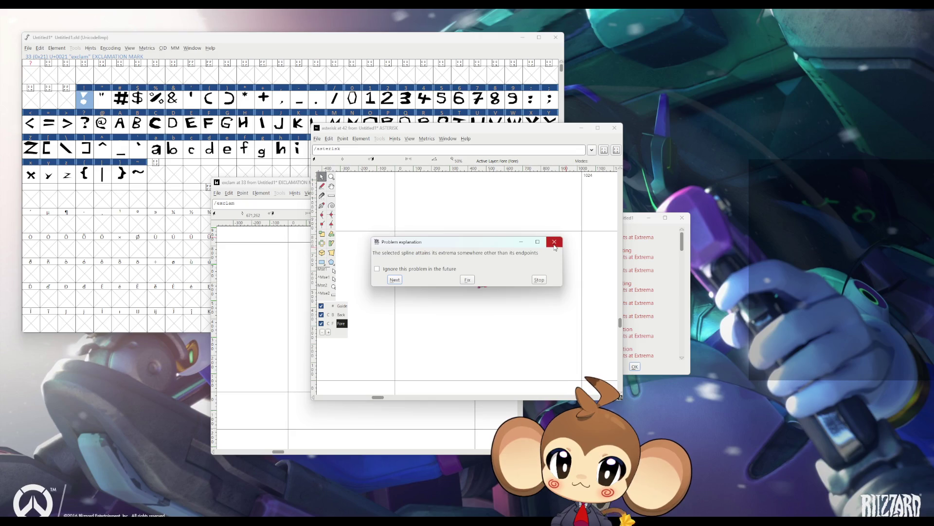
{"action": "left_click", "coordinate": [553, 243]}
{"action": "left_click", "coordinate": [467, 271]}
{"action": "left_click_drag", "start_coordinate": [428, 204], "coordinate": [547, 325]}
{"action": "left_click", "coordinate": [343, 138]}
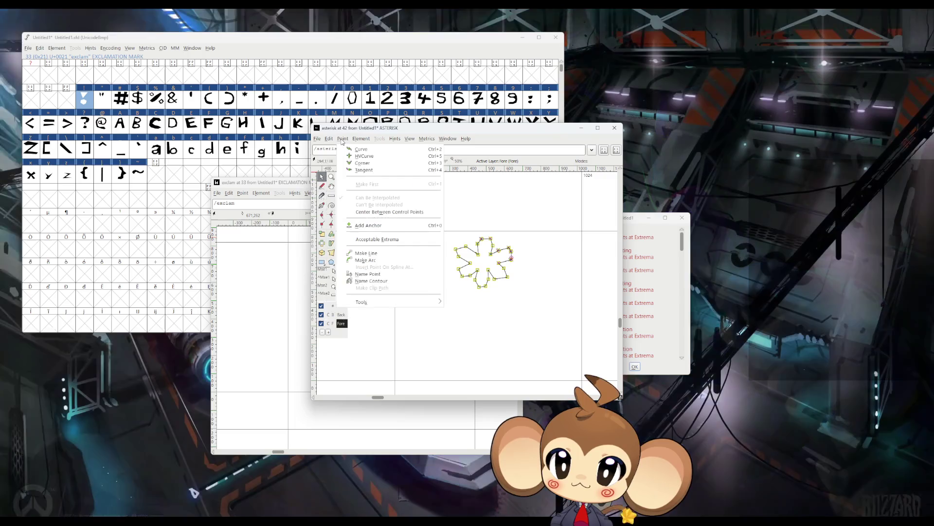
{"action": "left_click", "coordinate": [368, 255]}
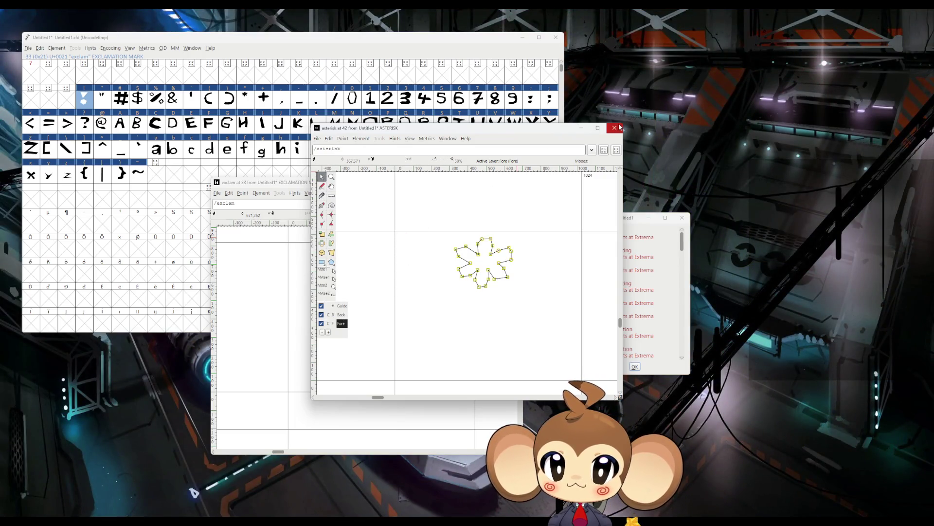
{"action": "left_click", "coordinate": [614, 127]}
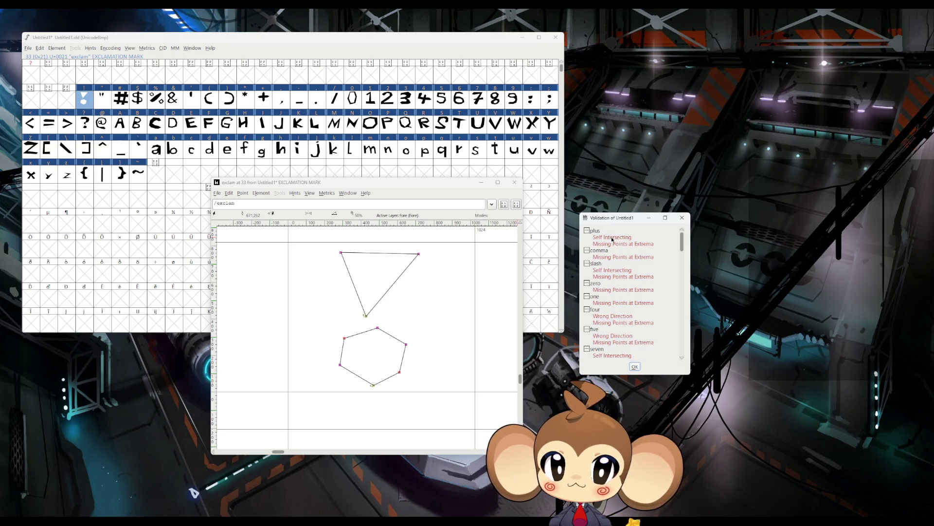
Step: Convert the self-intersecting plus sign's points to straight lines
{"action": "double_click", "coordinate": [612, 237]}
{"action": "left_click", "coordinate": [537, 280]}
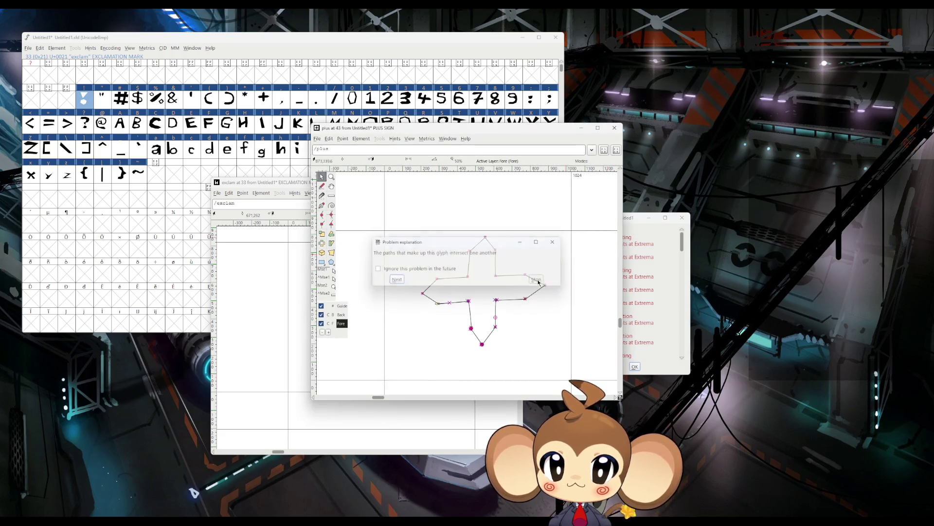
{"action": "left_click", "coordinate": [329, 140]}
{"action": "mouse_move", "coordinate": [343, 141]}
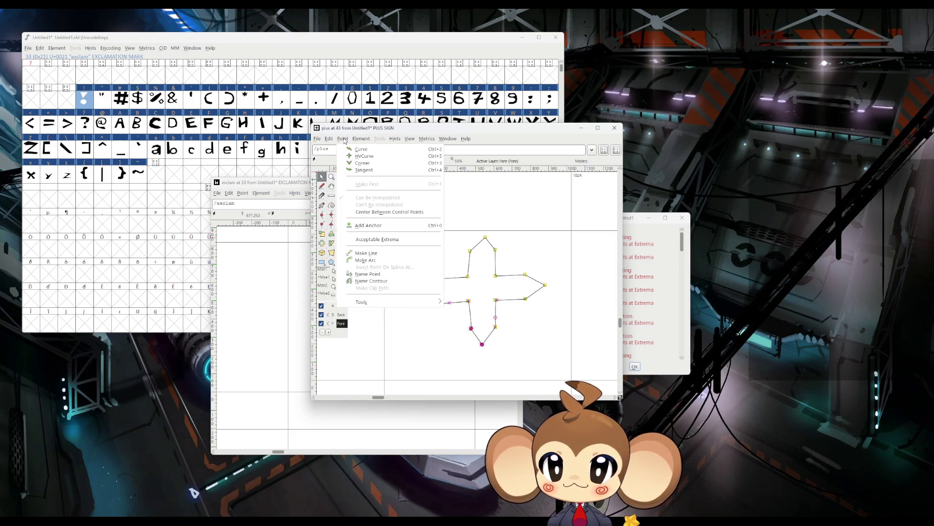
{"action": "left_click", "coordinate": [370, 253]}
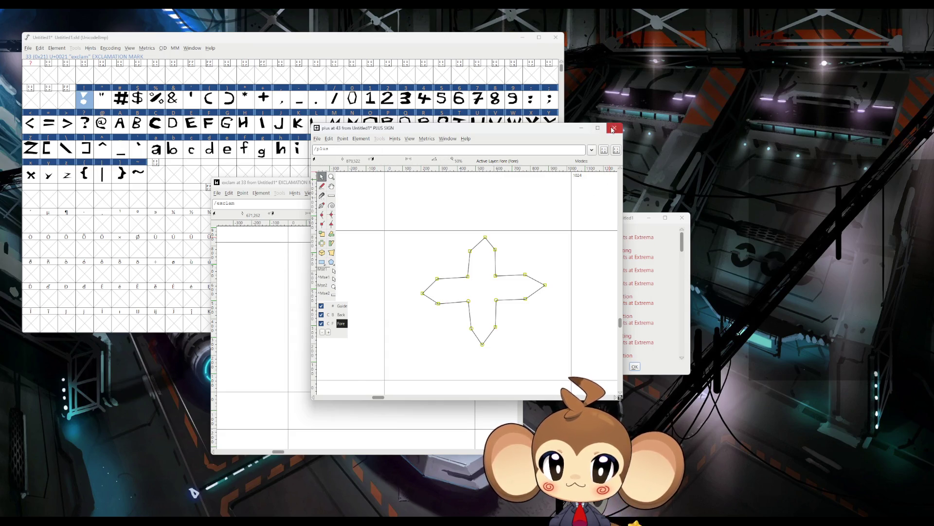
{"action": "left_click", "coordinate": [612, 128]}
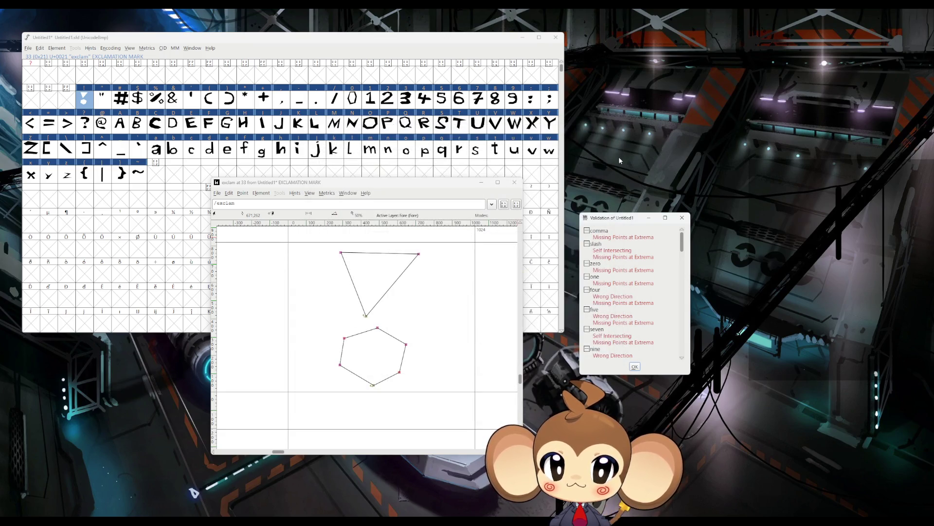
Step: Fix the comma's reported problem and turn all its points into straight lines
{"action": "double_click", "coordinate": [629, 239]}
{"action": "left_click", "coordinate": [468, 279]}
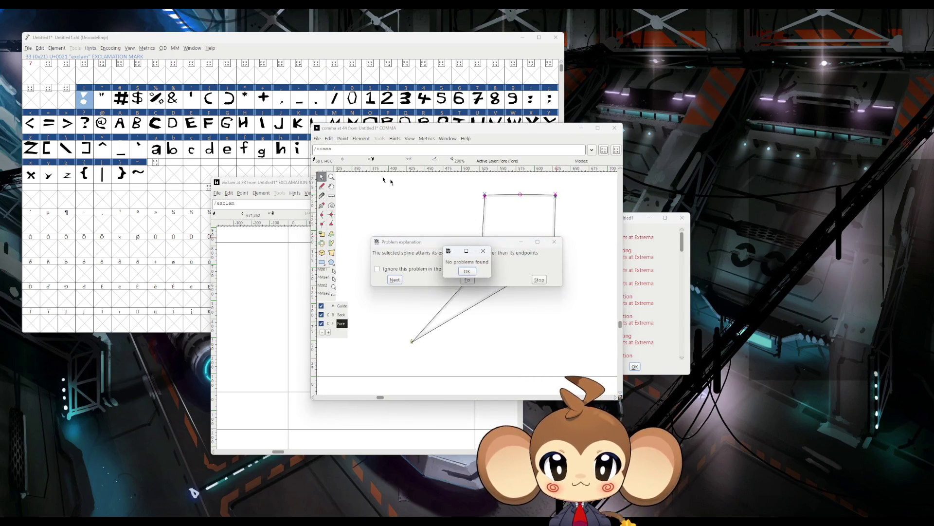
{"action": "key", "text": "Return"}
{"action": "left_click_drag", "start_coordinate": [578, 358], "coordinate": [379, 173]}
{"action": "left_click", "coordinate": [344, 138]}
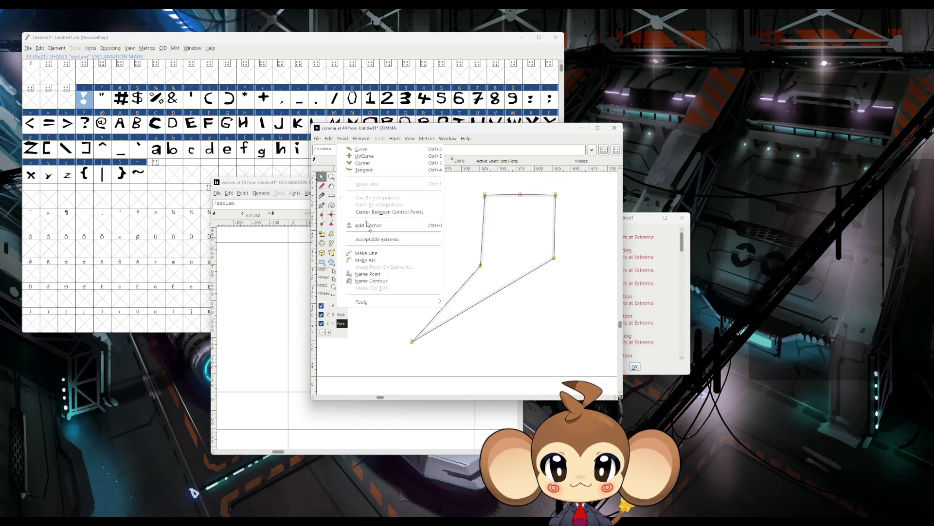
{"action": "left_click", "coordinate": [358, 141]}
{"action": "left_click", "coordinate": [343, 139]}
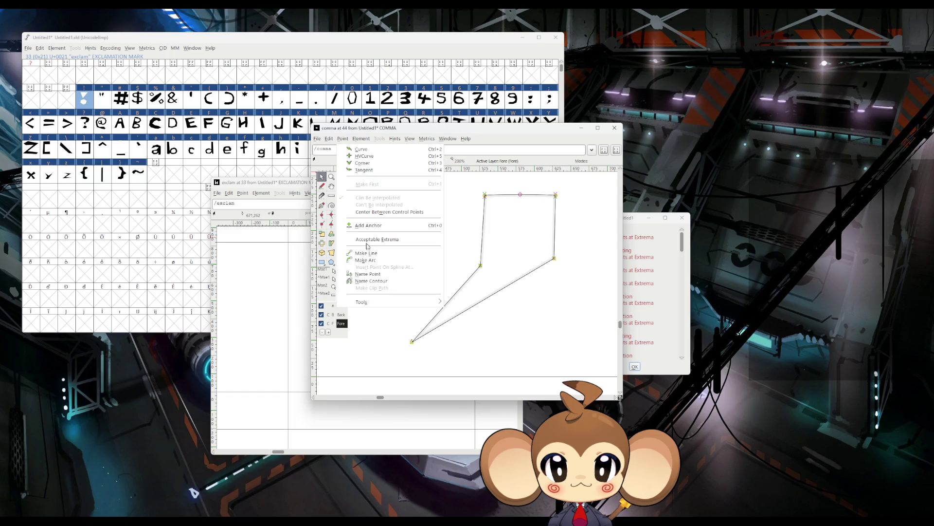
{"action": "left_click", "coordinate": [370, 253]}
{"action": "left_click", "coordinate": [614, 128]}
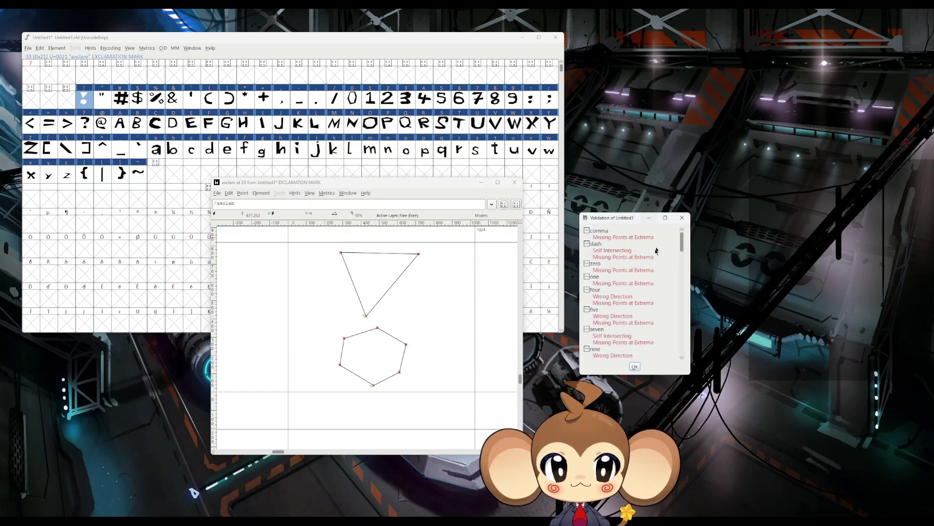
Step: Convert the self-intersecting slash's points to straight lines
{"action": "double_click", "coordinate": [613, 238]}
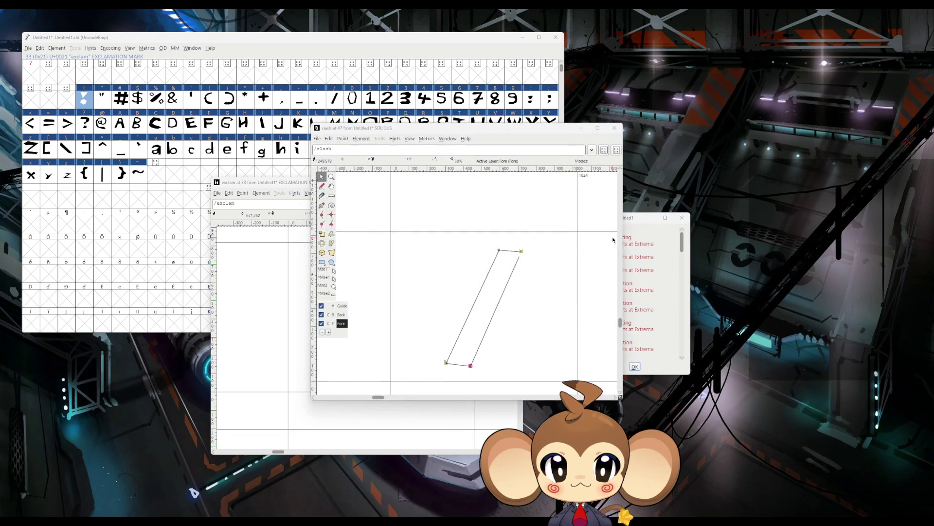
{"action": "left_click", "coordinate": [466, 275]}
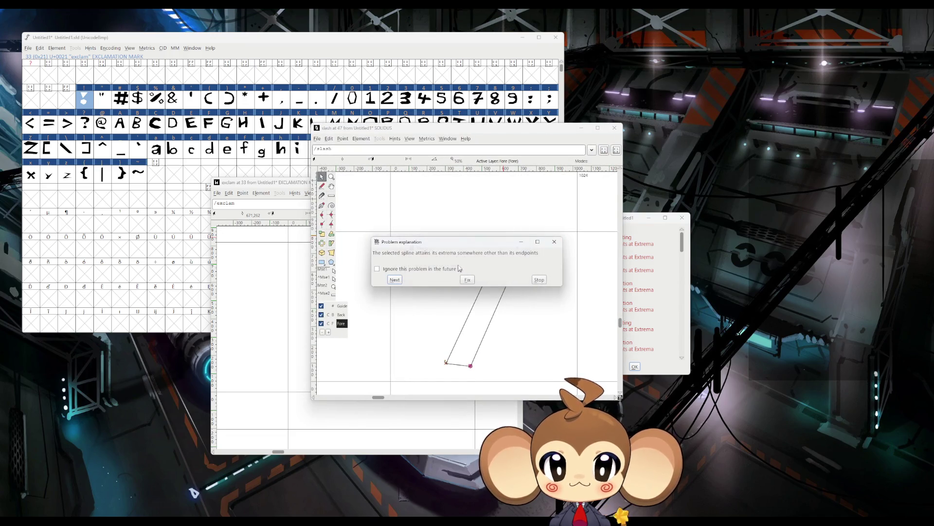
{"action": "left_click", "coordinate": [538, 279]}
{"action": "left_click_drag", "start_coordinate": [391, 223], "coordinate": [552, 378]}
{"action": "left_click", "coordinate": [342, 139]}
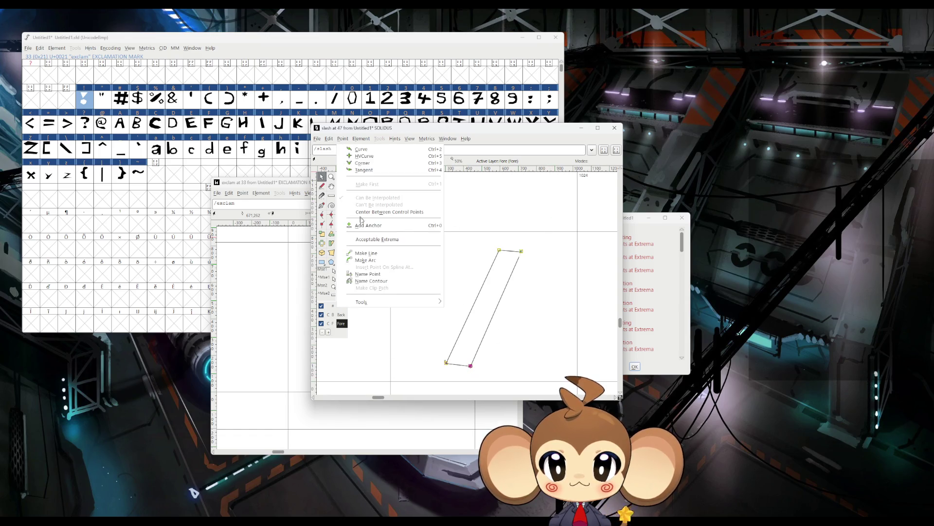
{"action": "left_click", "coordinate": [376, 255]}
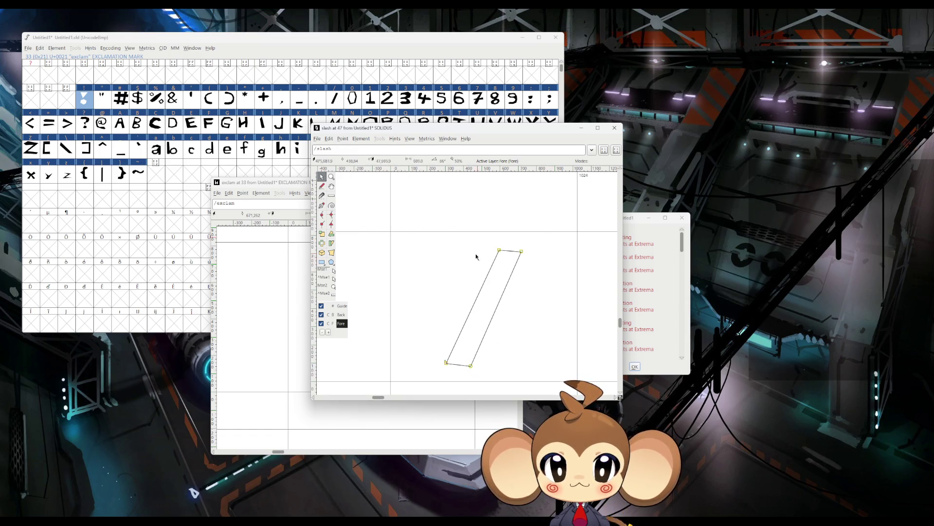
{"action": "left_click", "coordinate": [615, 127]}
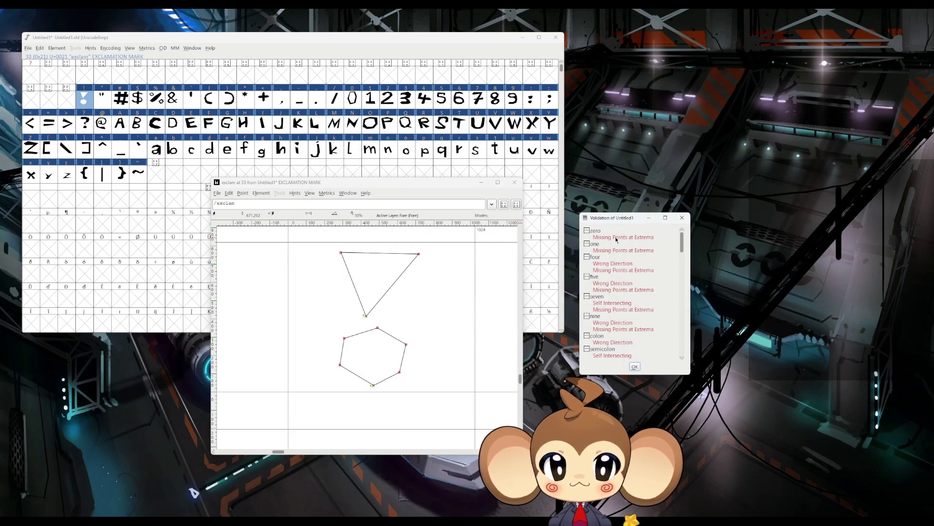
Step: Apply the suggested extrema fix to the zero glyph and select all its points
{"action": "double_click", "coordinate": [616, 238]}
{"action": "left_click", "coordinate": [467, 279]}
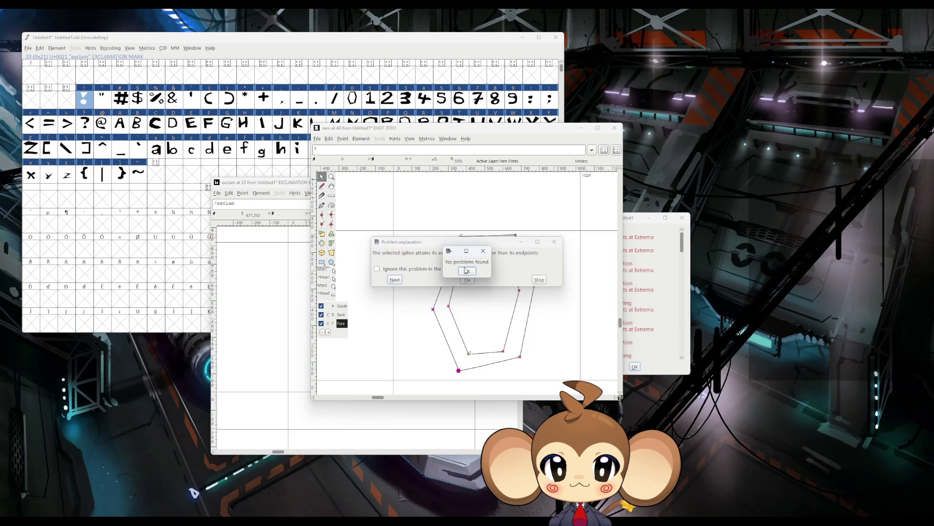
{"action": "left_click", "coordinate": [466, 271]}
{"action": "left_click", "coordinate": [343, 139]}
{"action": "left_click", "coordinate": [342, 139]}
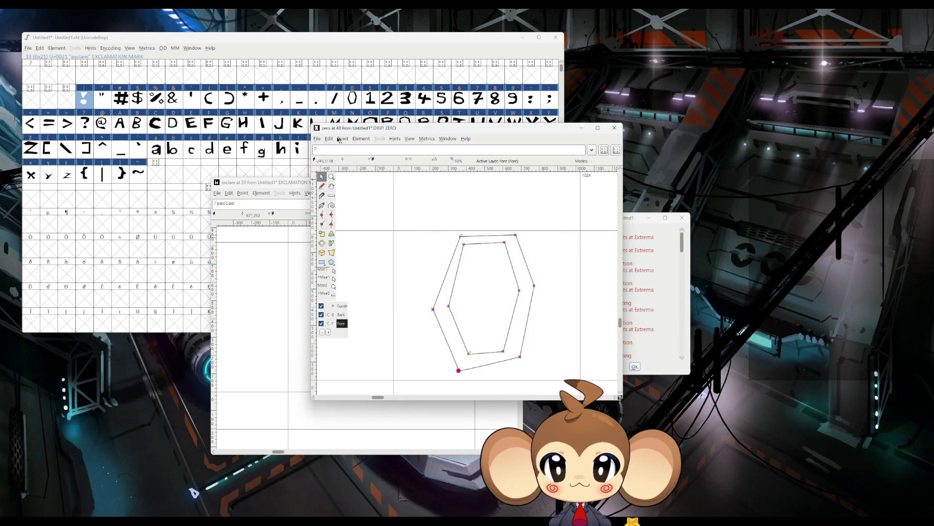
{"action": "left_click_drag", "start_coordinate": [404, 197], "coordinate": [562, 389]}
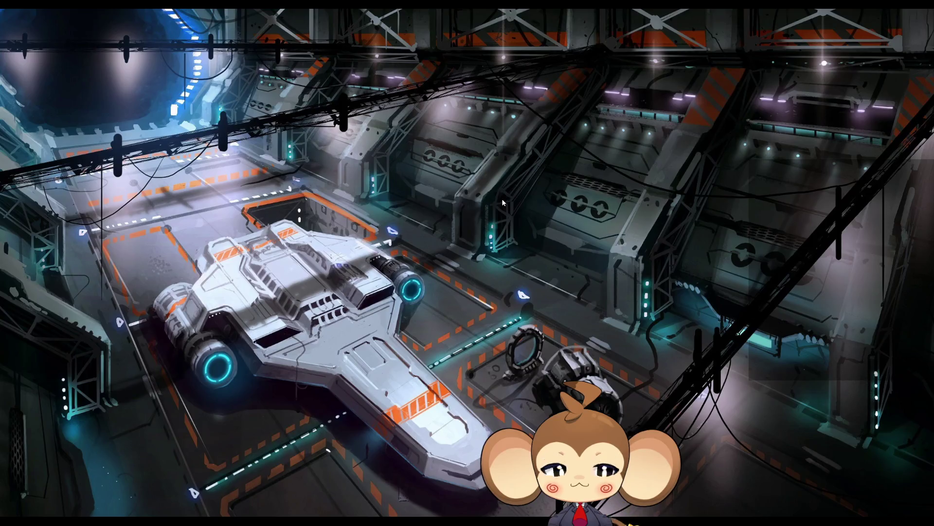
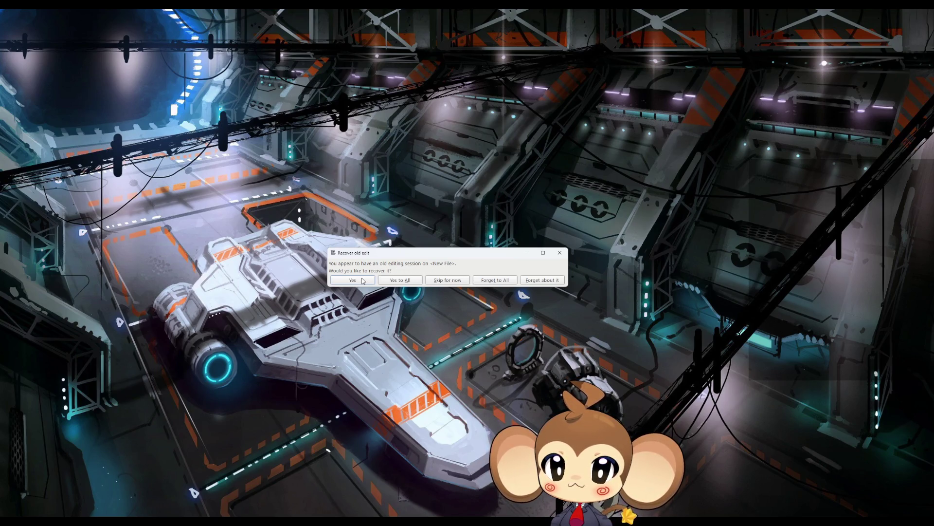
Step: Recover all previous editing sessions and close the zero and exclam glyph windows
{"action": "left_click", "coordinate": [397, 281]}
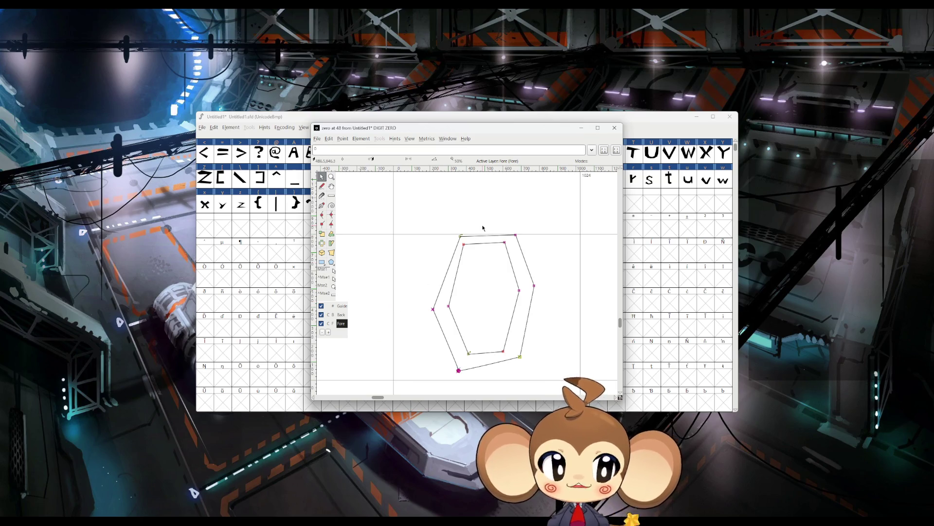
{"action": "left_click", "coordinate": [612, 129]}
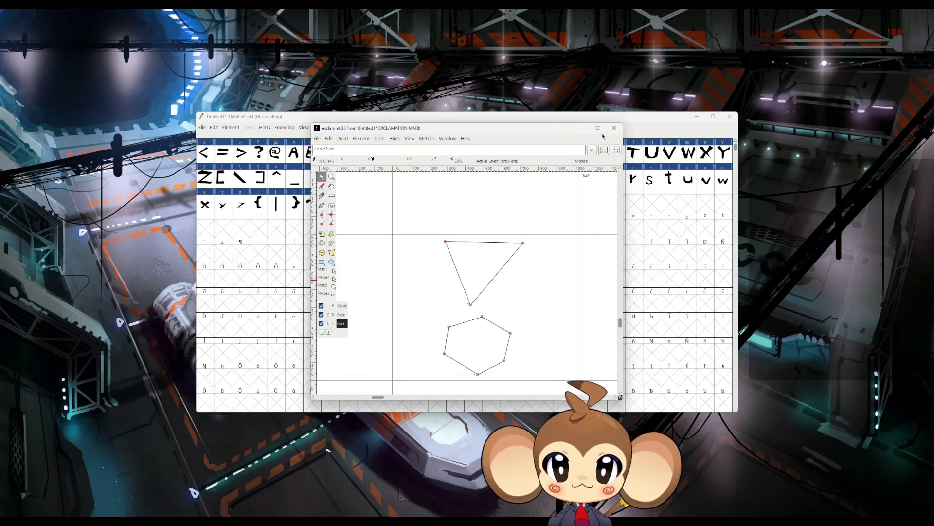
{"action": "left_click", "coordinate": [610, 133]}
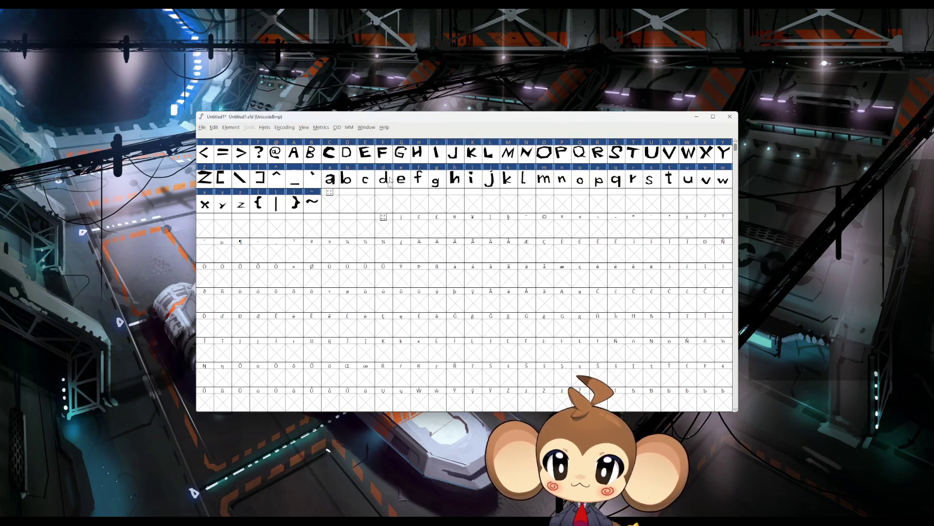
{"action": "scroll", "coordinate": [380, 281], "scroll_direction": "up", "scroll_amount": 1}
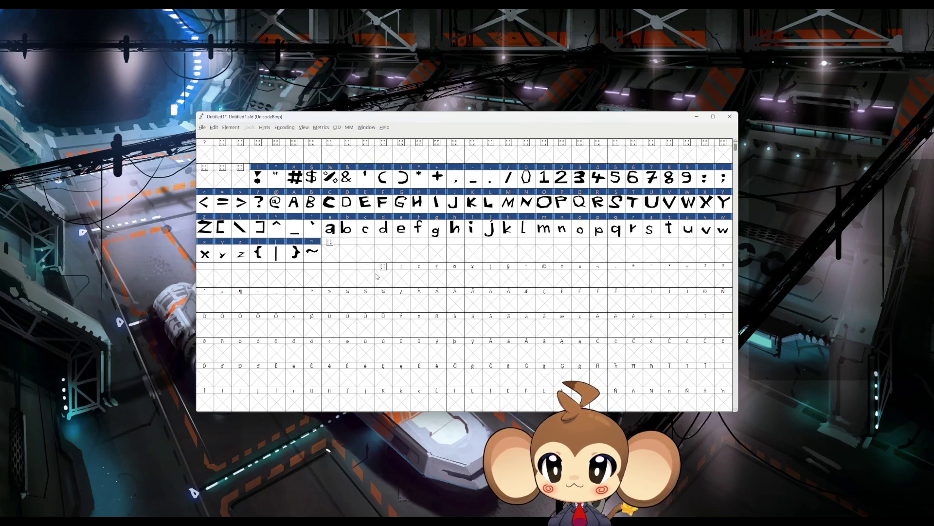
Step: Start Save As and browse to D:/Workspace/Projects/Weltenbaum/2D/Fonts
{"action": "left_click", "coordinate": [208, 128]}
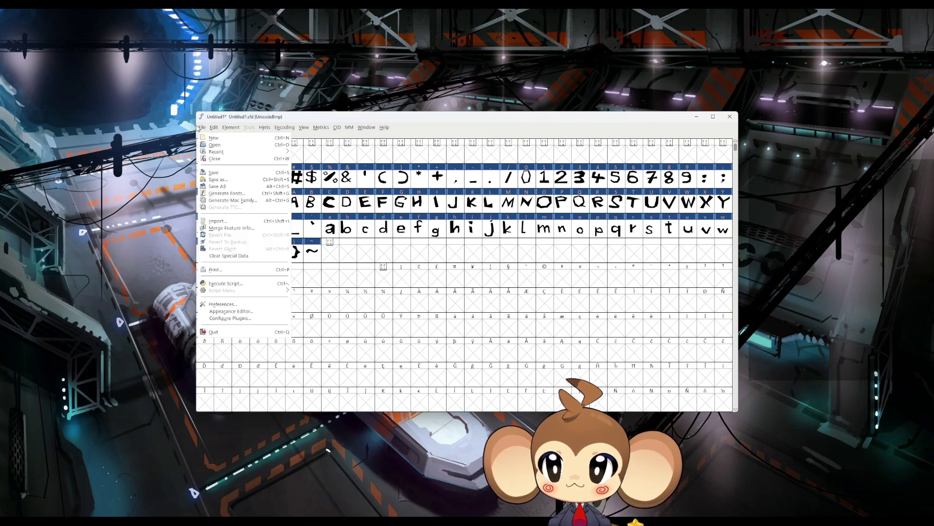
{"action": "left_click", "coordinate": [225, 183]}
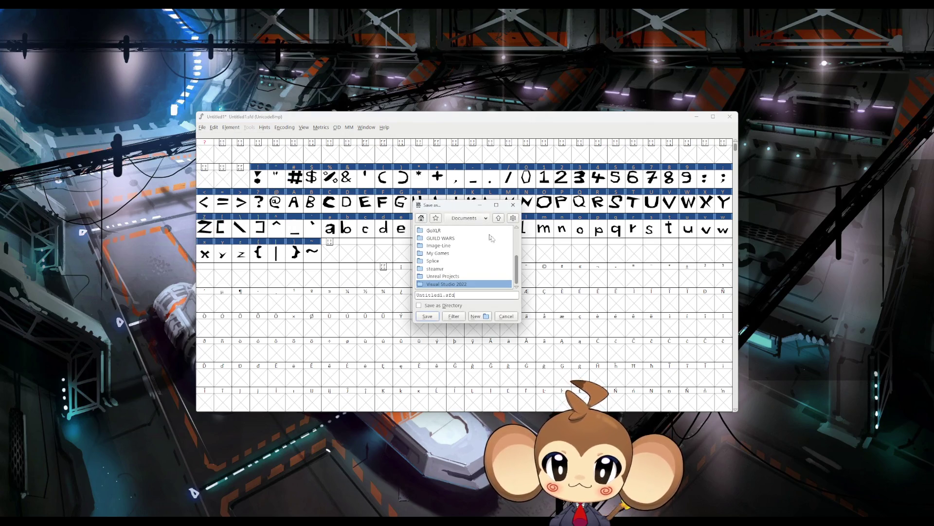
{"action": "left_click", "coordinate": [465, 219]}
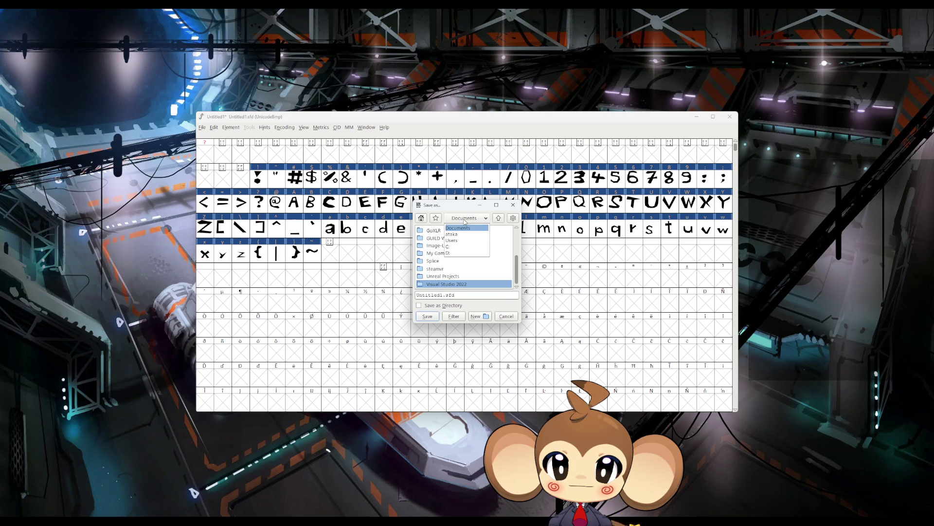
{"action": "left_click", "coordinate": [453, 254]}
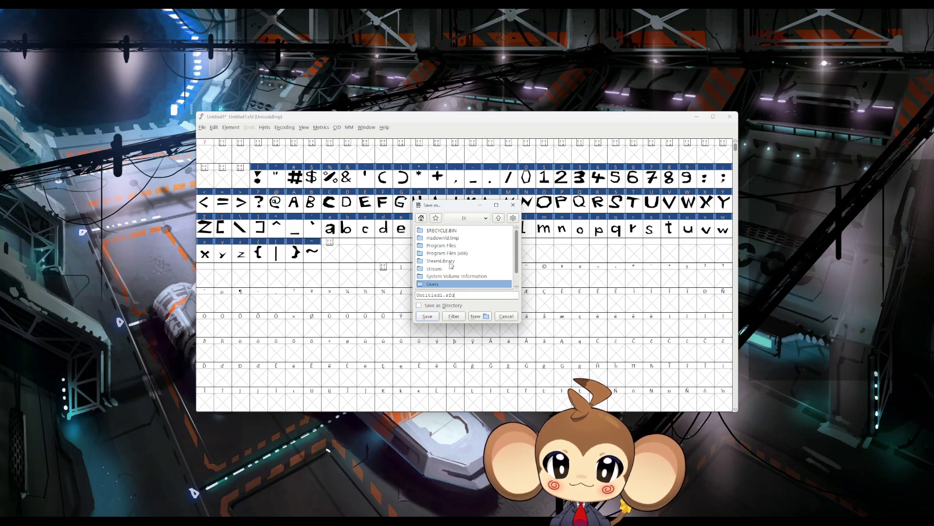
{"action": "scroll", "coordinate": [452, 258], "scroll_direction": "down", "scroll_amount": 2}
{"action": "left_click", "coordinate": [444, 285]}
{"action": "double_click", "coordinate": [444, 286]}
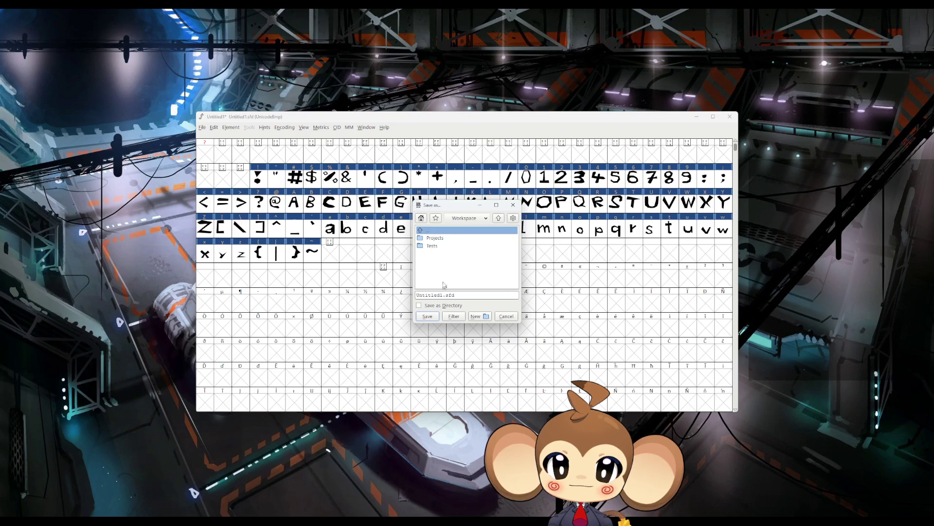
{"action": "left_click", "coordinate": [435, 246]}
{"action": "double_click", "coordinate": [437, 238]}
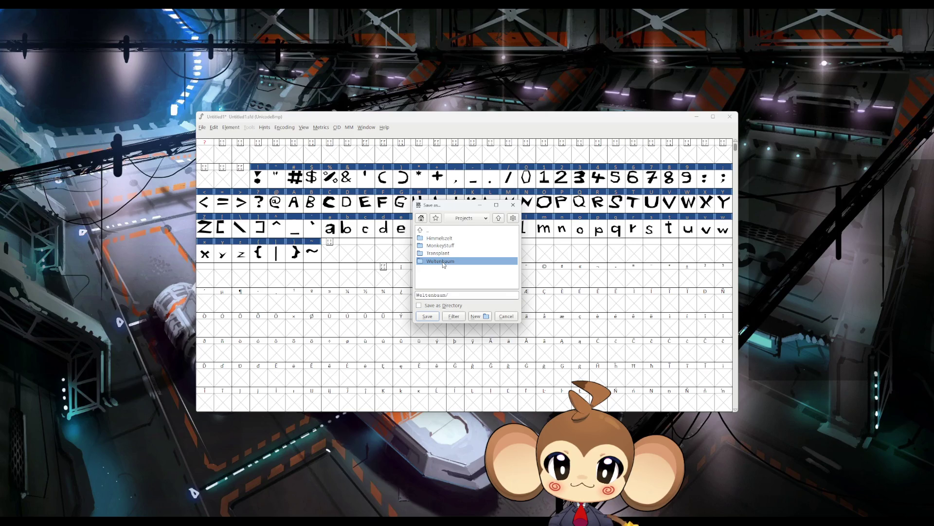
{"action": "double_click", "coordinate": [441, 261]}
{"action": "double_click", "coordinate": [433, 241]}
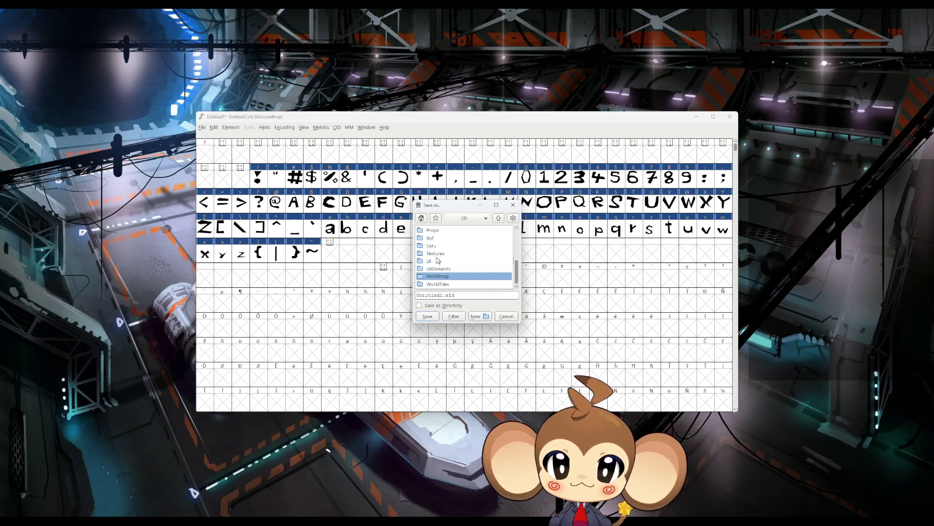
{"action": "scroll", "coordinate": [437, 259], "scroll_direction": "down", "scroll_amount": 3}
{"action": "scroll", "coordinate": [437, 259], "scroll_direction": "up", "scroll_amount": 3}
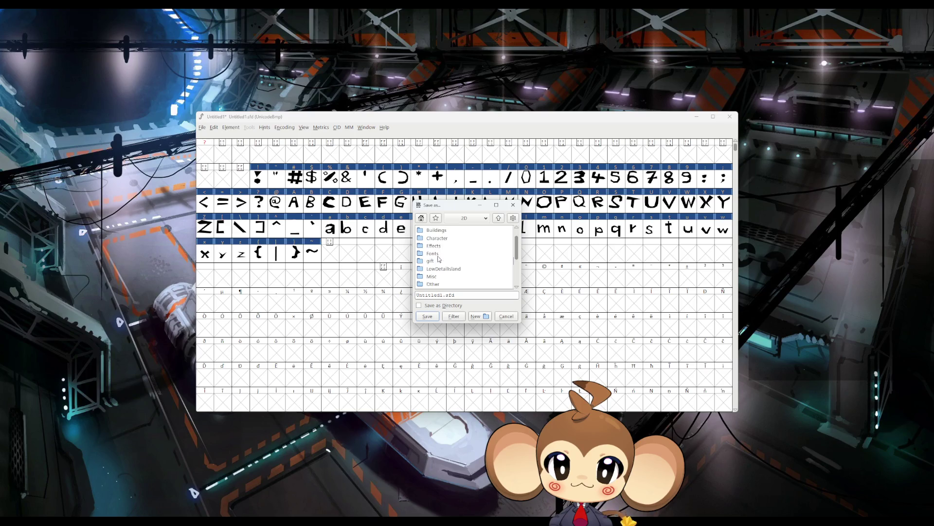
{"action": "double_click", "coordinate": [438, 257]}
Step: Rename the file to MonkeyFont.sfd and save it in the Fonts folder
{"action": "left_click", "coordinate": [438, 295]}
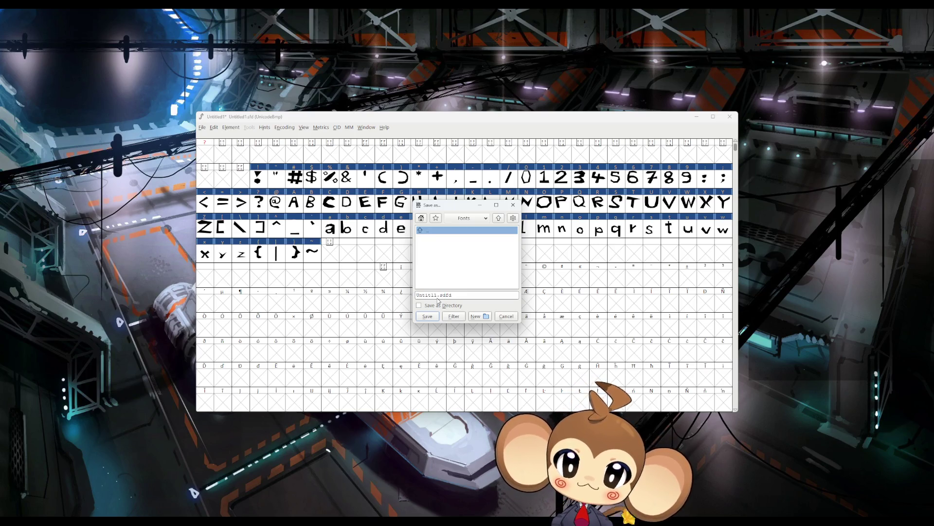
{"action": "key", "text": "BackSpace"}
{"action": "key", "text": "BackSpace"}
{"action": "key", "text": "BackSpace"}
{"action": "type", "text": "MonkeyFo"}
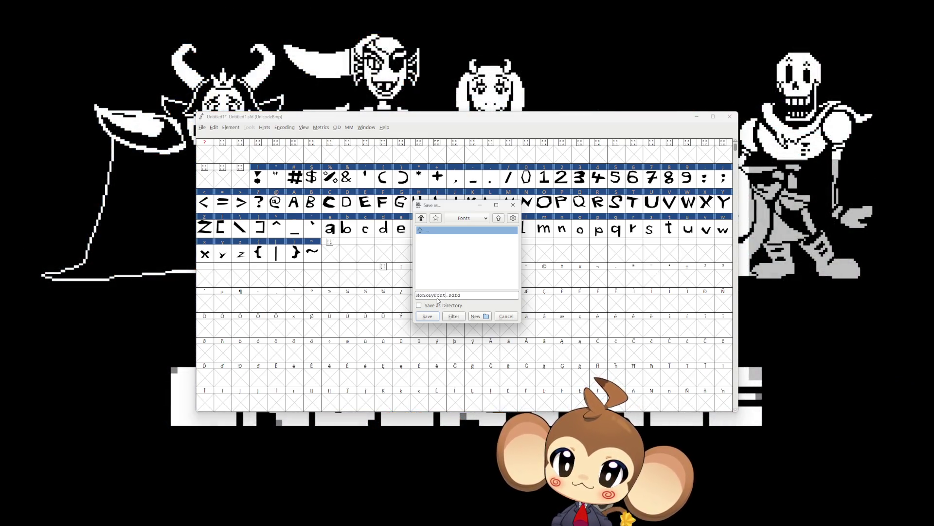
{"action": "left_click", "coordinate": [427, 316]}
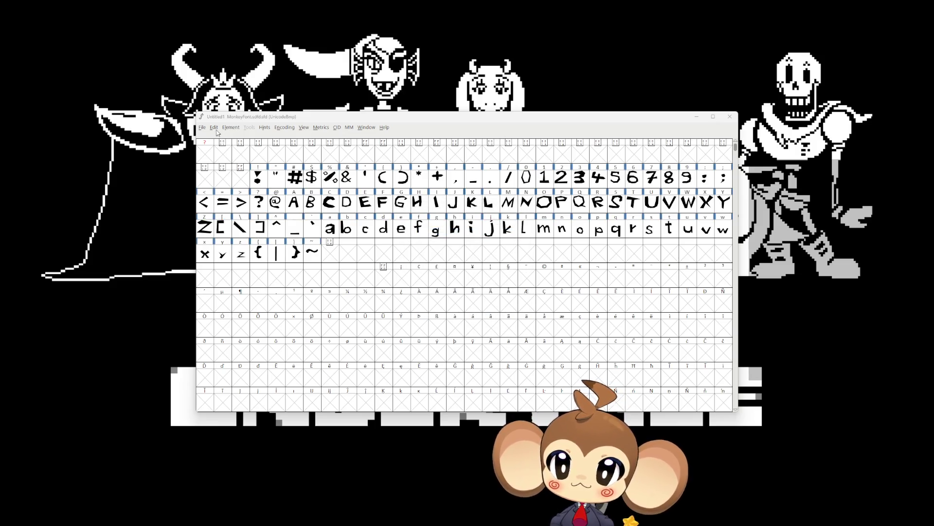
{"action": "left_click", "coordinate": [201, 127]}
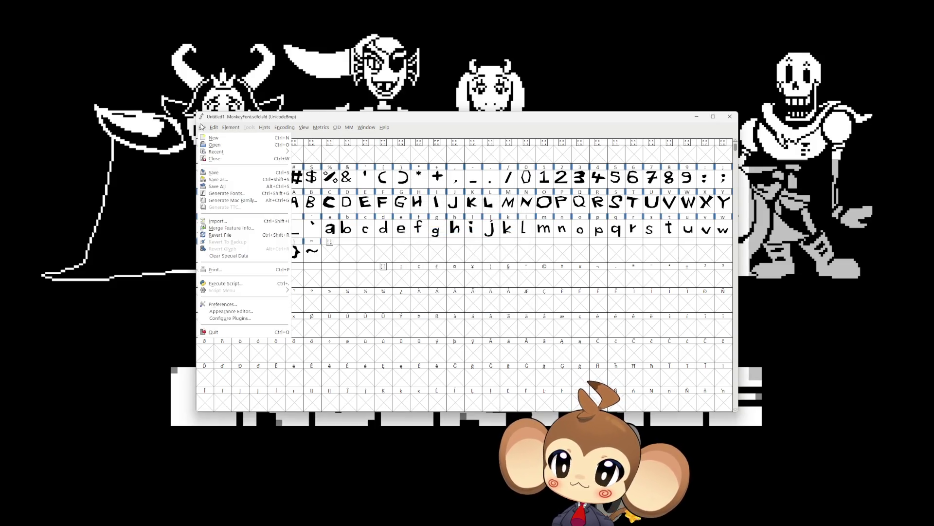
Step: Try generating MonkeyFont.ttf, then decline because of the non-standard em size
{"action": "left_click", "coordinate": [249, 194]}
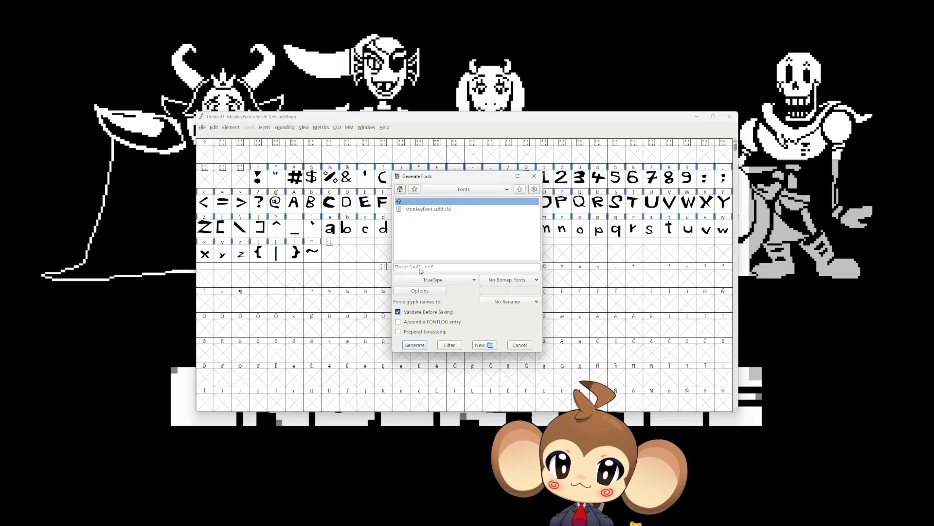
{"action": "left_click", "coordinate": [422, 211]}
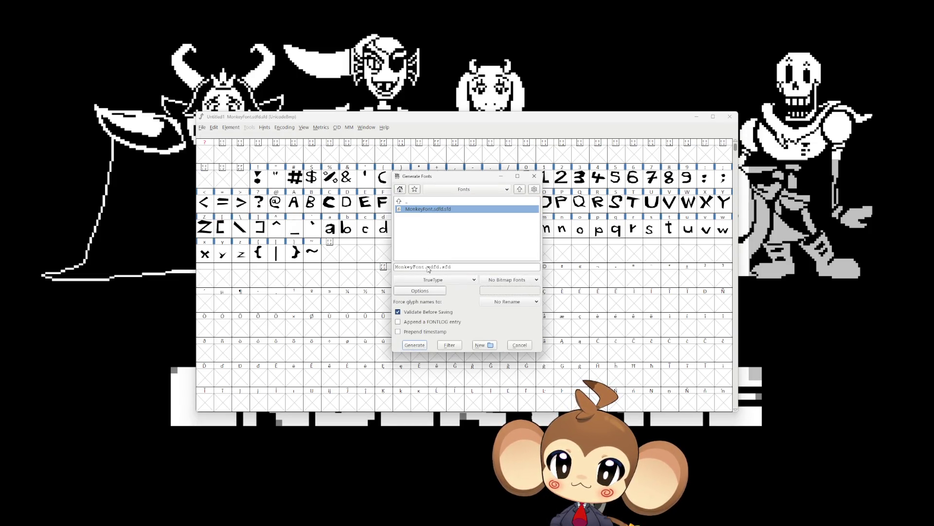
{"action": "left_click", "coordinate": [519, 345]}
{"action": "left_click", "coordinate": [203, 127]}
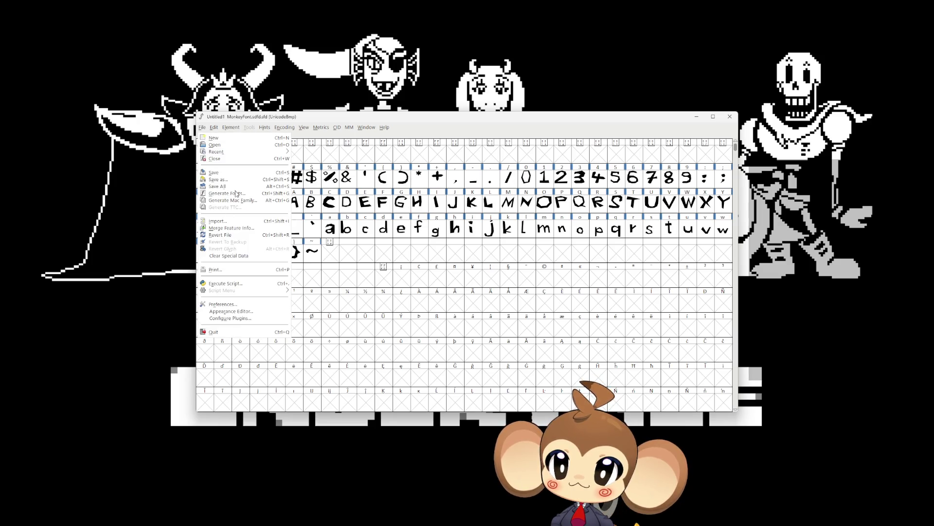
{"action": "left_click", "coordinate": [236, 194]}
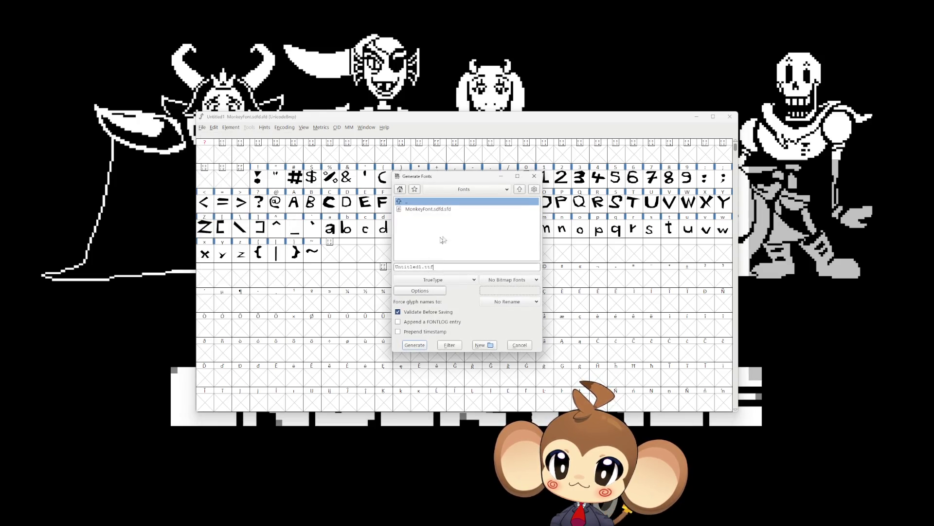
{"action": "double_click", "coordinate": [419, 267]}
{"action": "key", "text": "BackSpace"}
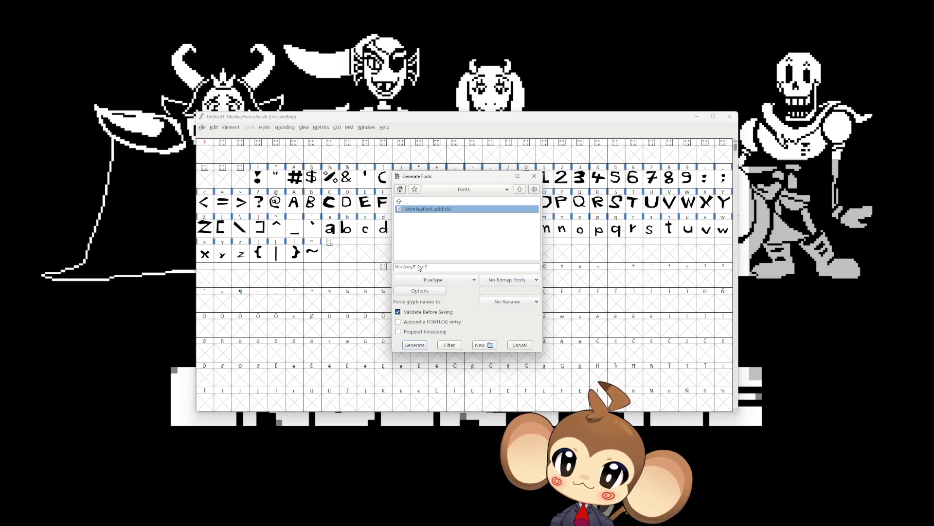
{"action": "type", "text": "ont"}
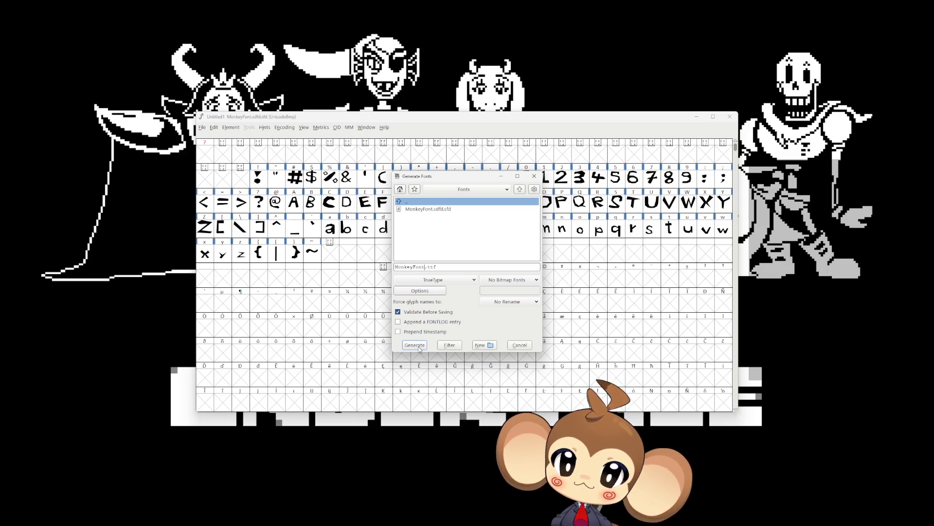
{"action": "left_click", "coordinate": [419, 347]}
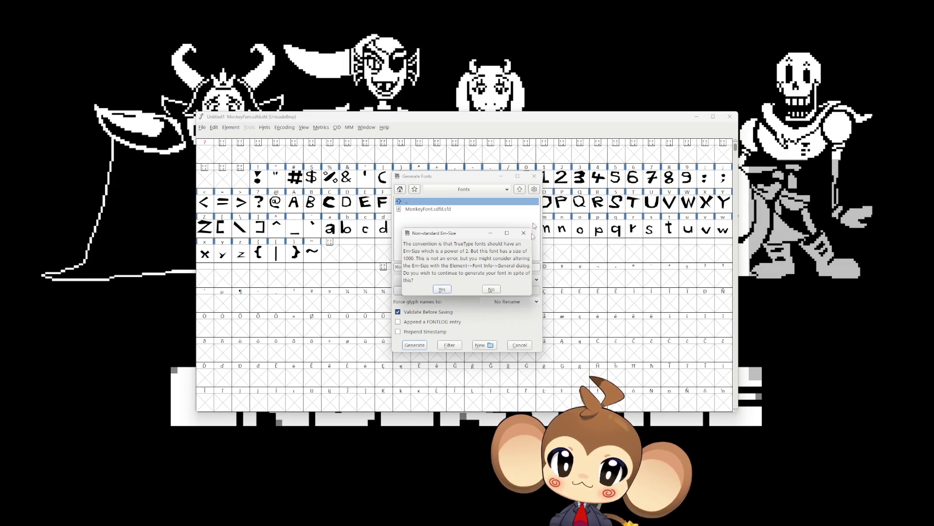
{"action": "left_click", "coordinate": [491, 289]}
Step: In Font Info's General settings, set the em size to 1024 and apply
{"action": "left_click", "coordinate": [229, 128]}
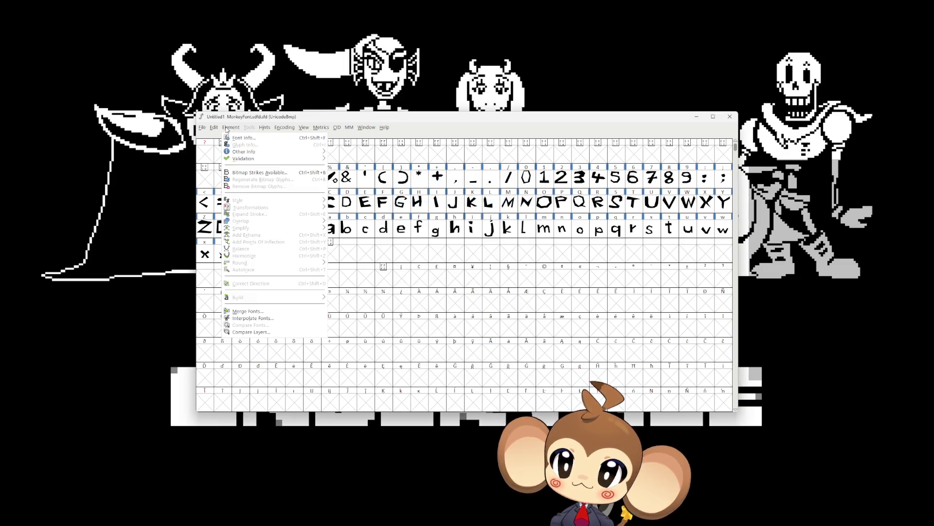
{"action": "left_click", "coordinate": [241, 139]}
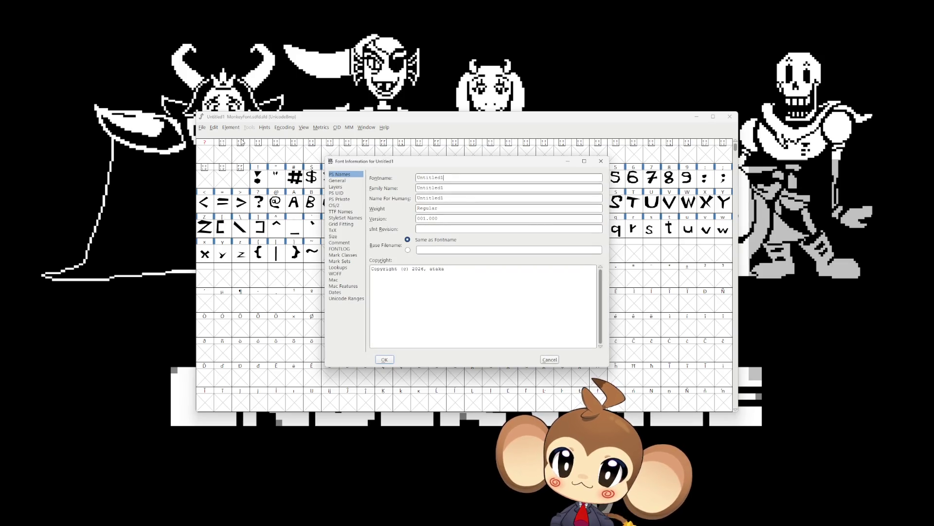
{"action": "left_click", "coordinate": [334, 237]}
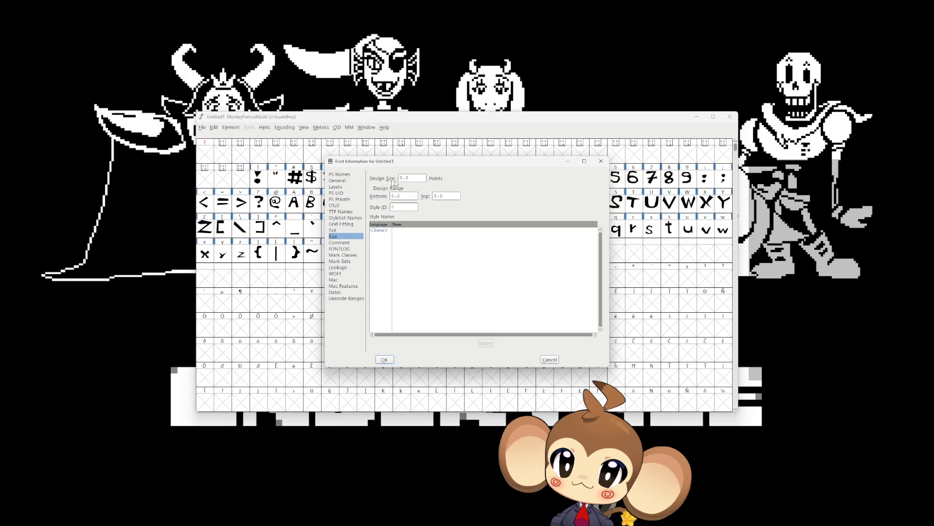
{"action": "left_click", "coordinate": [341, 177]}
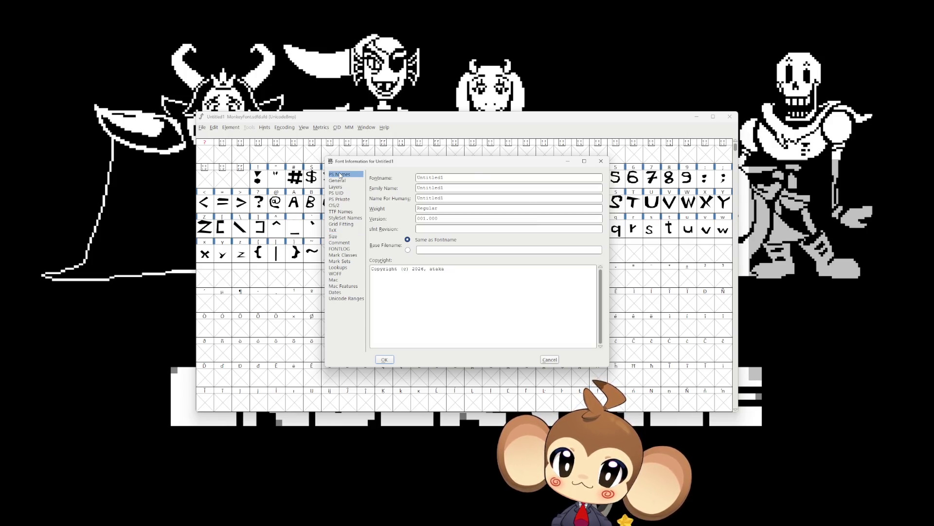
{"action": "key", "text": "Down"}
{"action": "left_click", "coordinate": [439, 188]}
{"action": "left_click", "coordinate": [424, 206]}
{"action": "left_click", "coordinate": [385, 360]}
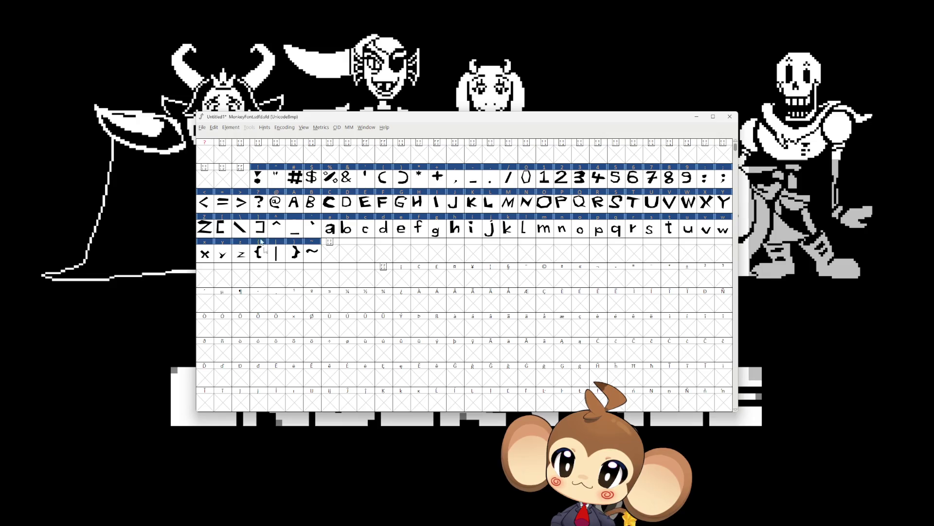
Step: Generate MonkeyFont.ttf as TrueType and choose Review when errors are detected
{"action": "left_click", "coordinate": [262, 254]}
{"action": "left_click", "coordinate": [281, 260]}
{"action": "left_click", "coordinate": [295, 246]}
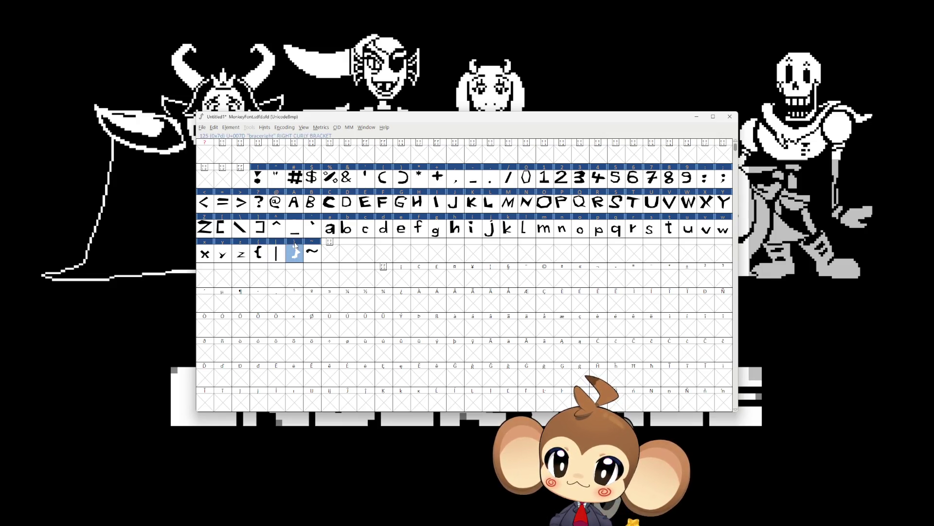
{"action": "left_click", "coordinate": [204, 127]}
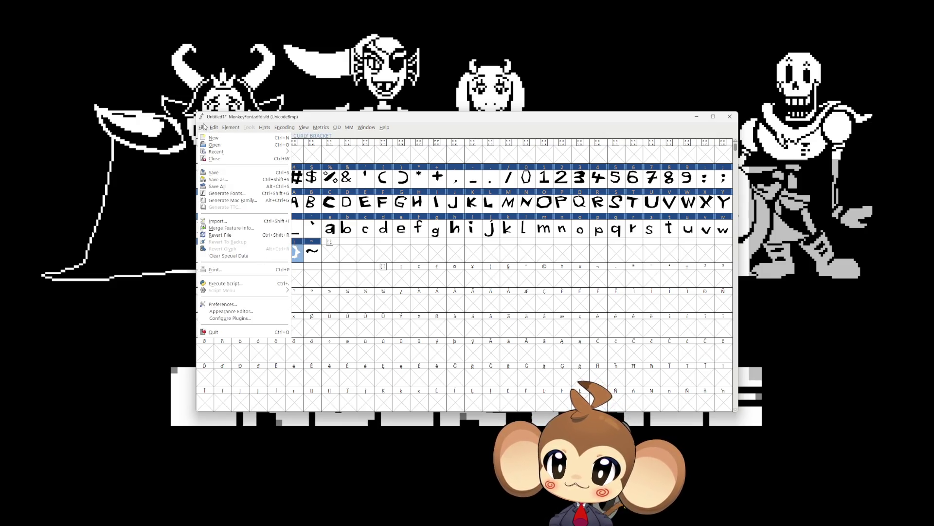
{"action": "left_click", "coordinate": [229, 194]}
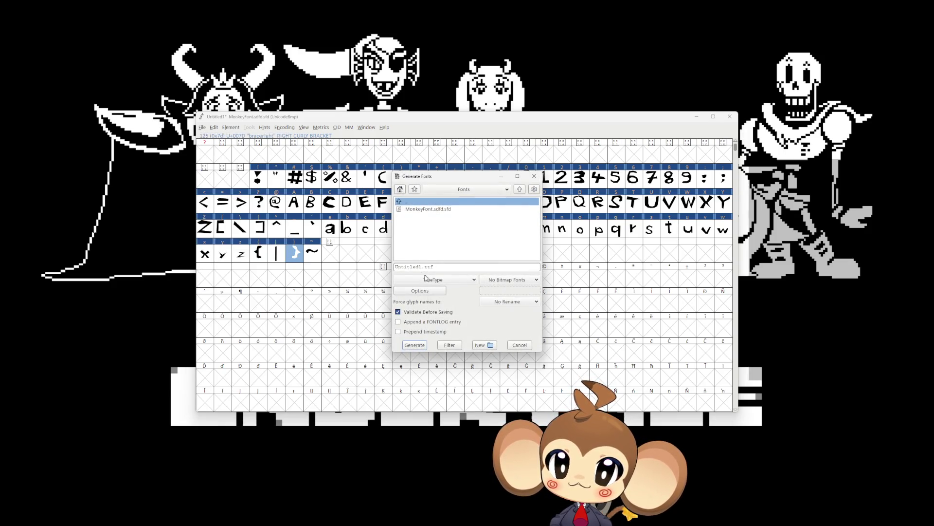
{"action": "key", "text": "BackSpace"}
{"action": "key", "text": "BackSpace"}
{"action": "key", "text": "BackSpace"}
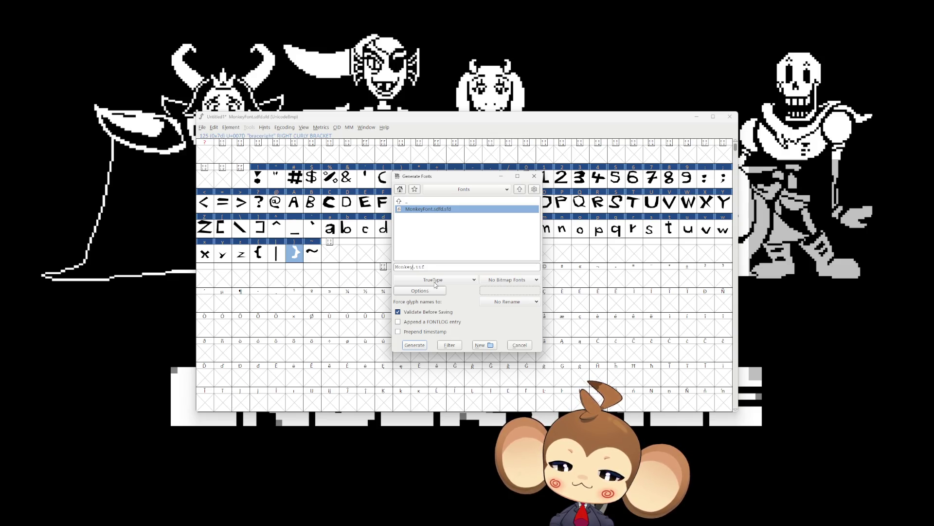
{"action": "type", "text": "Font"}
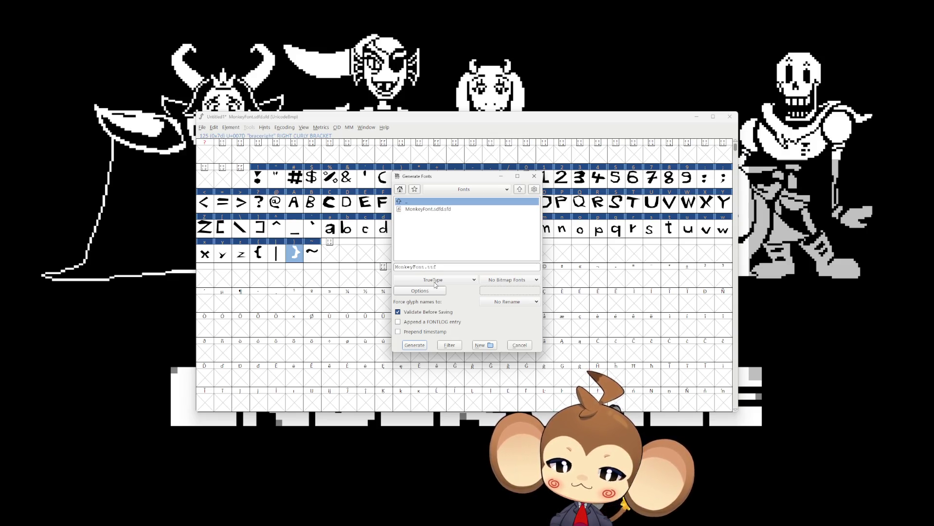
{"action": "left_click", "coordinate": [416, 346]}
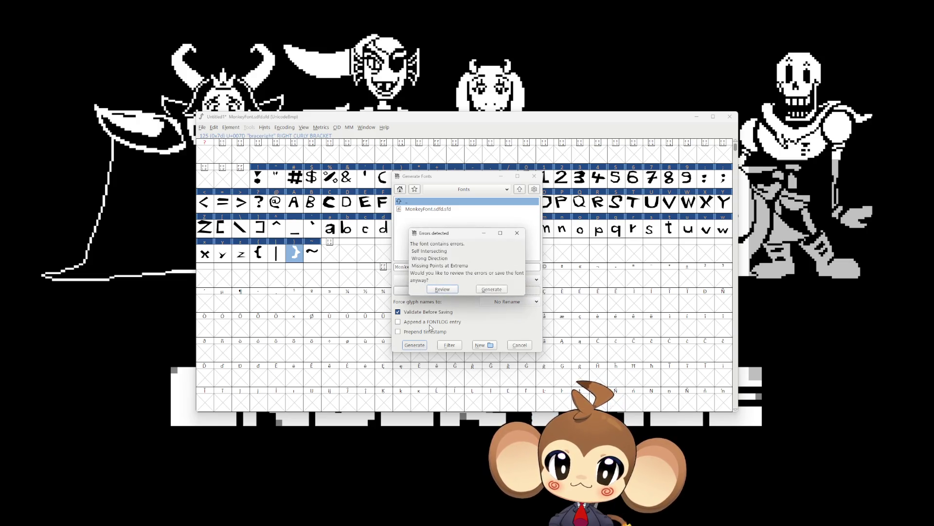
{"action": "left_click", "coordinate": [442, 289]}
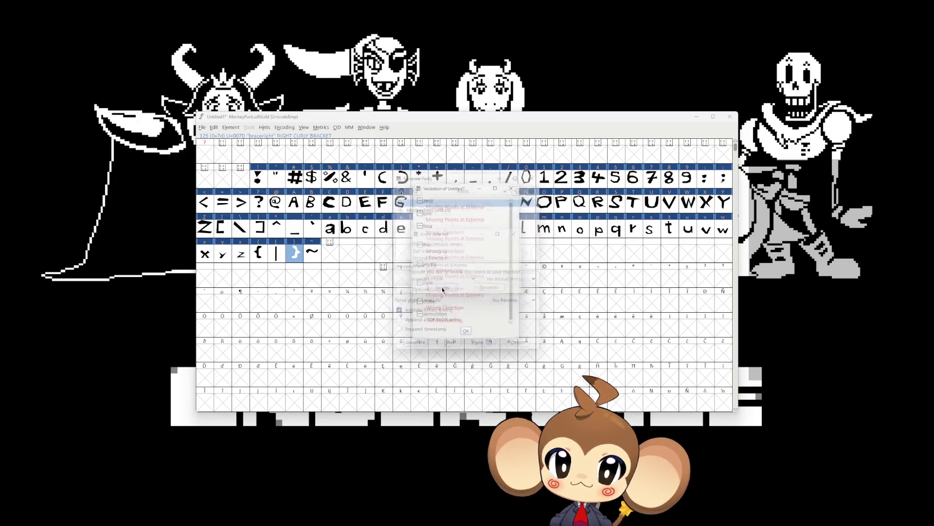
Step: Fix the zero glyph's reported problem and mark its extrema as acceptable
{"action": "left_click_drag", "start_coordinate": [443, 191], "coordinate": [544, 272]}
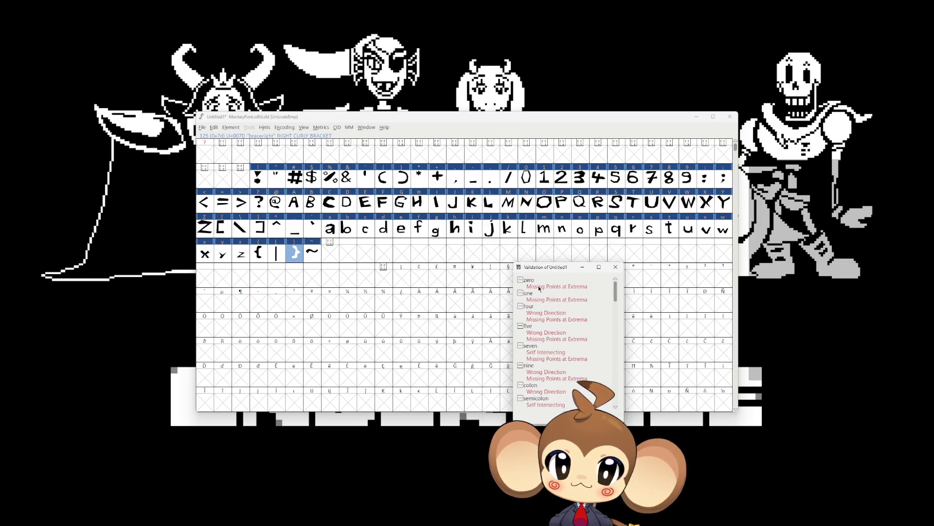
{"action": "double_click", "coordinate": [539, 289]}
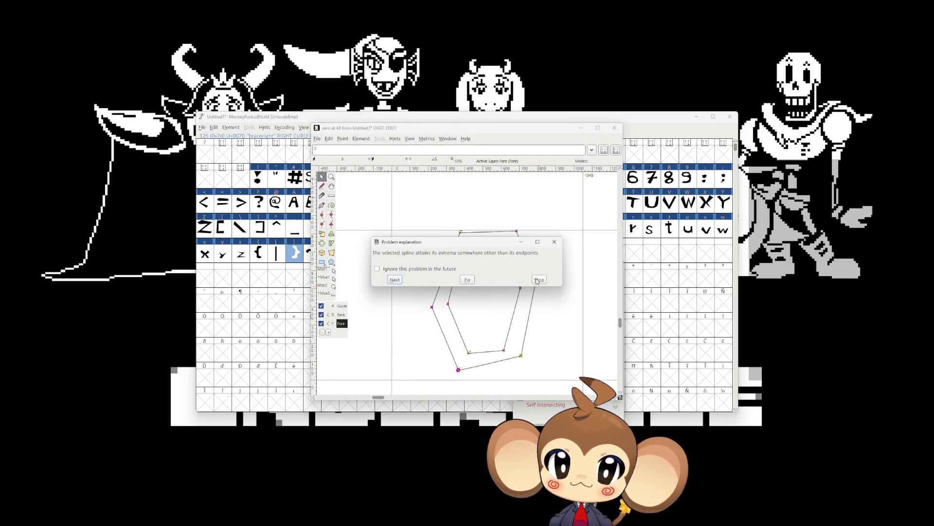
{"action": "left_click", "coordinate": [538, 282]}
{"action": "left_click", "coordinate": [467, 273]}
{"action": "scroll", "coordinate": [559, 367], "scroll_direction": "down", "scroll_amount": 2}
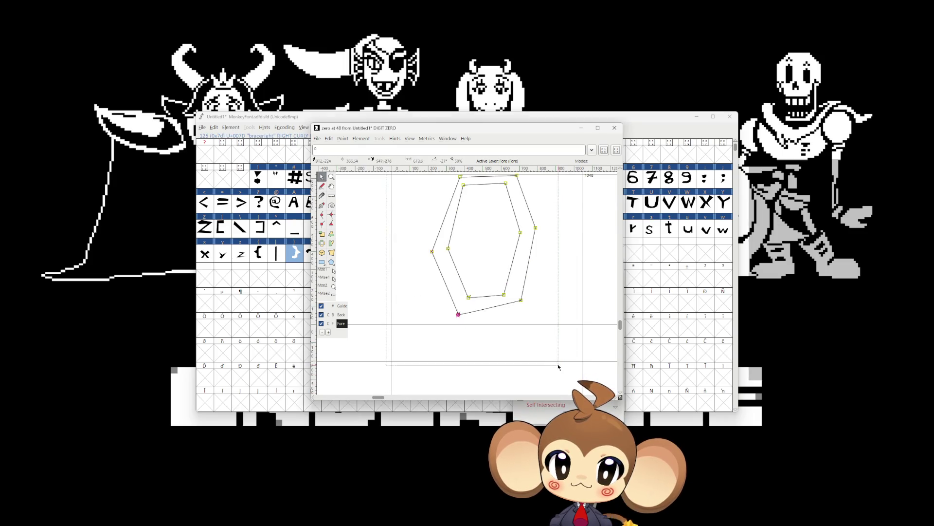
{"action": "left_click", "coordinate": [343, 138]}
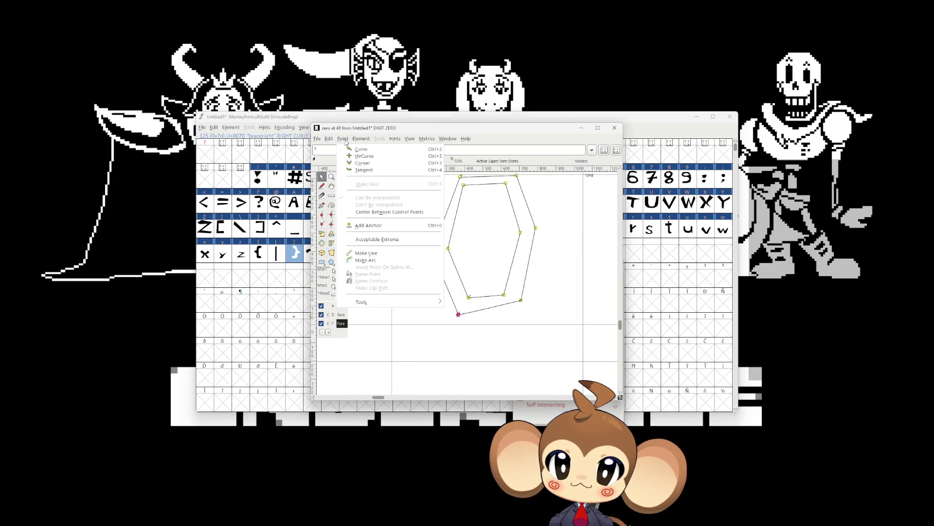
{"action": "left_click", "coordinate": [365, 253]}
{"action": "left_click", "coordinate": [614, 127]}
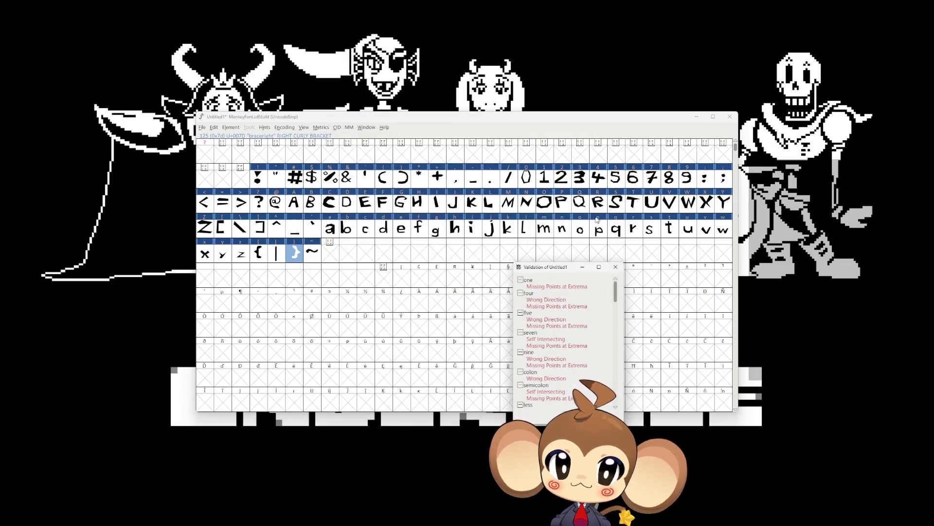
Step: Auto-fix the one glyph's outline and turn its selected segments into straight lines
{"action": "double_click", "coordinate": [545, 287]}
{"action": "left_click", "coordinate": [470, 279]}
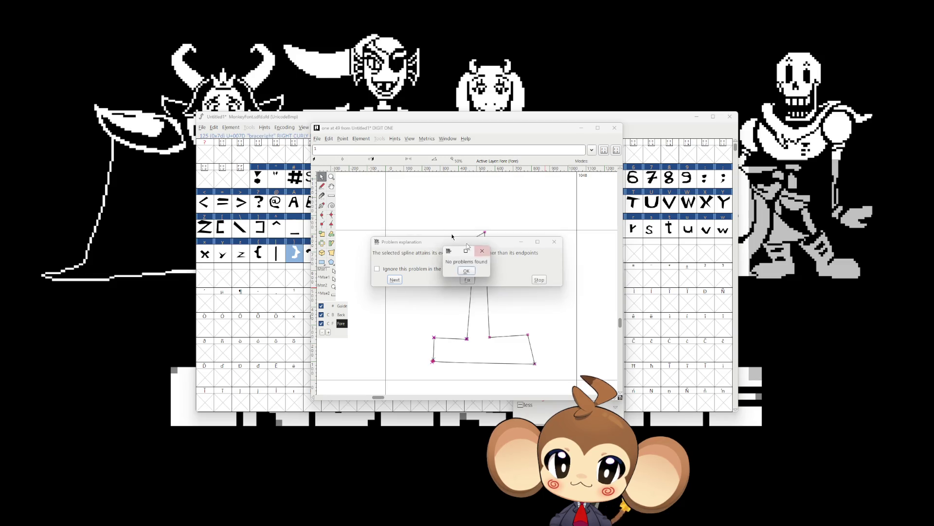
{"action": "left_click", "coordinate": [467, 271]}
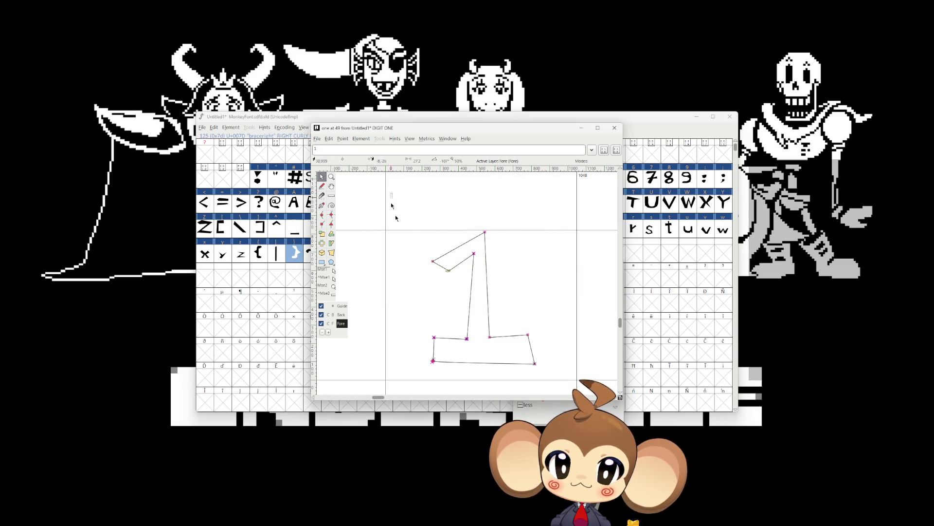
{"action": "left_click", "coordinate": [330, 138]}
{"action": "mouse_move", "coordinate": [341, 139]}
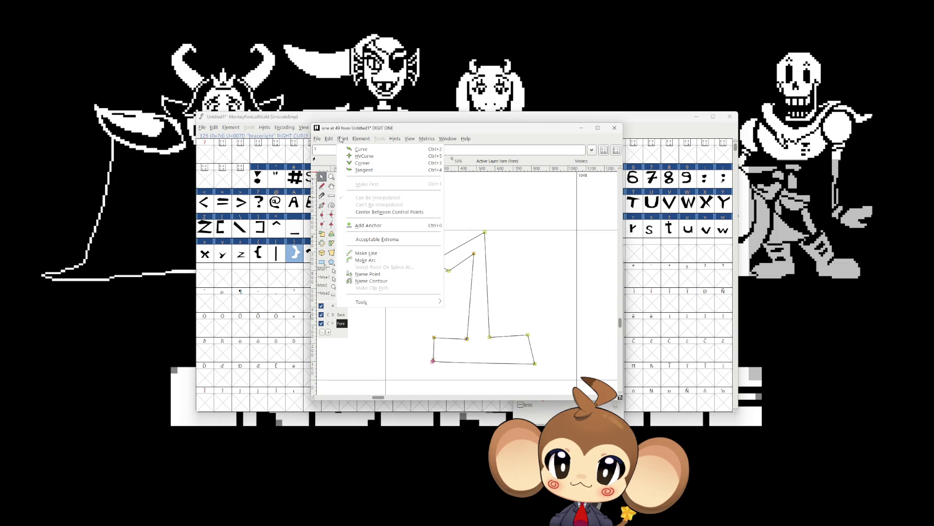
{"action": "left_click", "coordinate": [365, 253]}
{"action": "left_click", "coordinate": [615, 128]}
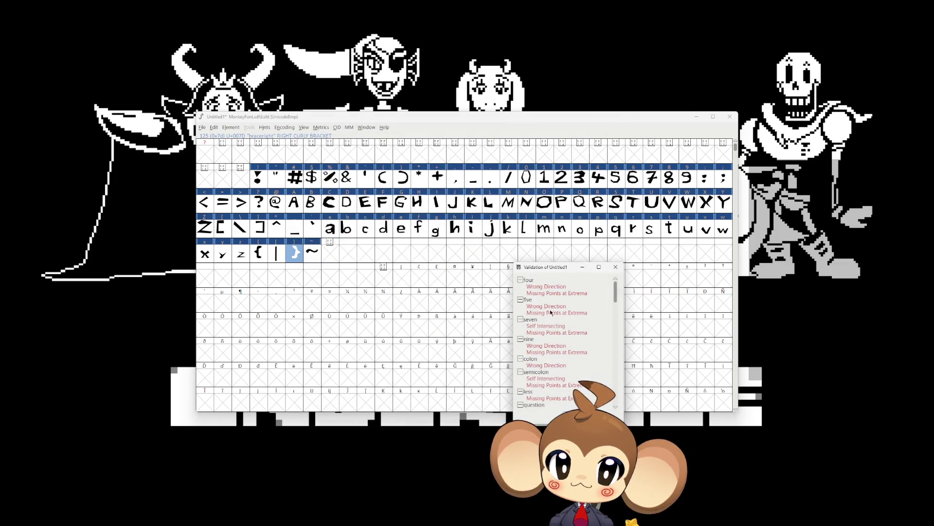
Step: Make all segments of the 4 straight lines, then recheck its wrong-direction problem
{"action": "double_click", "coordinate": [534, 288]}
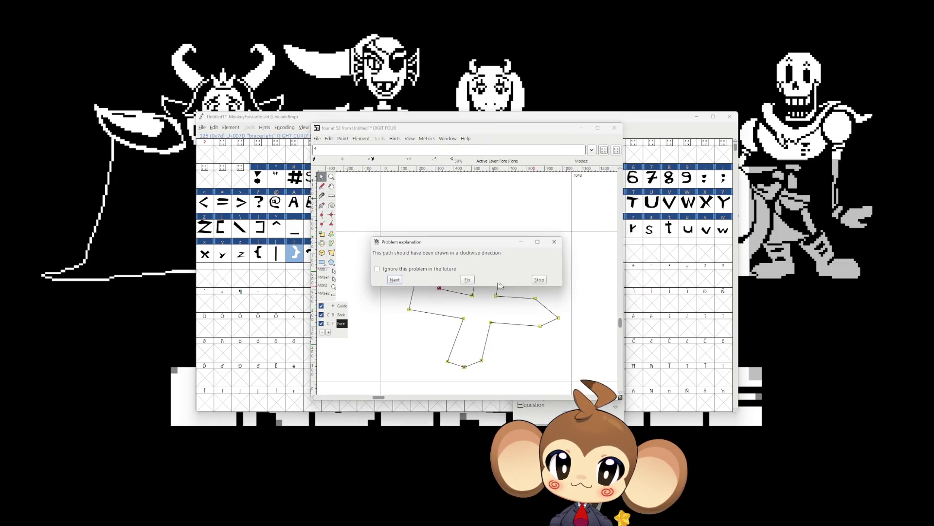
{"action": "left_click", "coordinate": [537, 282]}
{"action": "left_click_drag", "start_coordinate": [507, 360], "coordinate": [568, 371]}
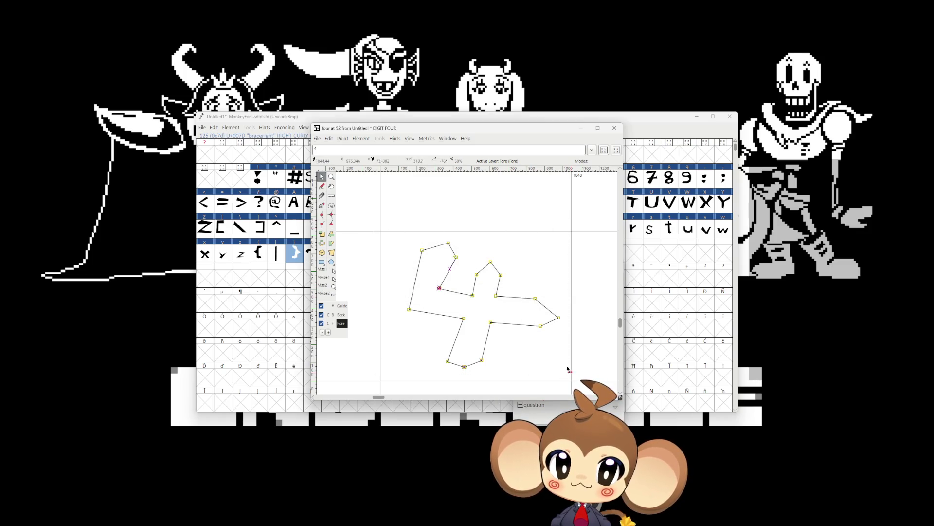
{"action": "left_click", "coordinate": [342, 138]}
{"action": "left_click", "coordinate": [366, 253]}
{"action": "left_click", "coordinate": [615, 127]}
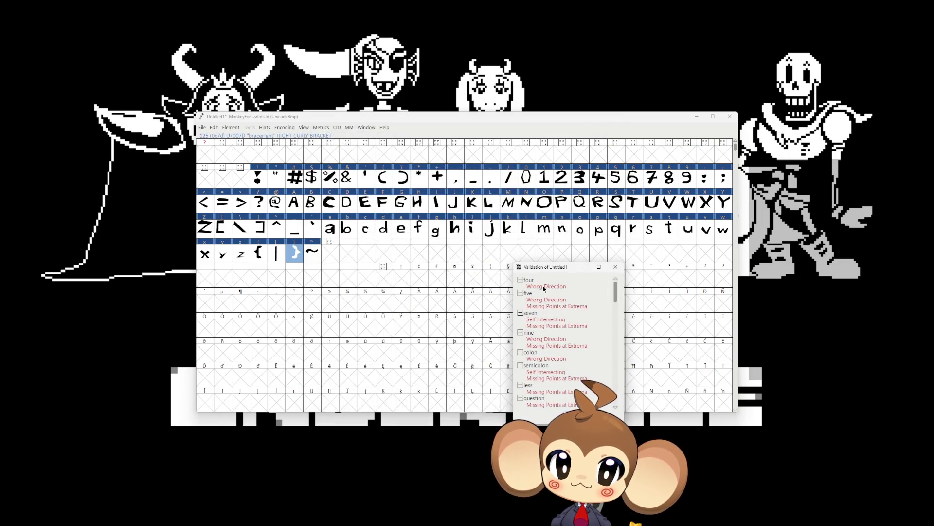
{"action": "double_click", "coordinate": [544, 288]}
{"action": "left_click", "coordinate": [470, 283]}
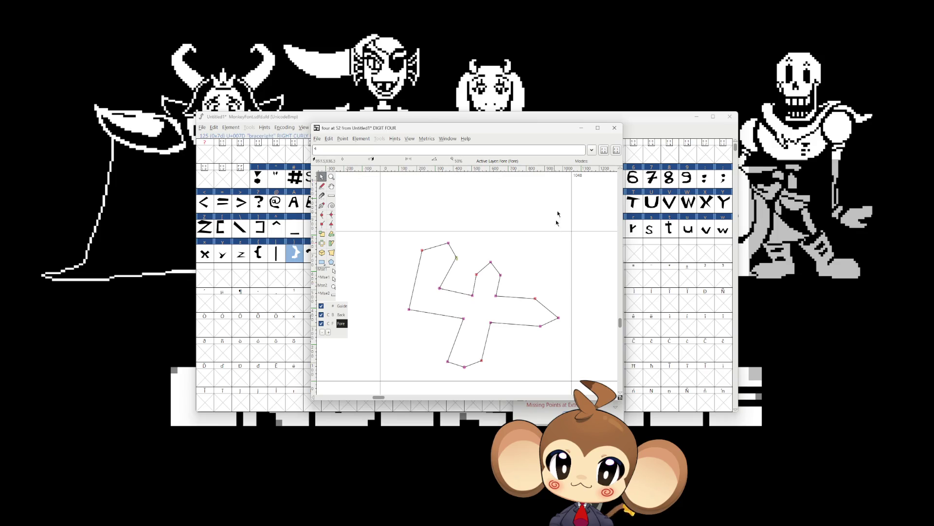
{"action": "left_click", "coordinate": [615, 128]}
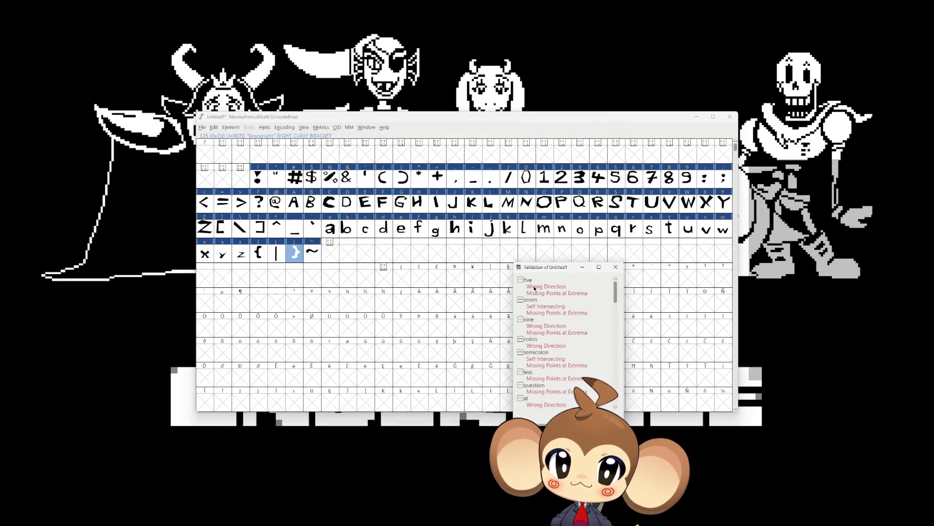
Step: Fix the 5's path direction and apply the outline correction to all its points
{"action": "double_click", "coordinate": [544, 287]}
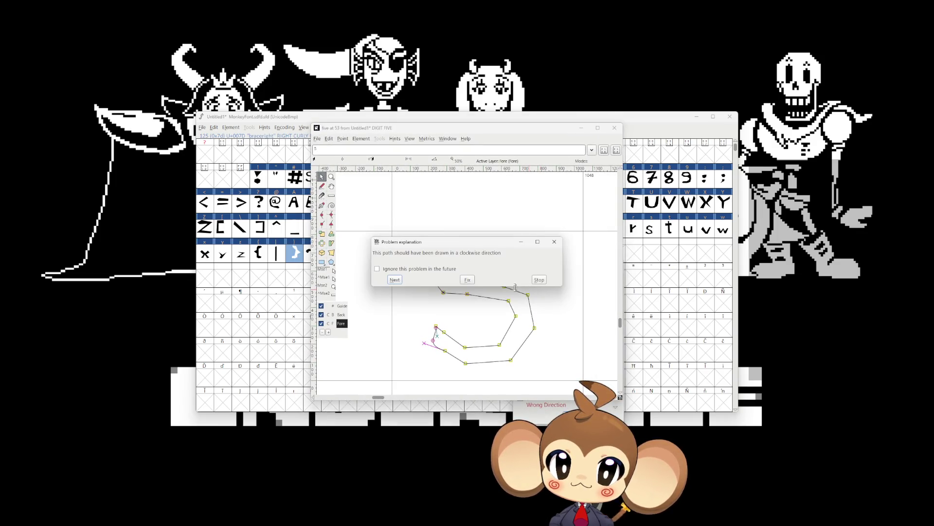
{"action": "left_click", "coordinate": [469, 280]}
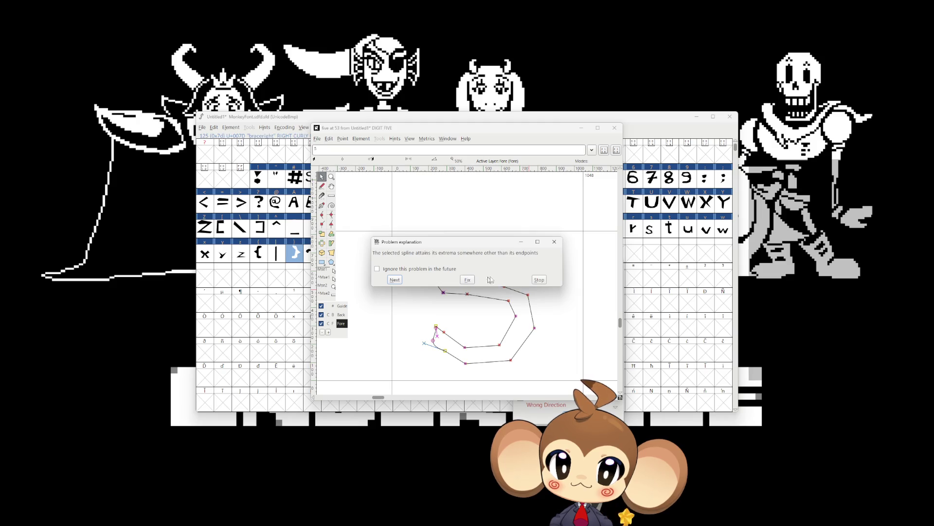
{"action": "left_click", "coordinate": [539, 279]}
{"action": "left_click_drag", "start_coordinate": [410, 192], "coordinate": [560, 371]}
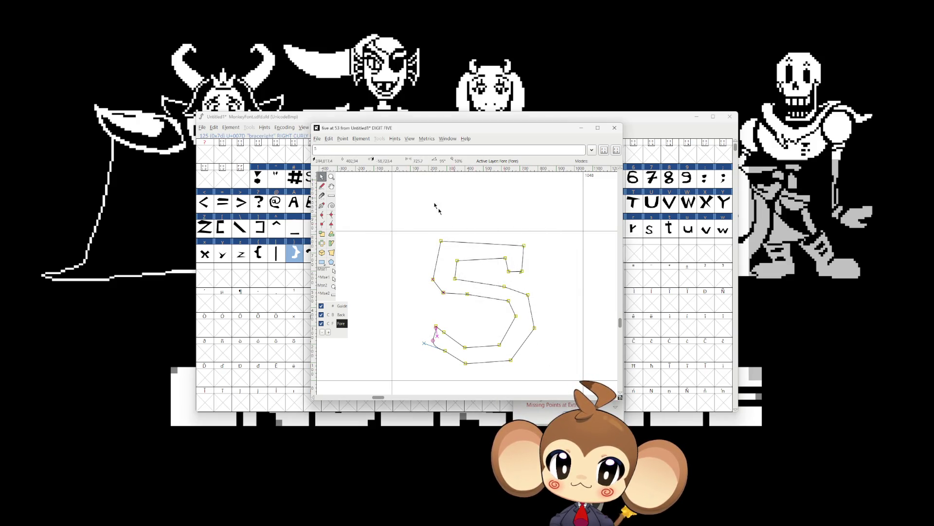
{"action": "left_click", "coordinate": [361, 139]}
{"action": "left_click", "coordinate": [380, 257]}
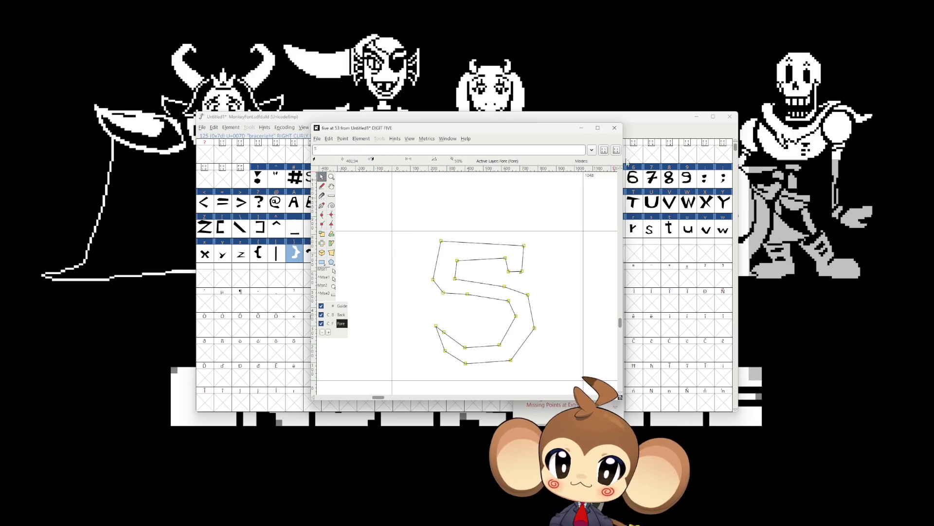
{"action": "left_click", "coordinate": [615, 128]}
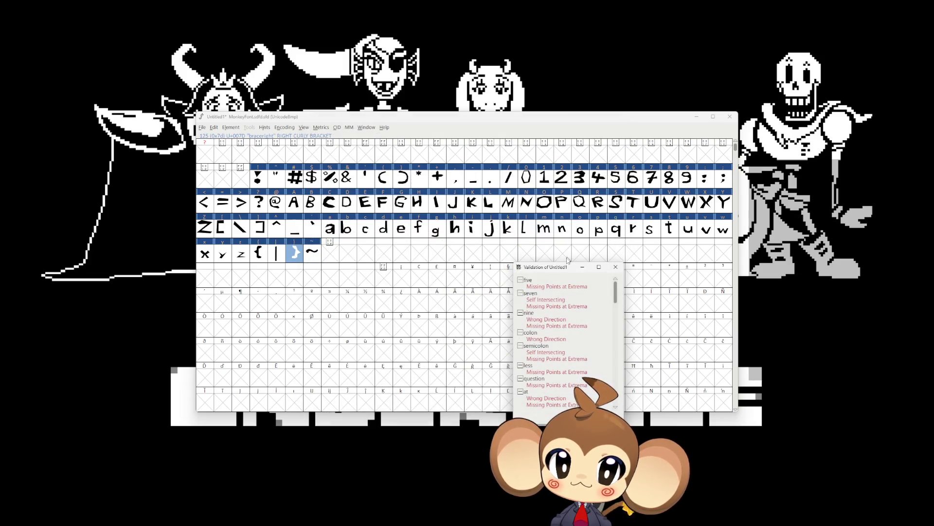
Step: Apply a point fix to the whole 7 outline to address its self-intersection
{"action": "double_click", "coordinate": [546, 287]}
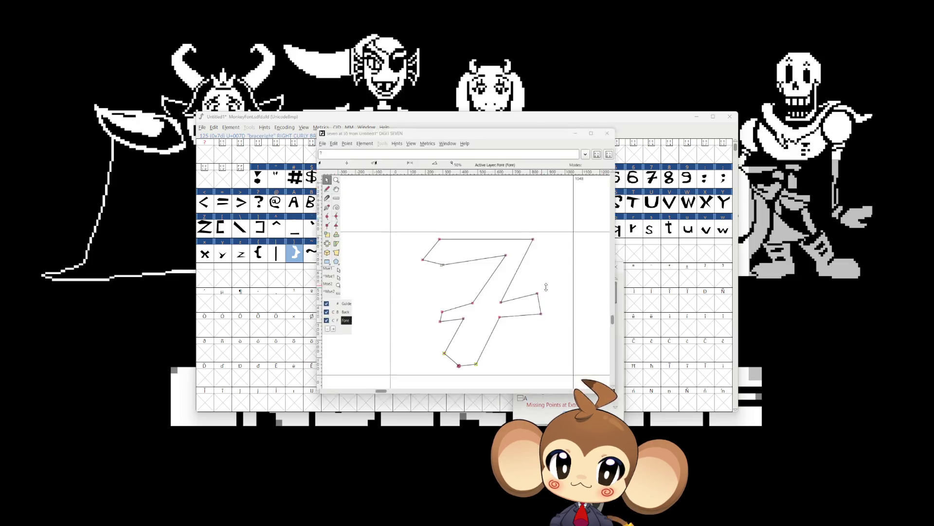
{"action": "left_click", "coordinate": [539, 285]}
{"action": "mouse_move", "coordinate": [366, 173]}
{"action": "left_mouse_down"}
{"action": "mouse_move", "coordinate": [442, 275]}
{"action": "mouse_move", "coordinate": [572, 380]}
{"action": "left_mouse_up"}
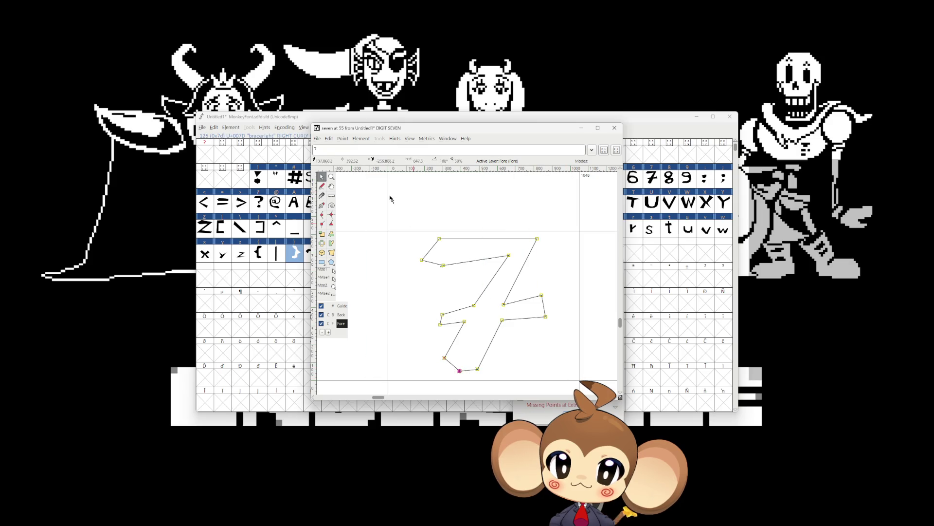
{"action": "left_click", "coordinate": [347, 138]}
{"action": "left_click", "coordinate": [377, 249]}
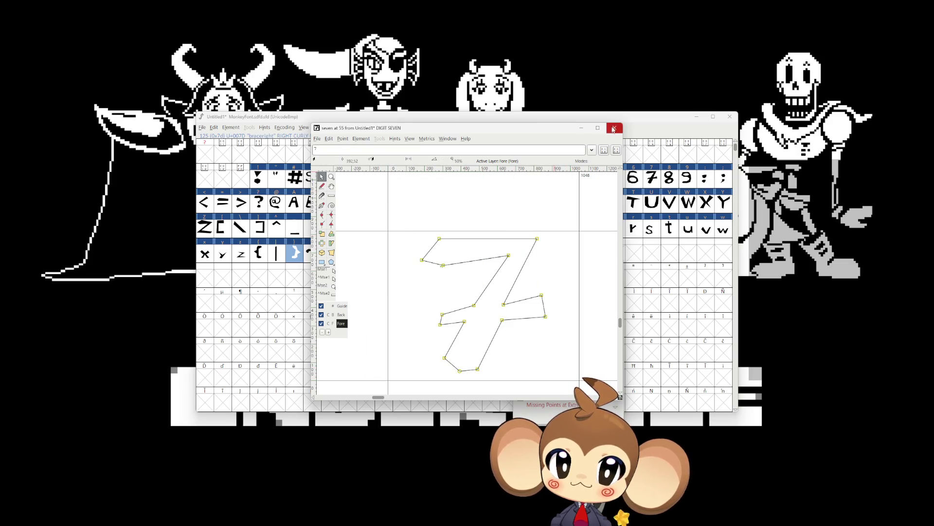
{"action": "left_click", "coordinate": [615, 127]}
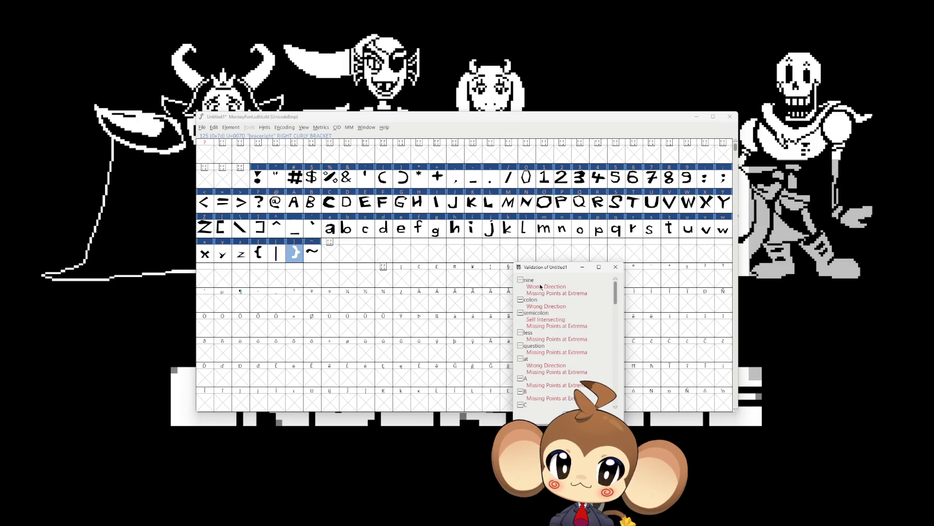
{"action": "double_click", "coordinate": [542, 289]}
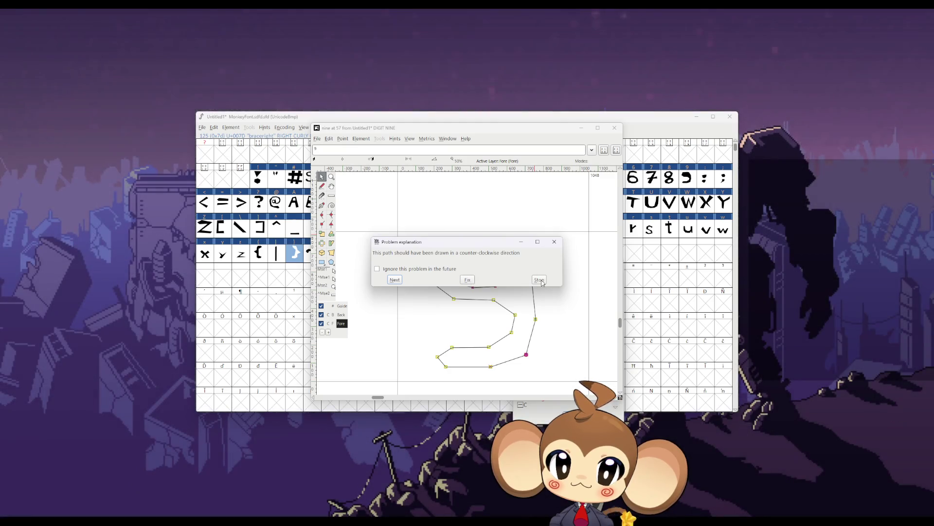
Step: Twice apply the direction fix and a Point command to all of the nine's points
{"action": "left_click", "coordinate": [468, 280]}
{"action": "left_click_drag", "start_coordinate": [407, 208], "coordinate": [571, 381]}
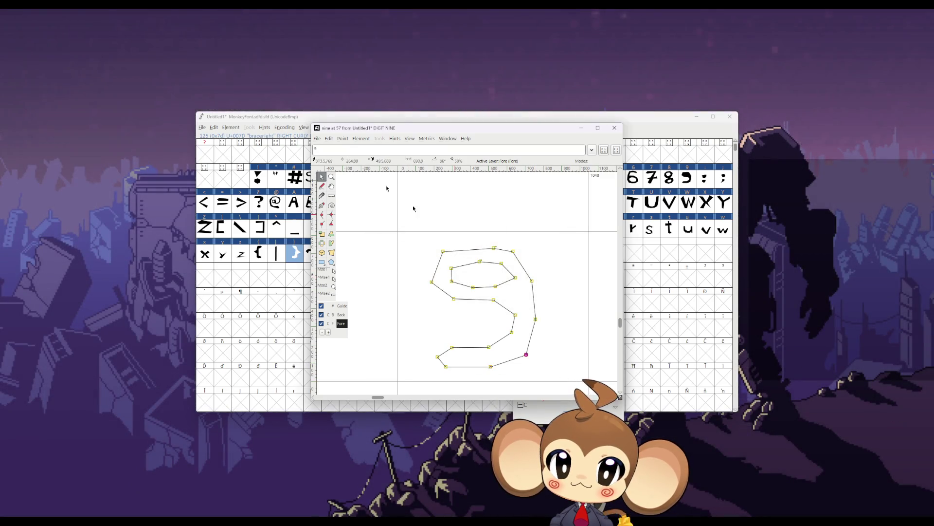
{"action": "left_click", "coordinate": [342, 138]}
{"action": "left_click", "coordinate": [366, 252]}
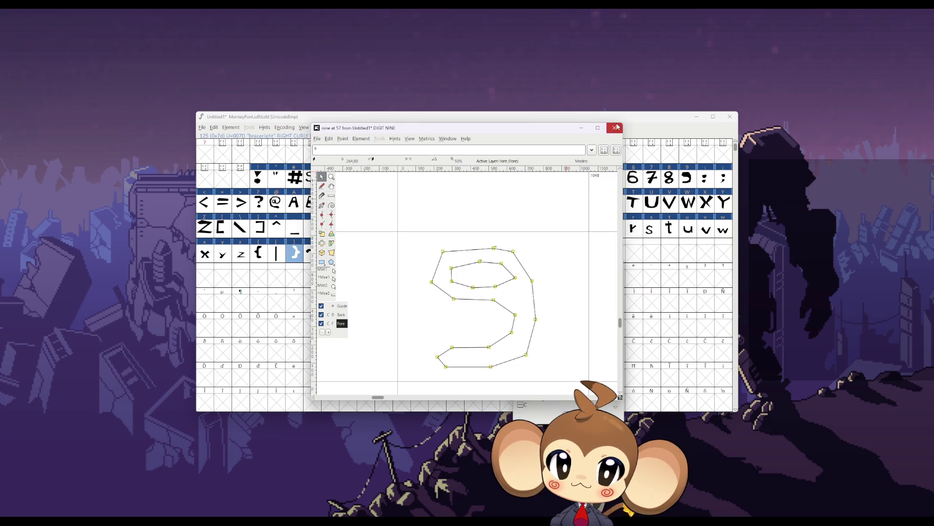
{"action": "left_click", "coordinate": [615, 127]}
{"action": "double_click", "coordinate": [535, 286]}
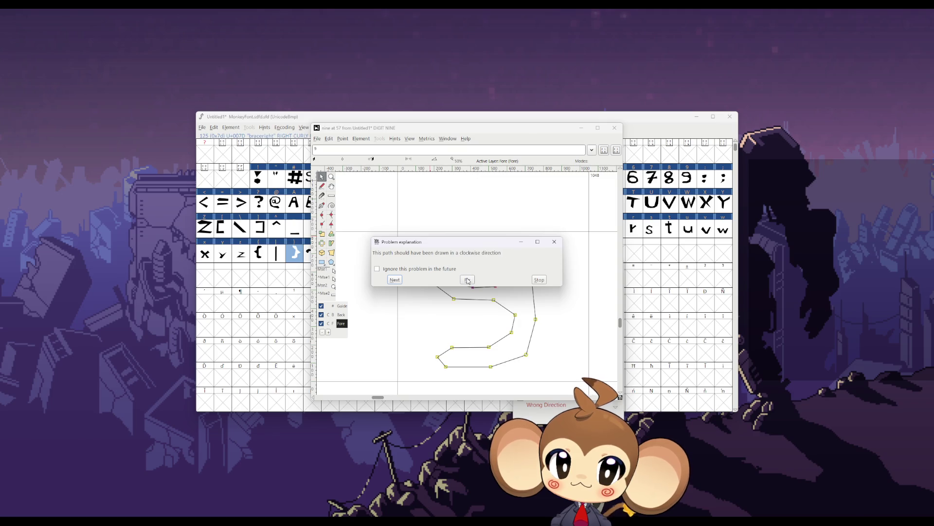
{"action": "left_click", "coordinate": [468, 280]}
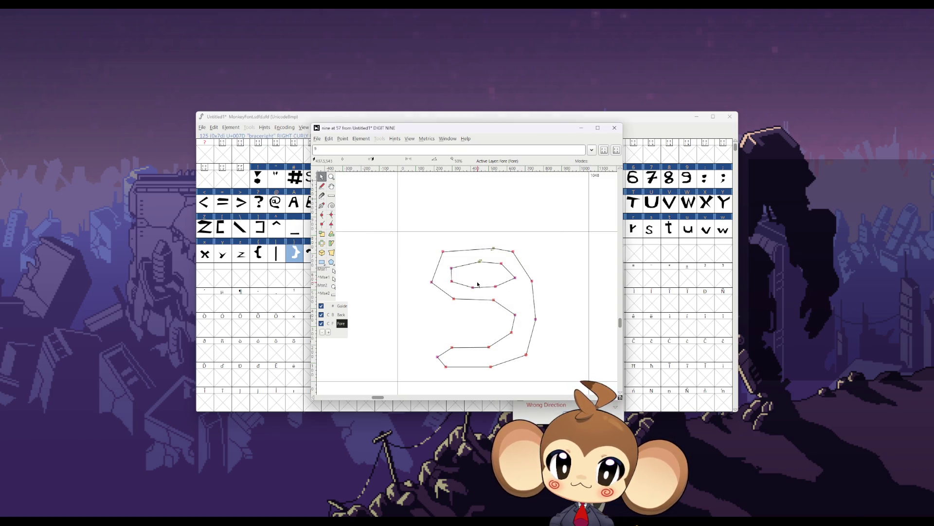
{"action": "mouse_move", "coordinate": [413, 220]}
{"action": "left_mouse_down"}
{"action": "mouse_move", "coordinate": [555, 359]}
{"action": "mouse_move", "coordinate": [561, 378]}
{"action": "left_mouse_up"}
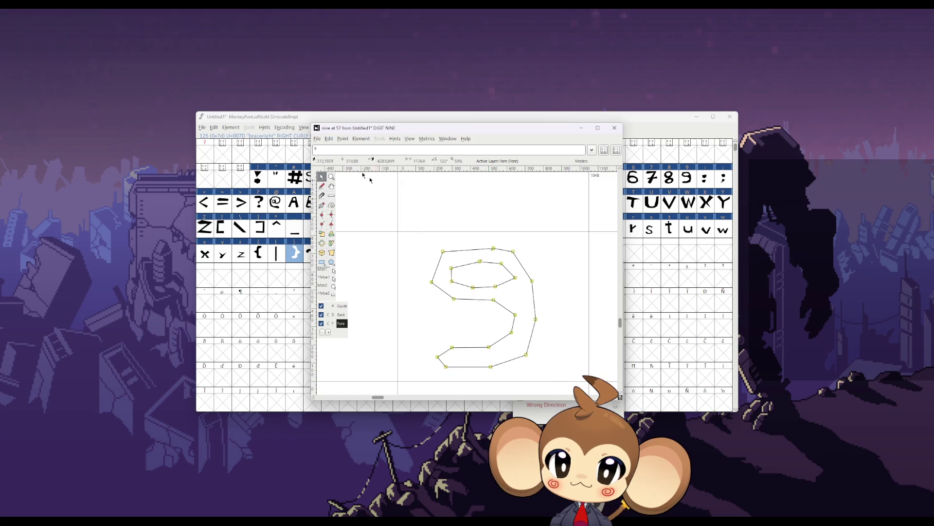
{"action": "left_click", "coordinate": [343, 139]}
{"action": "left_click", "coordinate": [367, 253]}
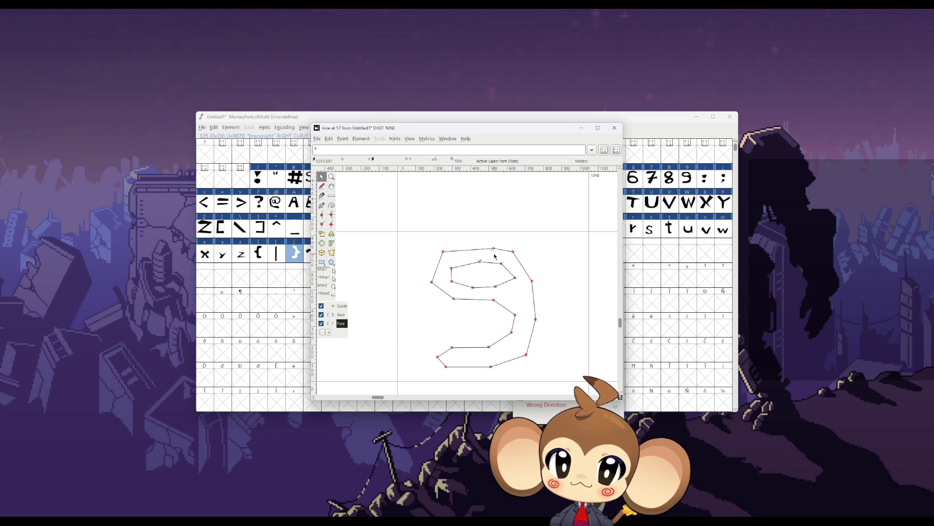
{"action": "left_click", "coordinate": [616, 128]}
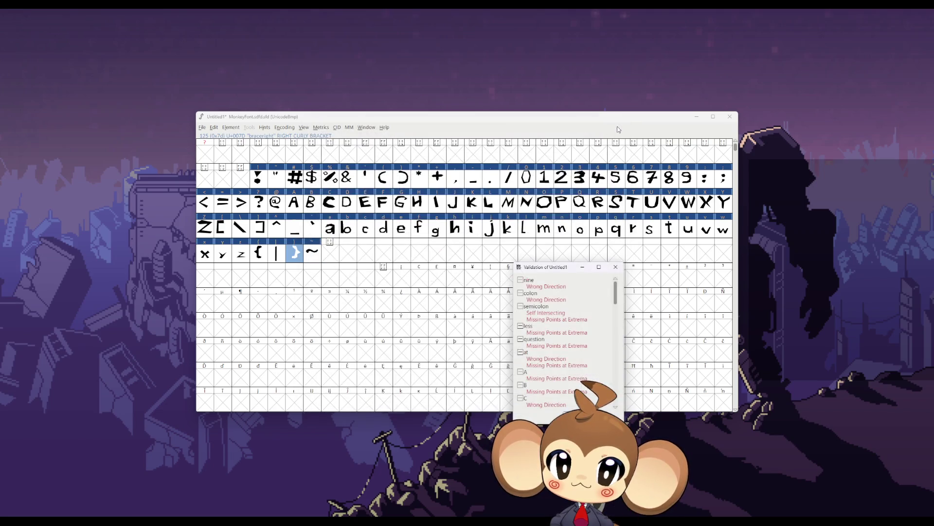
Step: Reopen the nine, select its outer contour and inspect the Point commands
{"action": "double_click", "coordinate": [555, 287]}
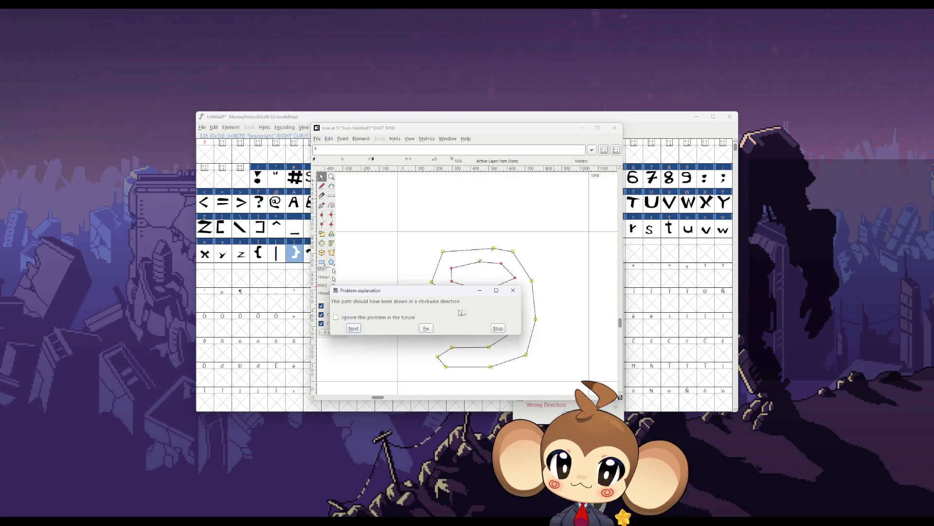
{"action": "left_click", "coordinate": [513, 291]}
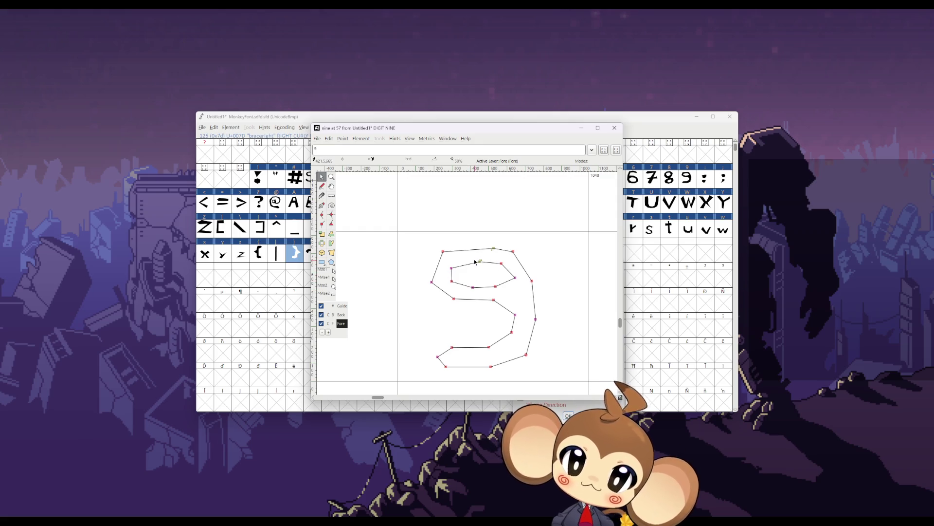
{"action": "scroll", "coordinate": [475, 262], "scroll_direction": "up", "scroll_amount": 4}
{"action": "scroll", "coordinate": [539, 228], "scroll_direction": "down", "scroll_amount": 5}
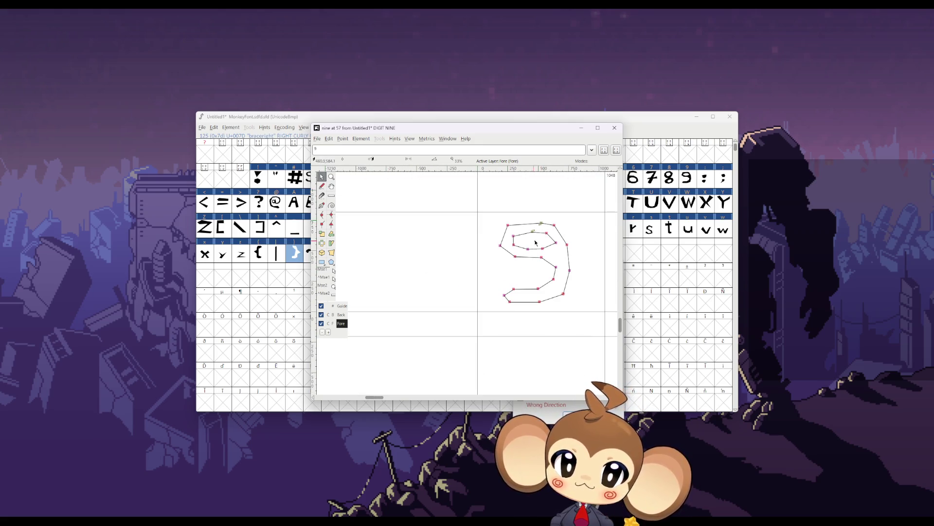
{"action": "double_click", "coordinate": [515, 258]}
{"action": "scroll", "coordinate": [572, 235], "scroll_direction": "up", "scroll_amount": 4}
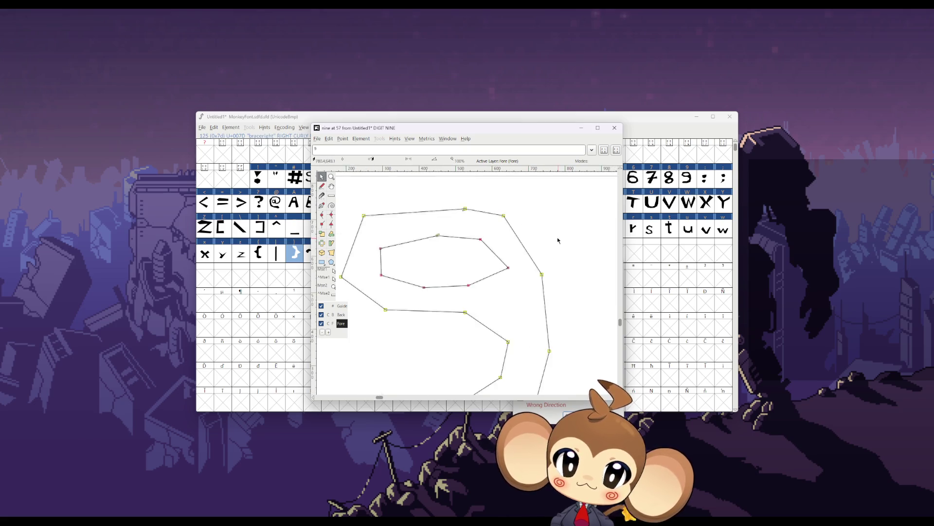
{"action": "scroll", "coordinate": [521, 246], "scroll_direction": "down", "scroll_amount": 3}
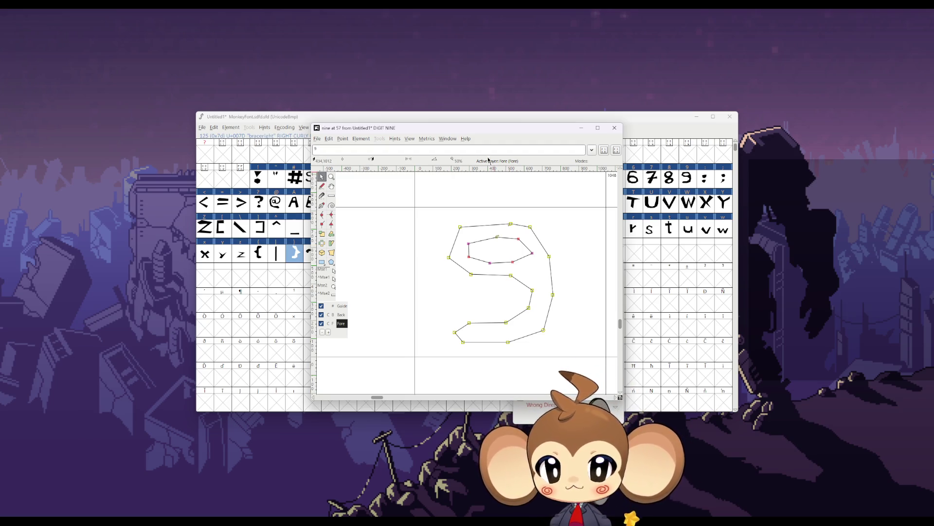
{"action": "left_click", "coordinate": [342, 140]}
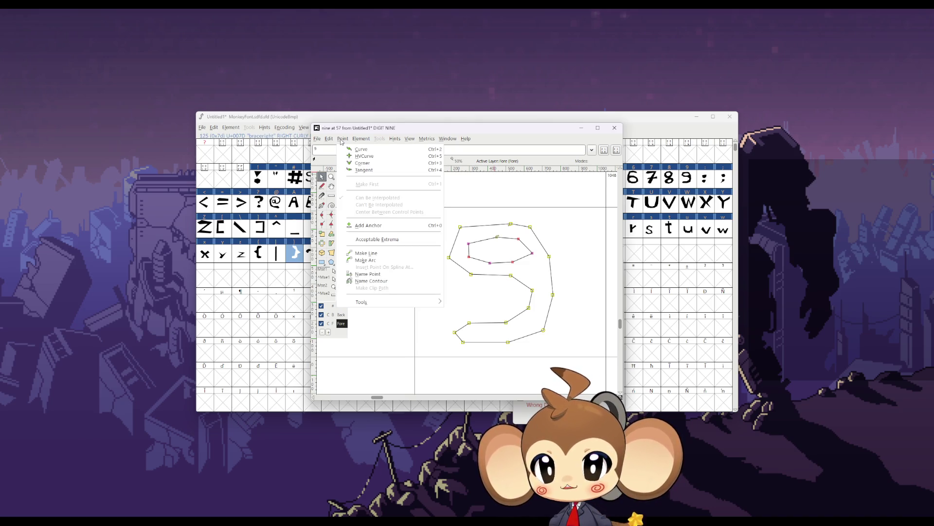
{"action": "mouse_move", "coordinate": [360, 140]}
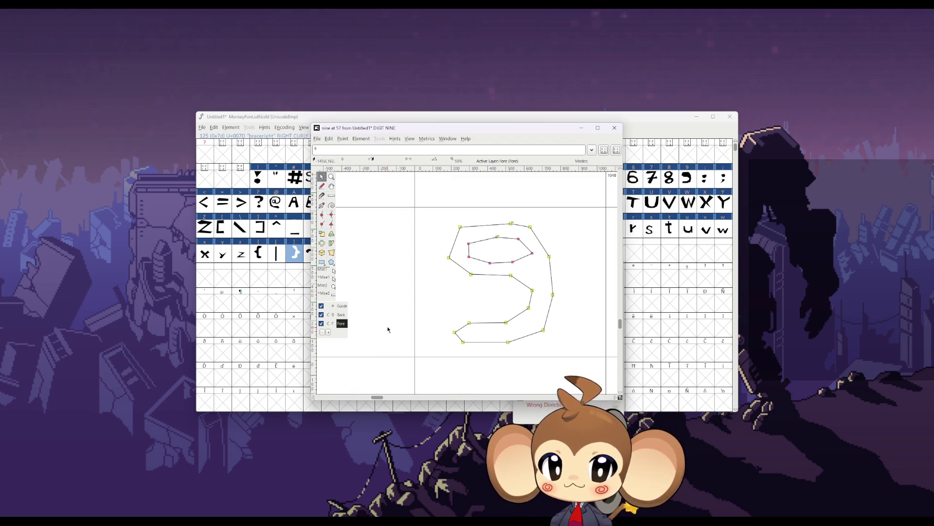
{"action": "left_click", "coordinate": [614, 129]}
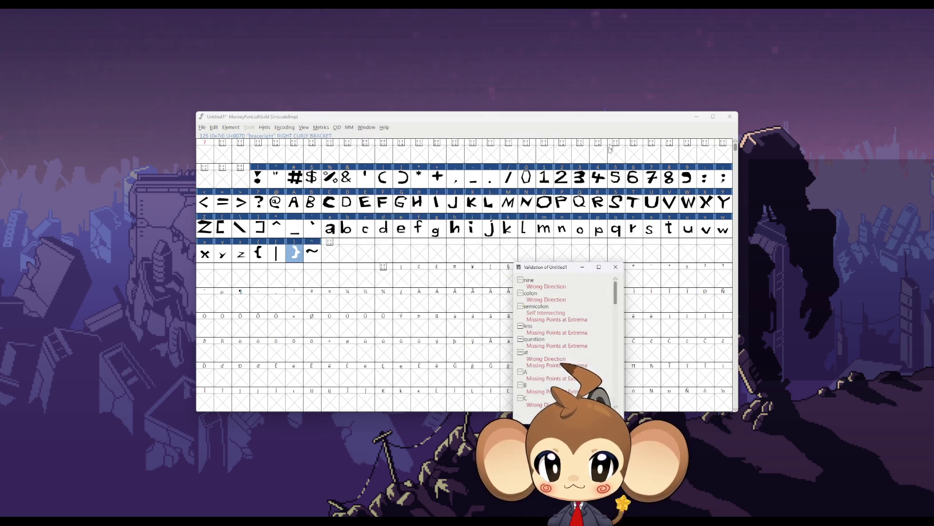
{"action": "double_click", "coordinate": [546, 287]}
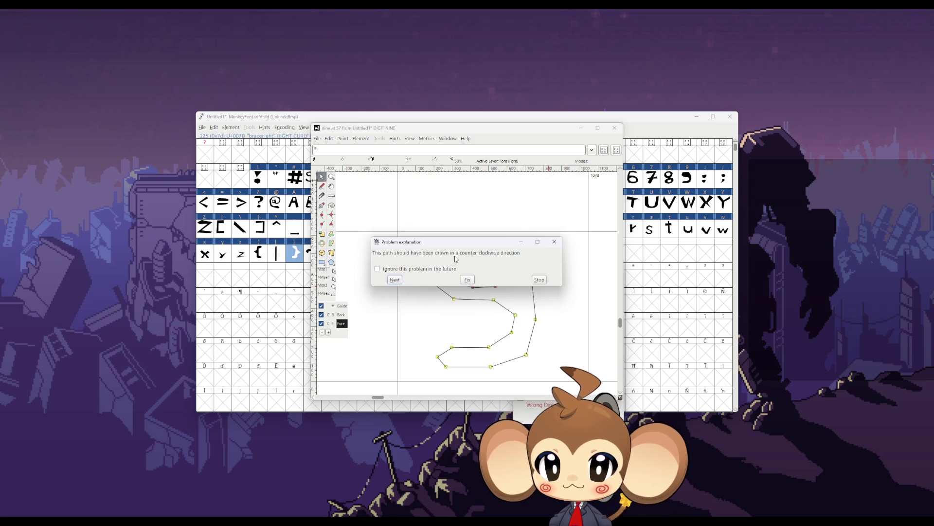
Step: Apply the suggested direction fix to the nine three more times
{"action": "left_click_drag", "start_coordinate": [457, 245], "coordinate": [437, 343]}
{"action": "left_click", "coordinate": [448, 378]}
{"action": "left_click", "coordinate": [448, 379]}
{"action": "left_click", "coordinate": [448, 379]}
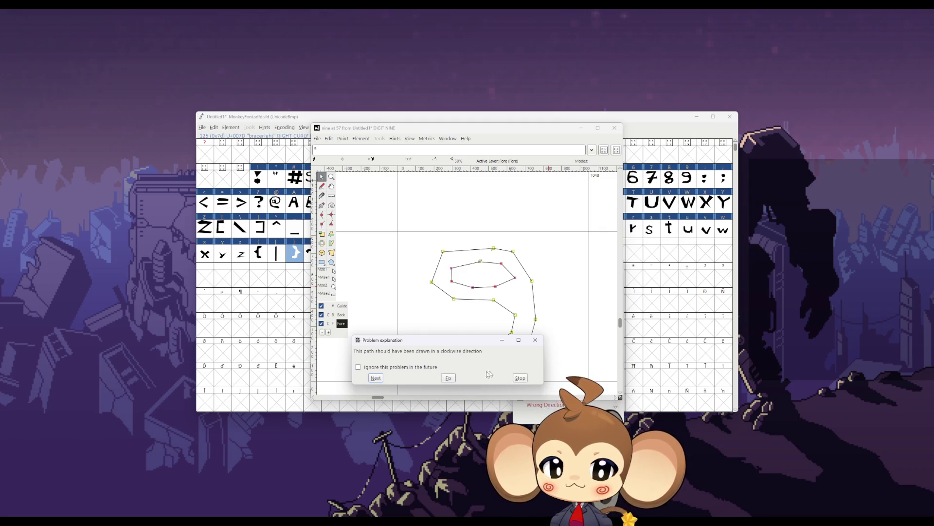
{"action": "left_click", "coordinate": [514, 378]}
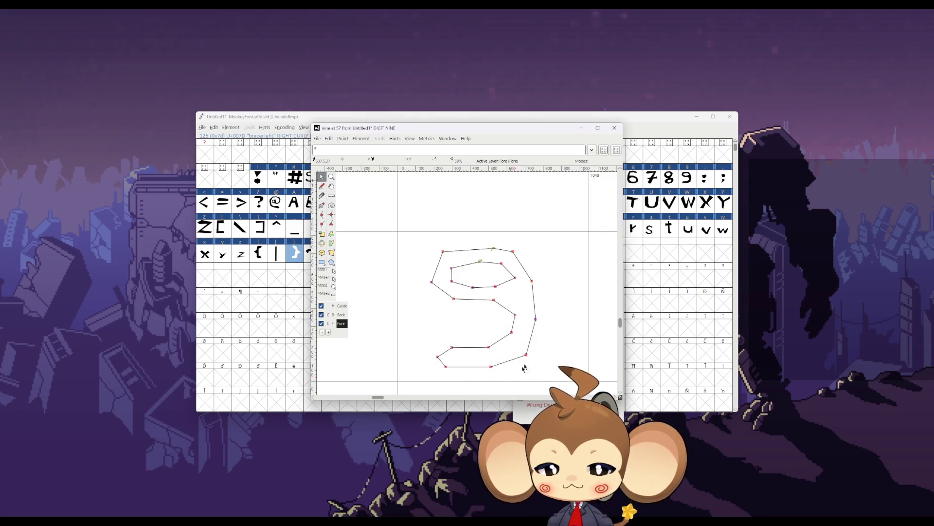
{"action": "left_click", "coordinate": [615, 127]}
Step: Mark both colon contours' extrema as acceptable and confirm the colon's problem is gone
{"action": "double_click", "coordinate": [546, 299]}
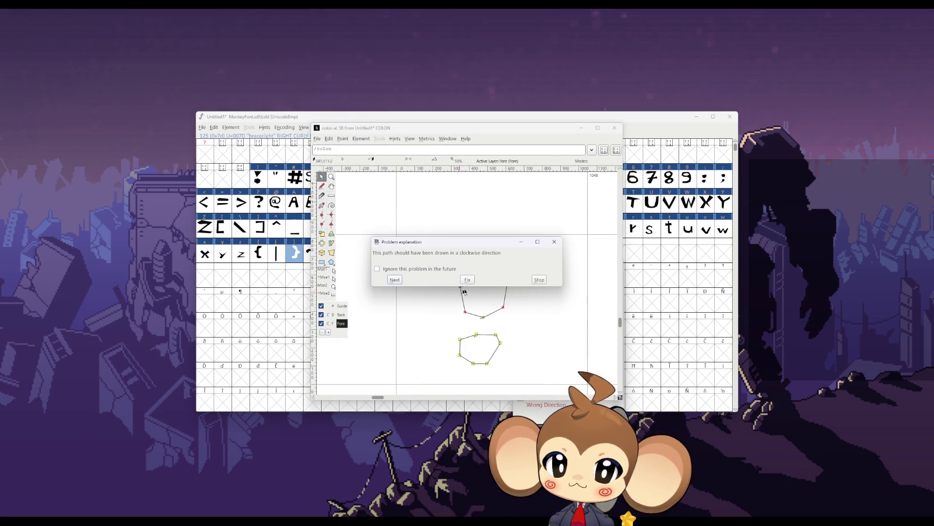
{"action": "left_click", "coordinate": [554, 242]}
{"action": "left_click_drag", "start_coordinate": [407, 222], "coordinate": [533, 382]}
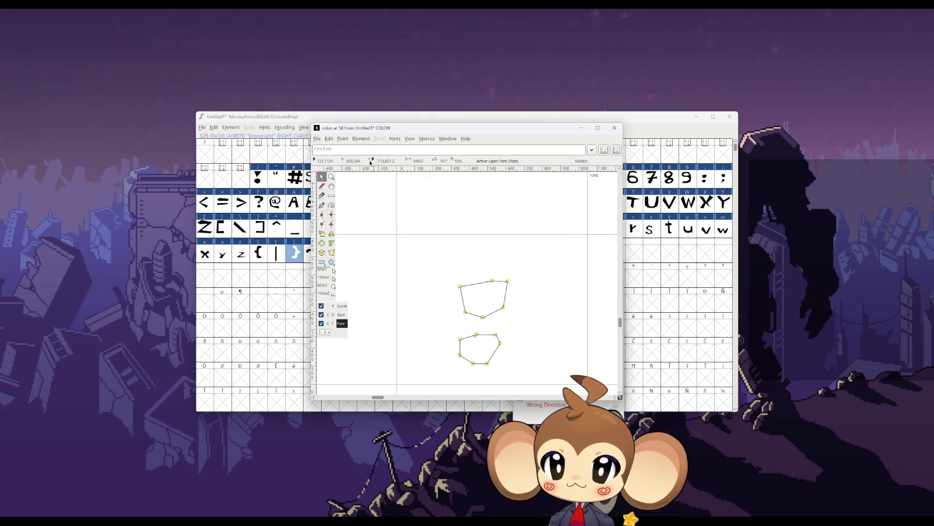
{"action": "left_click", "coordinate": [342, 138]}
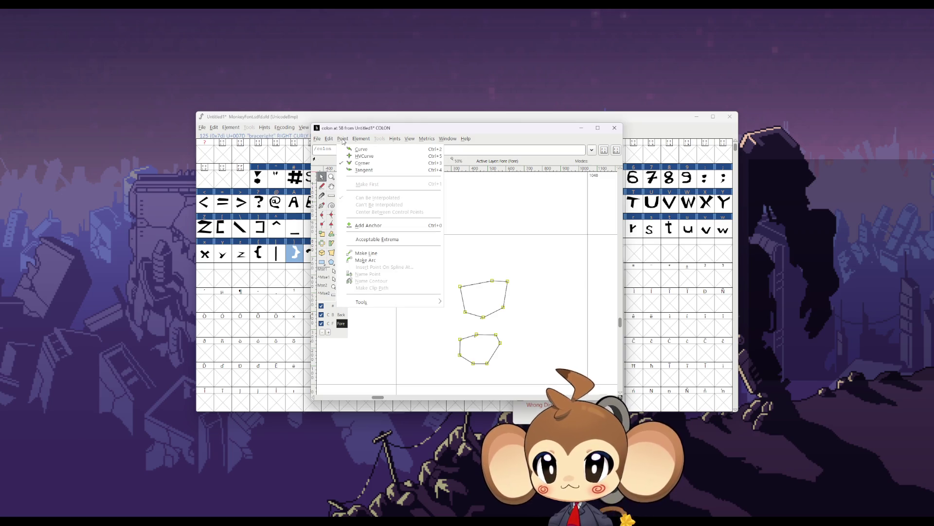
{"action": "left_click", "coordinate": [359, 240]}
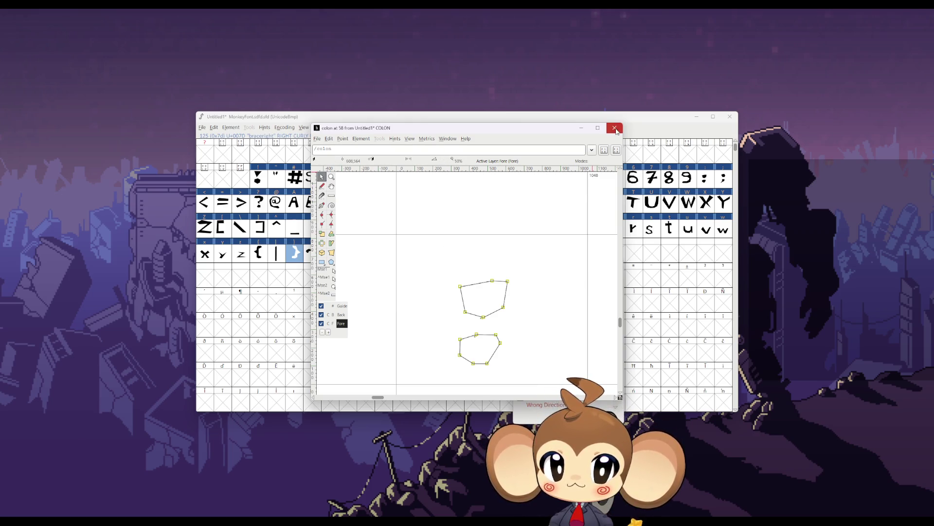
{"action": "left_click", "coordinate": [615, 128]}
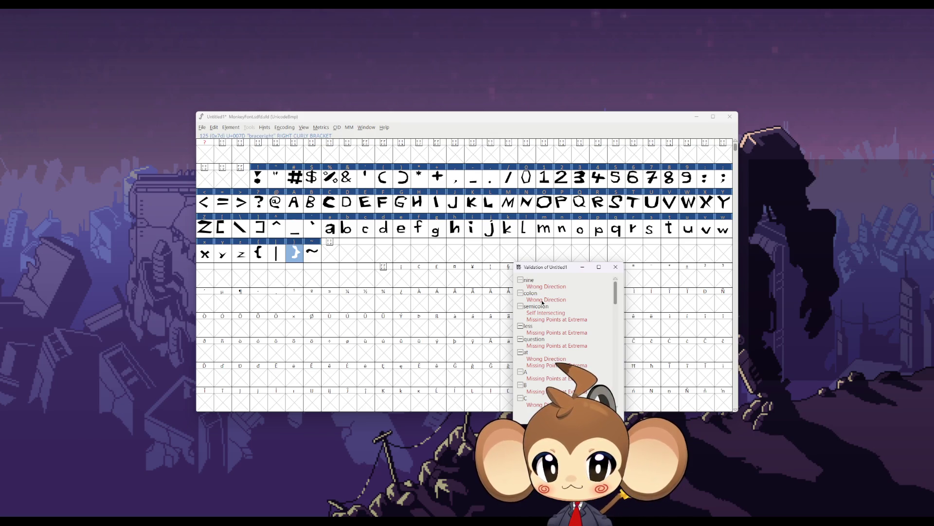
{"action": "double_click", "coordinate": [543, 299]}
{"action": "left_click", "coordinate": [463, 278]}
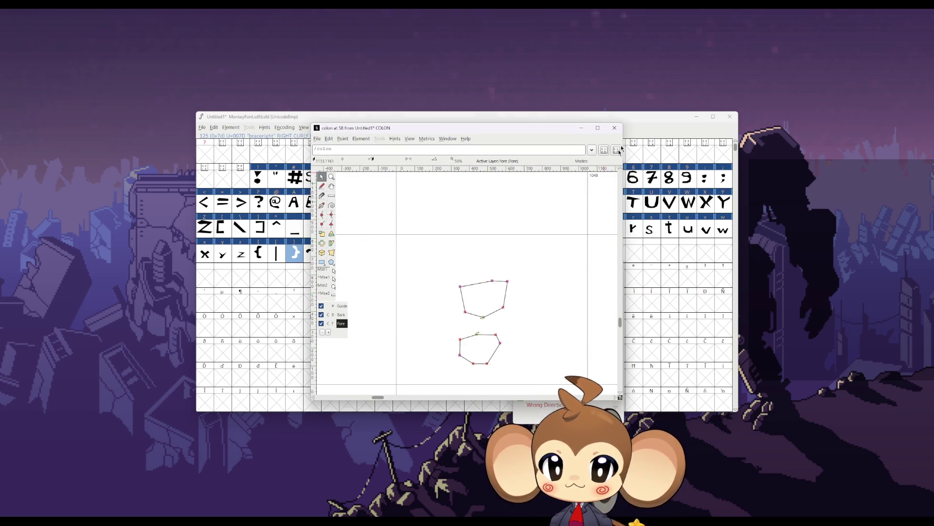
{"action": "left_click", "coordinate": [614, 128]}
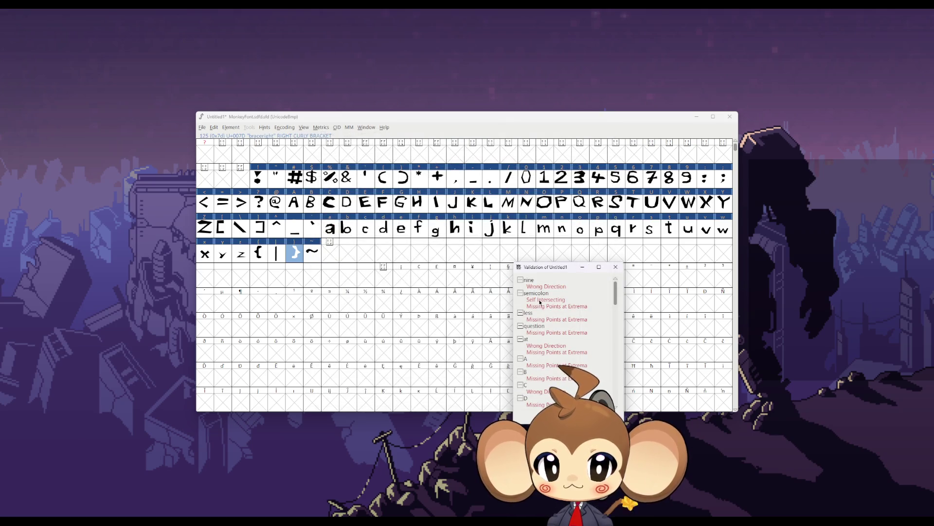
Step: Apply Point > Make Line to the semicolon and less-than outlines to clear their problems
{"action": "double_click", "coordinate": [540, 301]}
{"action": "left_click", "coordinate": [538, 280]}
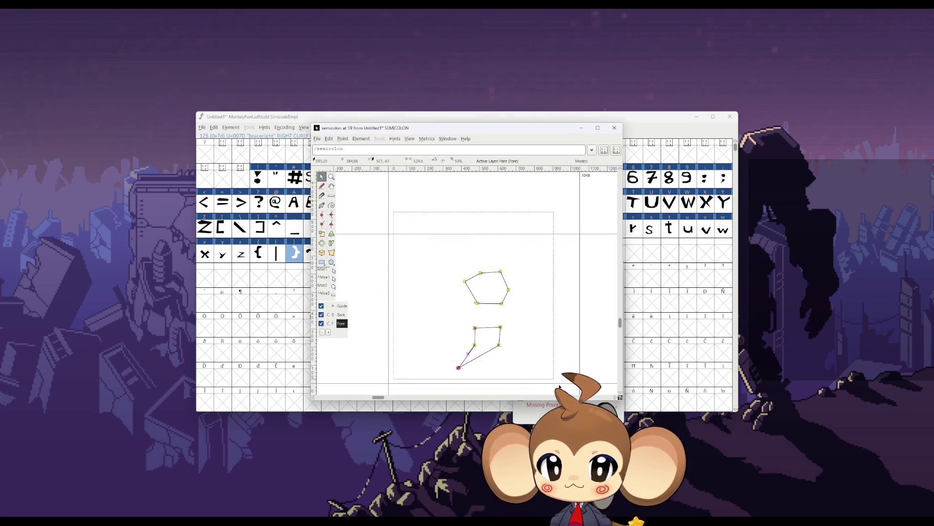
{"action": "left_click", "coordinate": [343, 139]}
{"action": "left_click", "coordinate": [377, 242]}
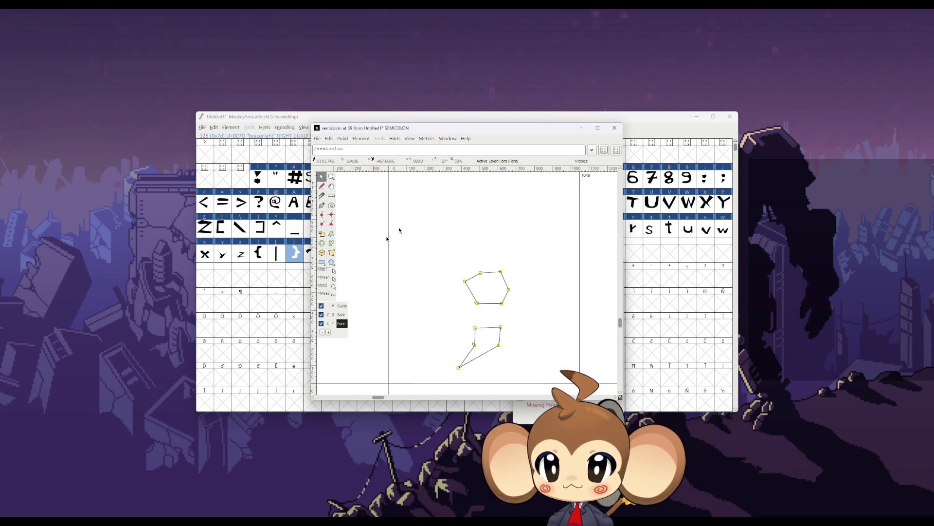
{"action": "left_click", "coordinate": [615, 127]}
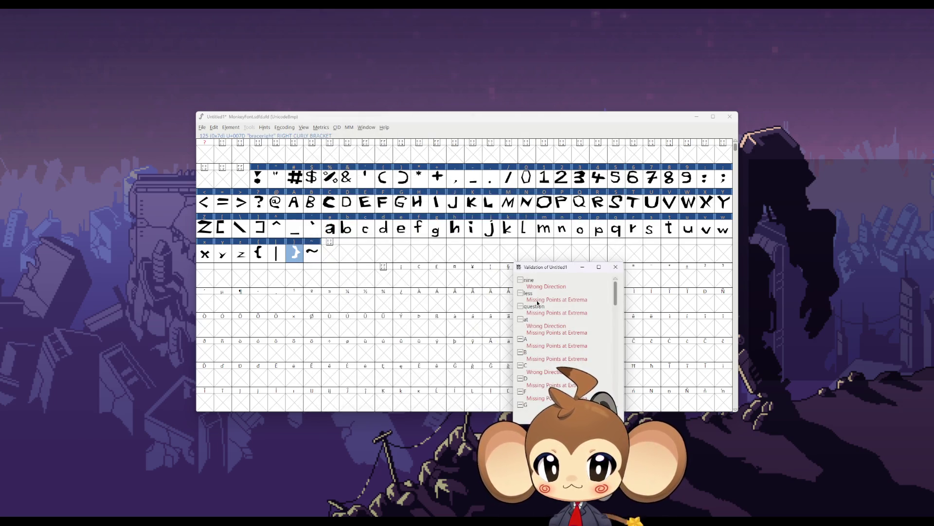
{"action": "double_click", "coordinate": [538, 301]}
{"action": "left_click", "coordinate": [539, 280]}
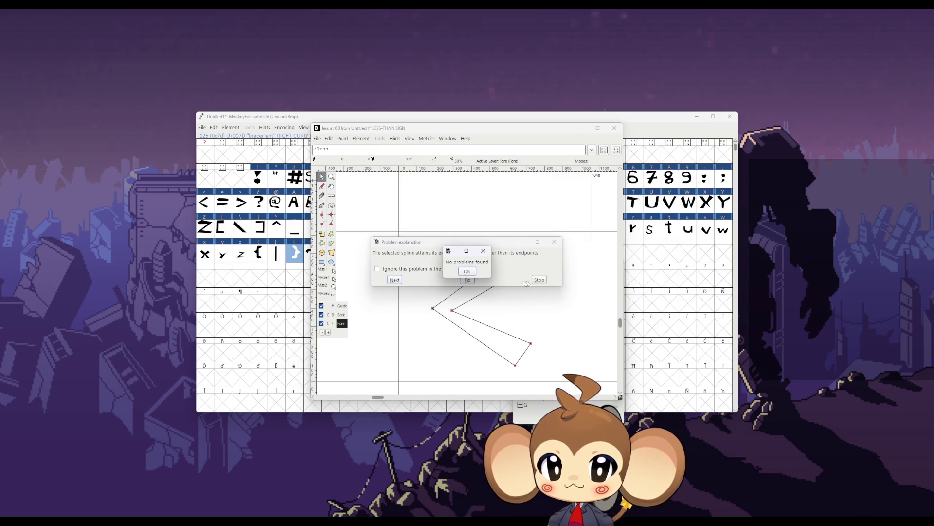
{"action": "left_click", "coordinate": [343, 138]}
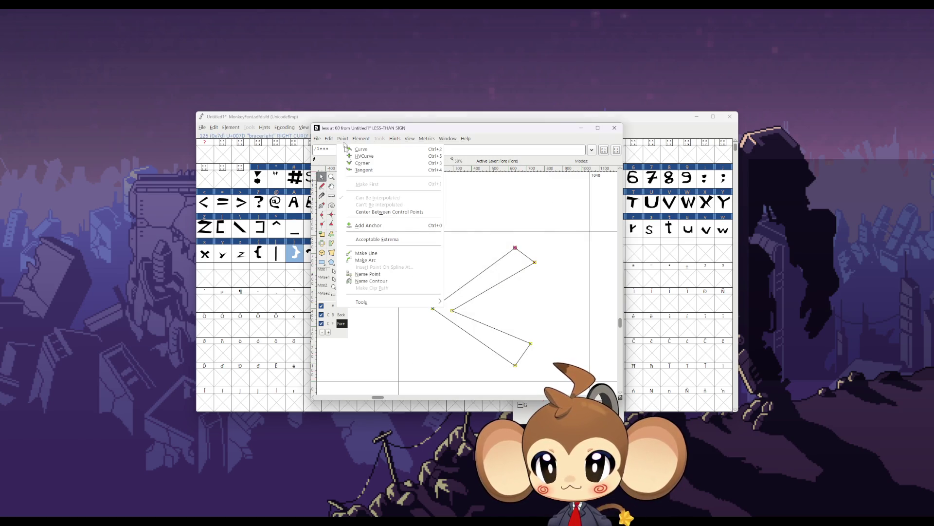
{"action": "left_click", "coordinate": [375, 254]}
{"action": "left_click", "coordinate": [613, 129]}
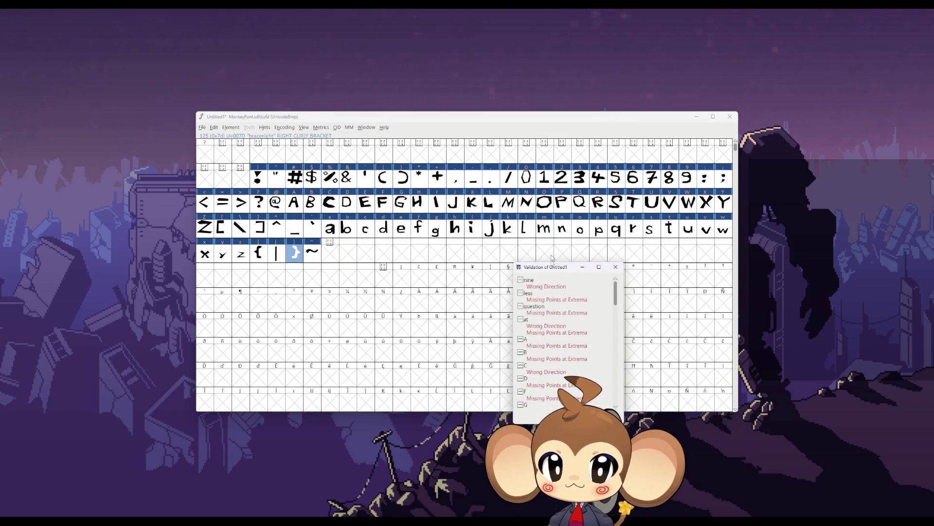
Step: Select all points of the question mark and convert its segments to straight lines
{"action": "double_click", "coordinate": [542, 301]}
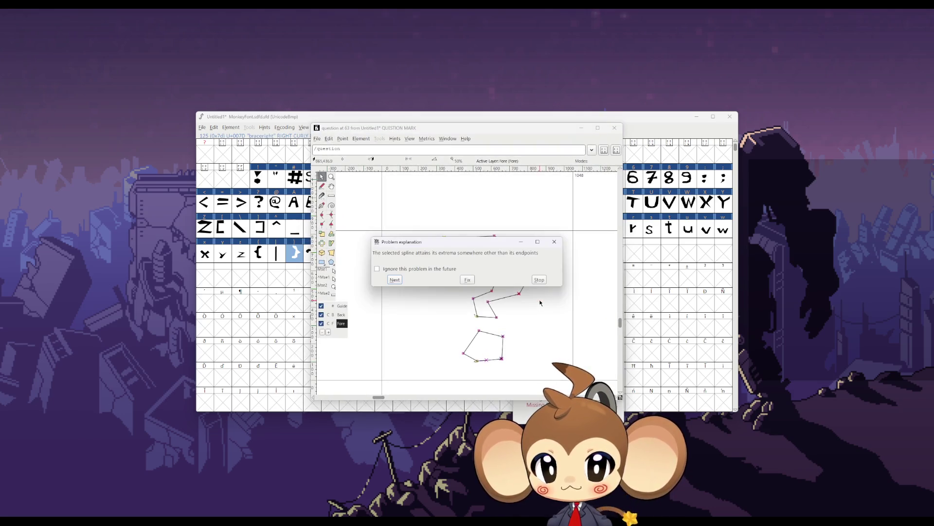
{"action": "left_click", "coordinate": [540, 280]}
{"action": "left_click", "coordinate": [494, 274]}
{"action": "mouse_move", "coordinate": [421, 192]}
{"action": "left_mouse_down"}
{"action": "mouse_move", "coordinate": [498, 330]}
{"action": "mouse_move", "coordinate": [562, 373]}
{"action": "left_mouse_up"}
{"action": "left_click", "coordinate": [342, 139]}
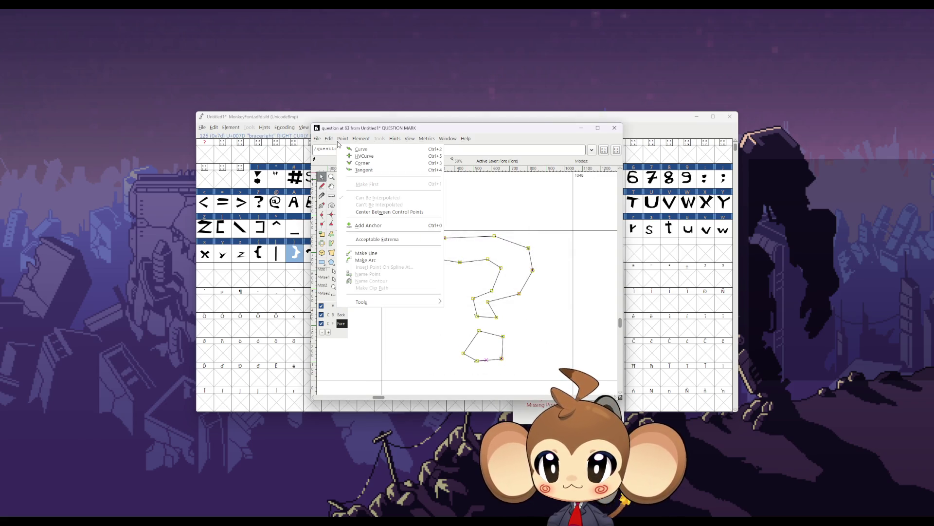
{"action": "left_click", "coordinate": [369, 255]}
{"action": "left_click", "coordinate": [615, 127]}
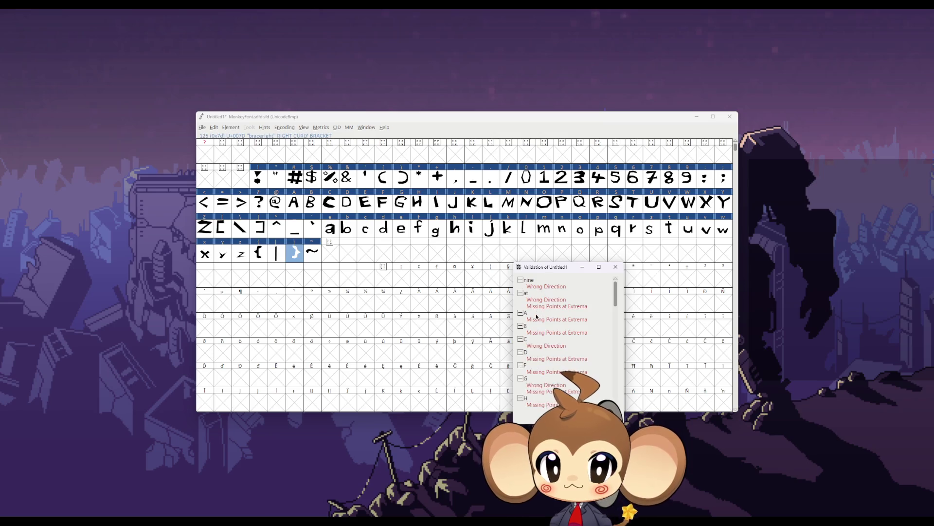
{"action": "double_click", "coordinate": [541, 300]}
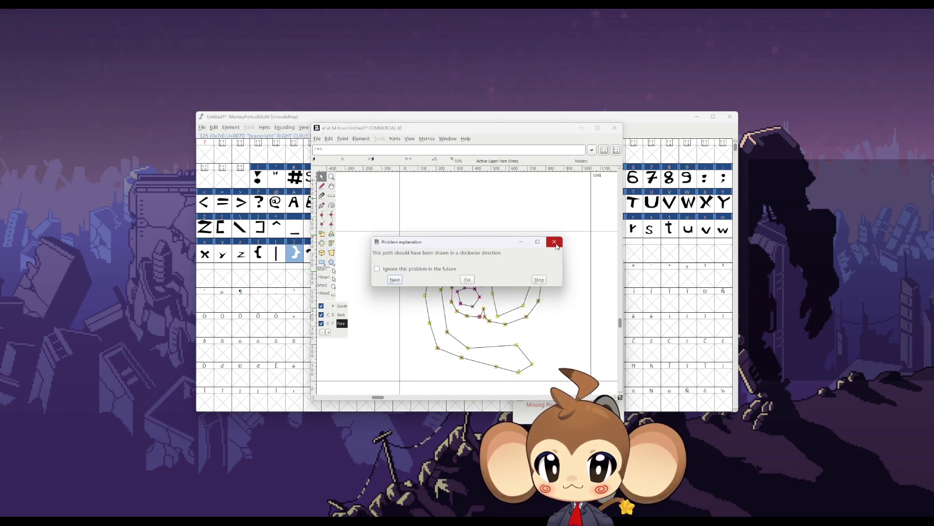
Step: Correct the @ glyph's path direction from the Point menu, then recheck its problem
{"action": "left_click", "coordinate": [554, 242]}
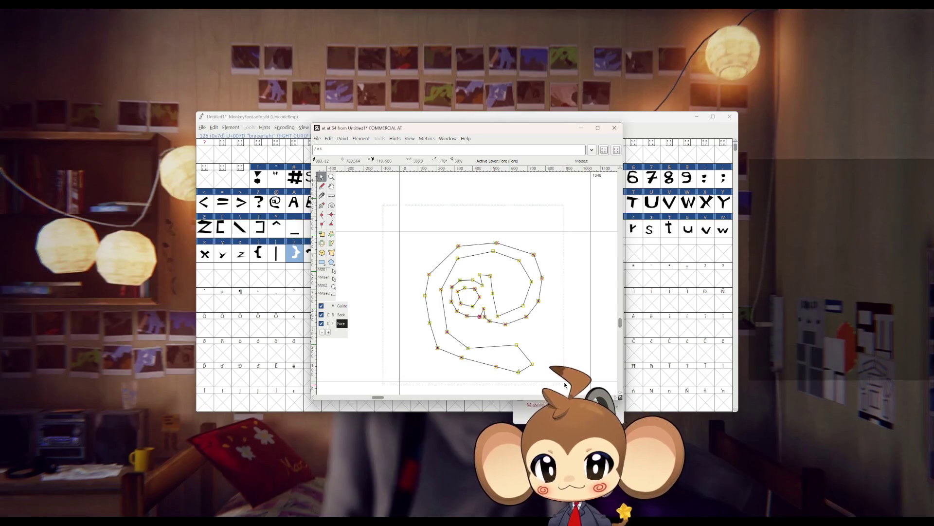
{"action": "left_click", "coordinate": [342, 138]}
{"action": "left_click", "coordinate": [370, 256]}
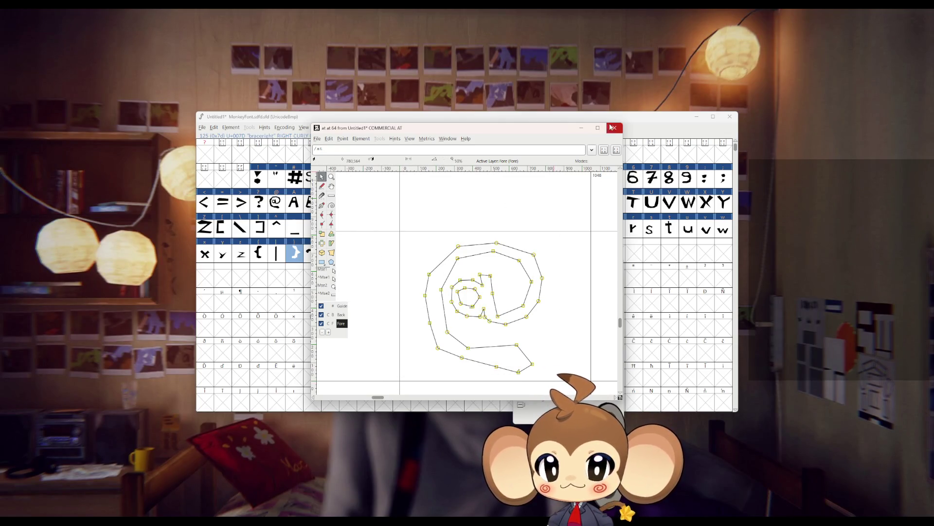
{"action": "left_click", "coordinate": [615, 127]}
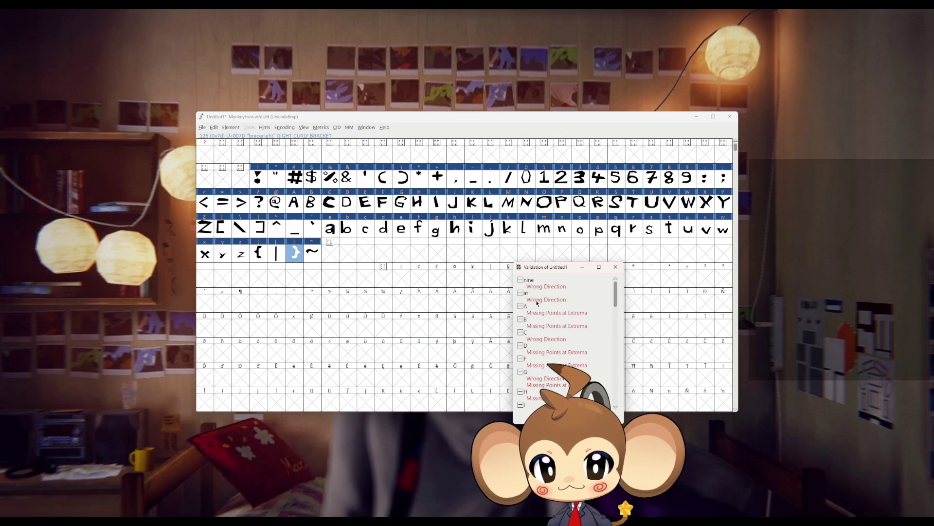
{"action": "double_click", "coordinate": [536, 301]}
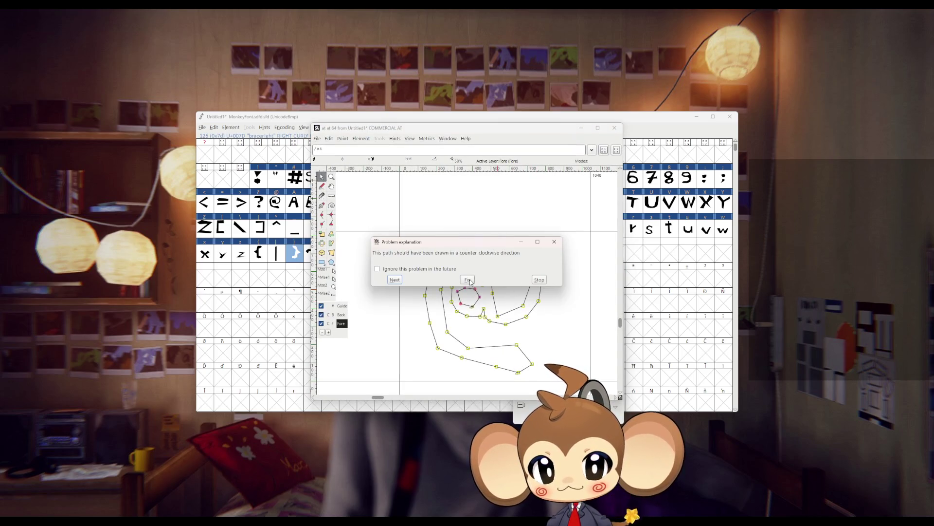
{"action": "left_click", "coordinate": [544, 279]}
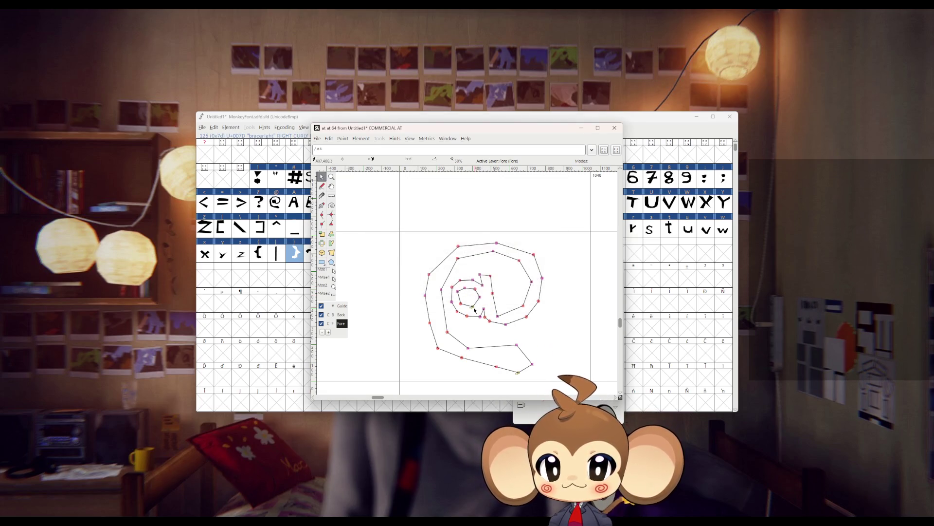
{"action": "left_click", "coordinate": [615, 128]}
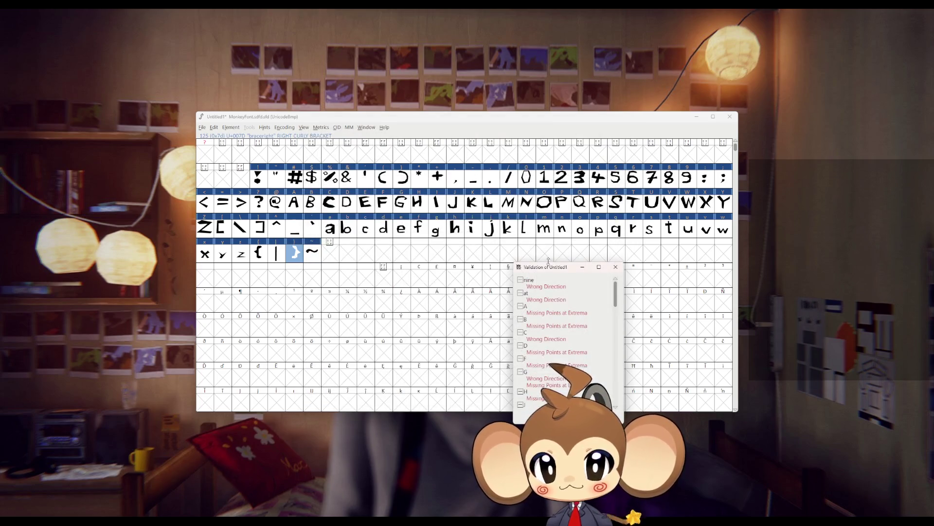
Step: Convert capital A's segments to straight lines with Point > Make Line
{"action": "double_click", "coordinate": [534, 314]}
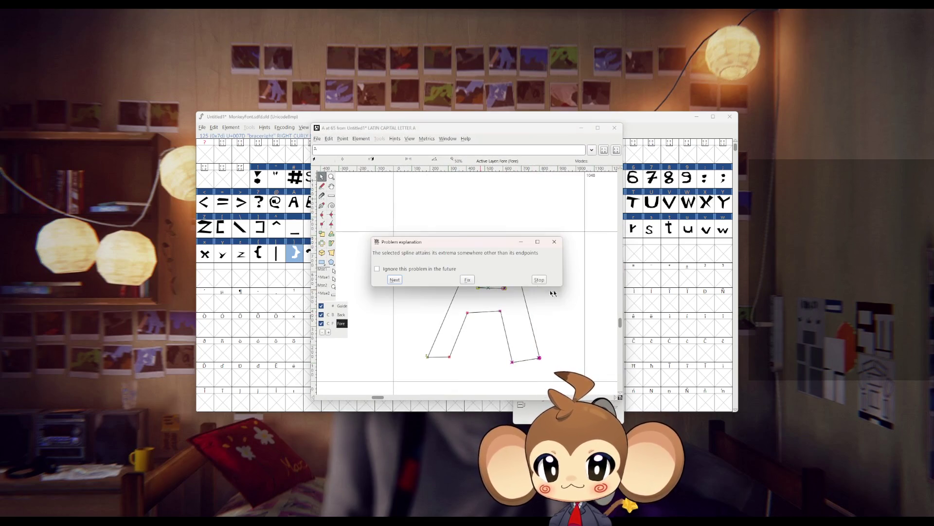
{"action": "left_click", "coordinate": [532, 280]}
{"action": "left_click", "coordinate": [467, 271]}
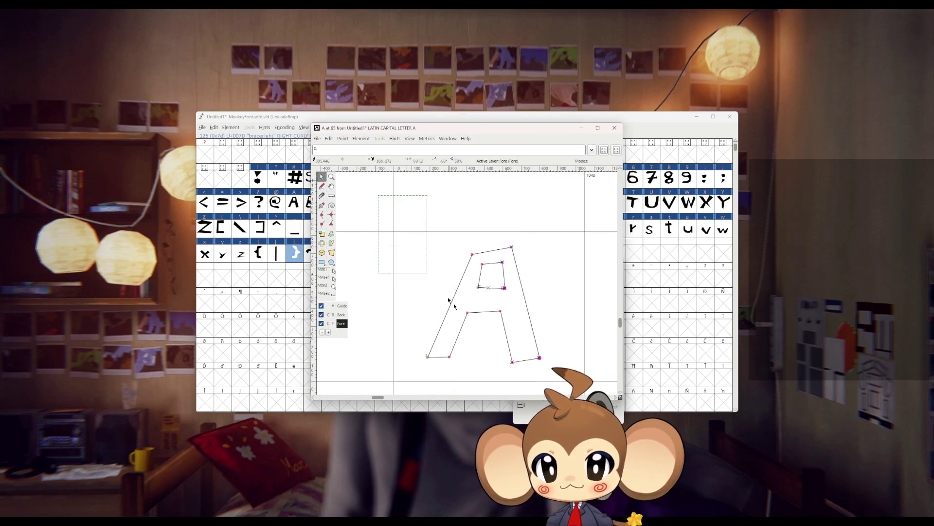
{"action": "left_click", "coordinate": [342, 139]}
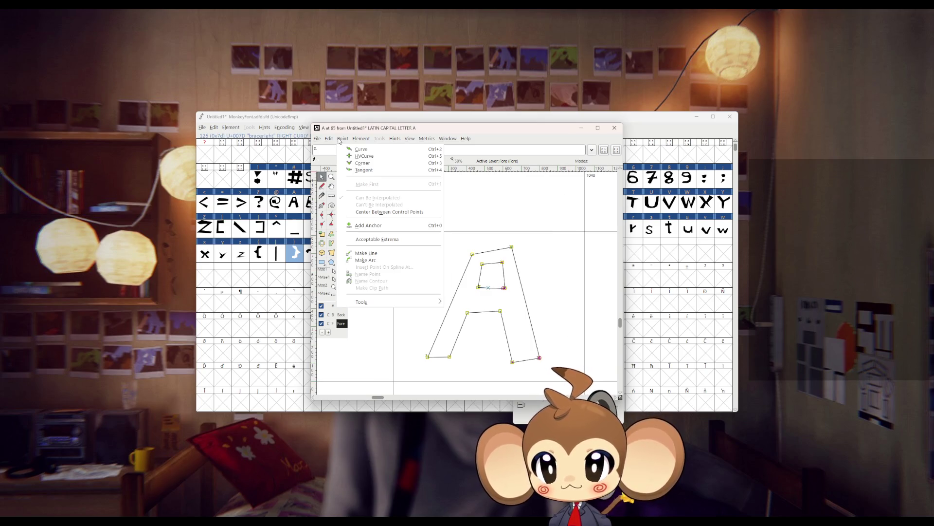
{"action": "left_click", "coordinate": [368, 254]}
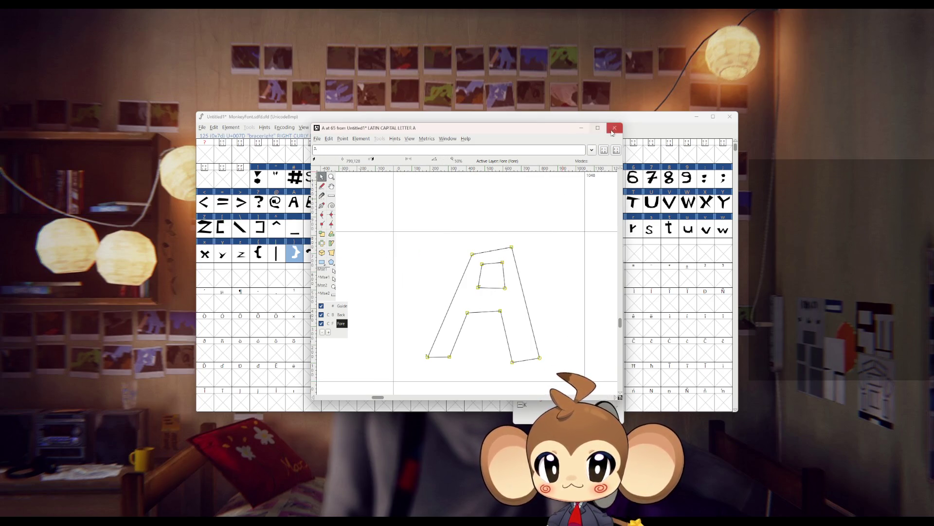
{"action": "left_click", "coordinate": [615, 128]}
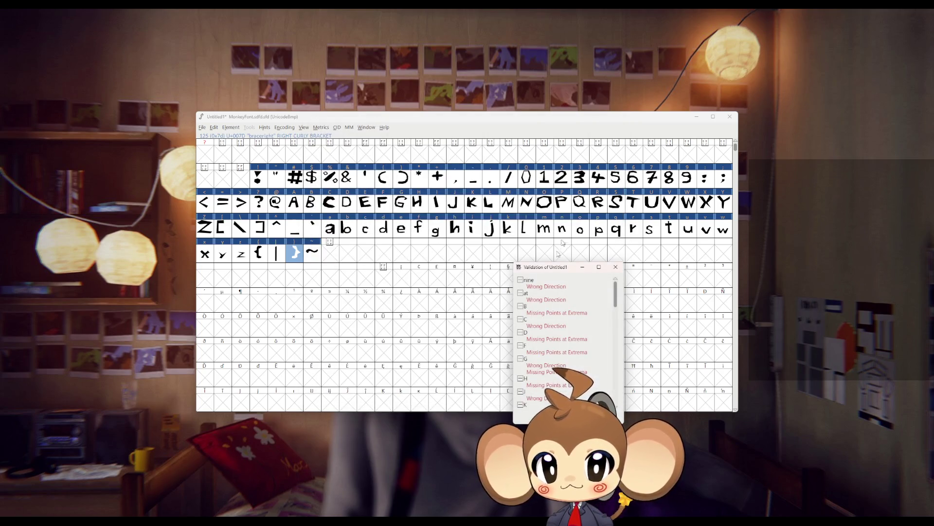
{"action": "double_click", "coordinate": [540, 314]}
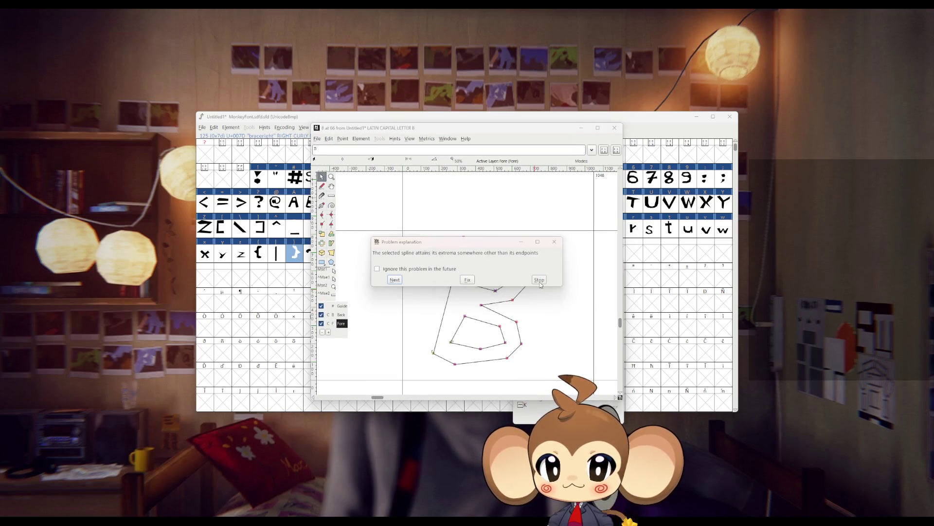
Step: Straighten capital B's outline with Point > Make Line to clear its extrema error
{"action": "left_click", "coordinate": [539, 280]}
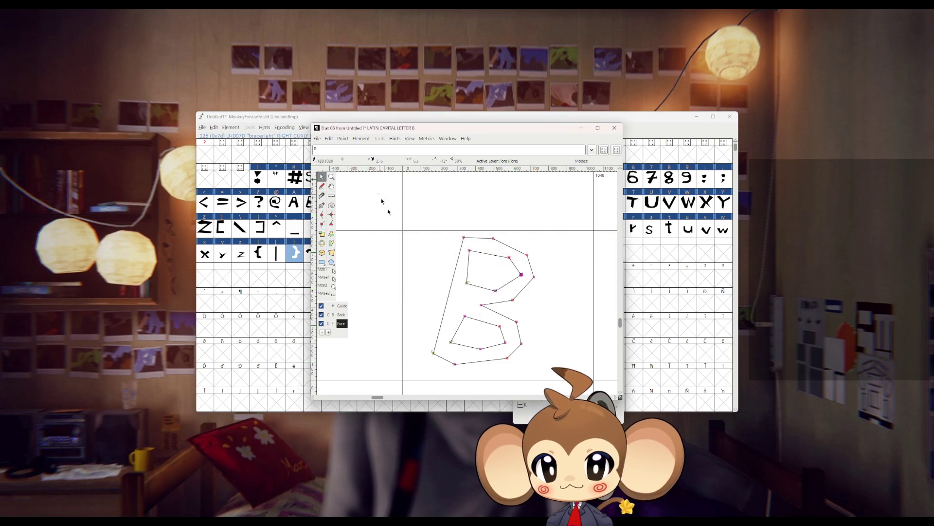
{"action": "left_click", "coordinate": [343, 139]}
{"action": "left_click", "coordinate": [368, 254]}
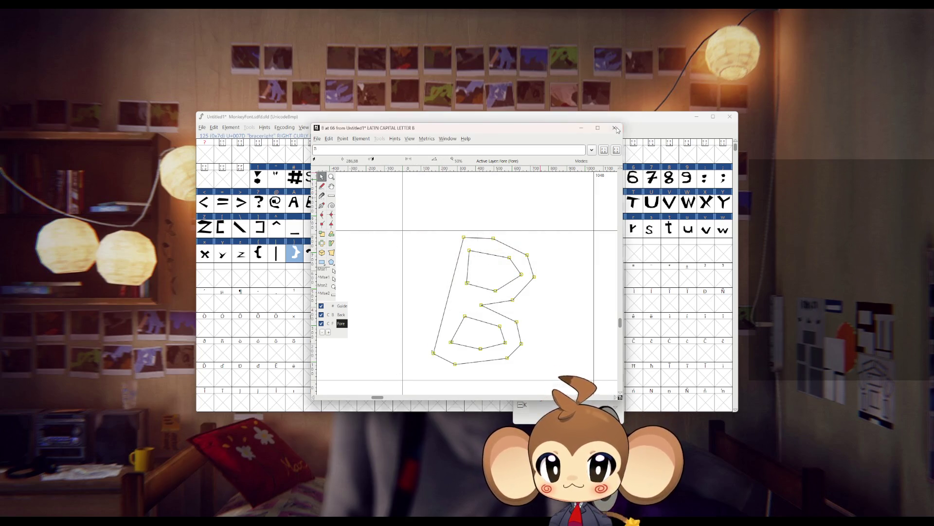
{"action": "left_click", "coordinate": [614, 127]}
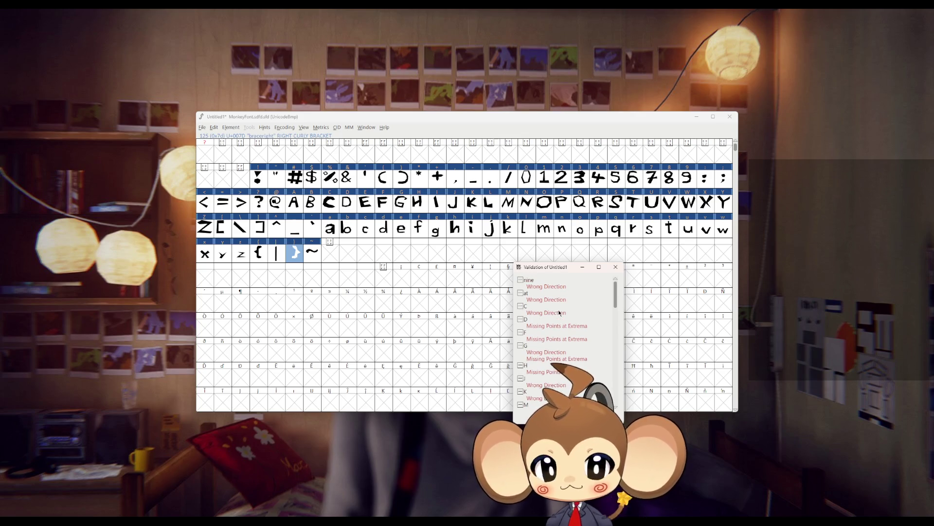
{"action": "scroll", "coordinate": [548, 313], "scroll_direction": "up", "scroll_amount": 1}
Step: Select all of capital C's points, make them straight lines, and reopen C to confirm
{"action": "double_click", "coordinate": [546, 313]}
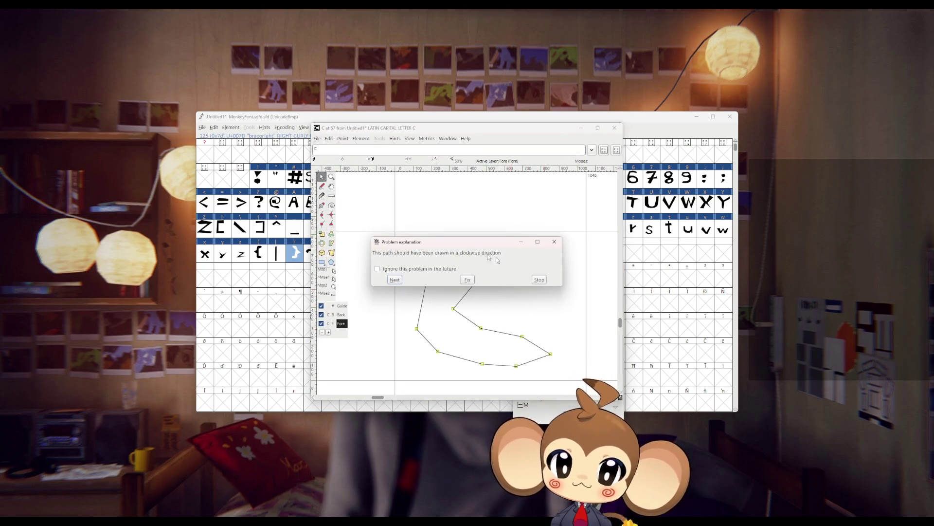
{"action": "left_click", "coordinate": [554, 242]}
{"action": "left_click_drag", "start_coordinate": [371, 218], "coordinate": [603, 381]}
{"action": "left_click", "coordinate": [342, 138]}
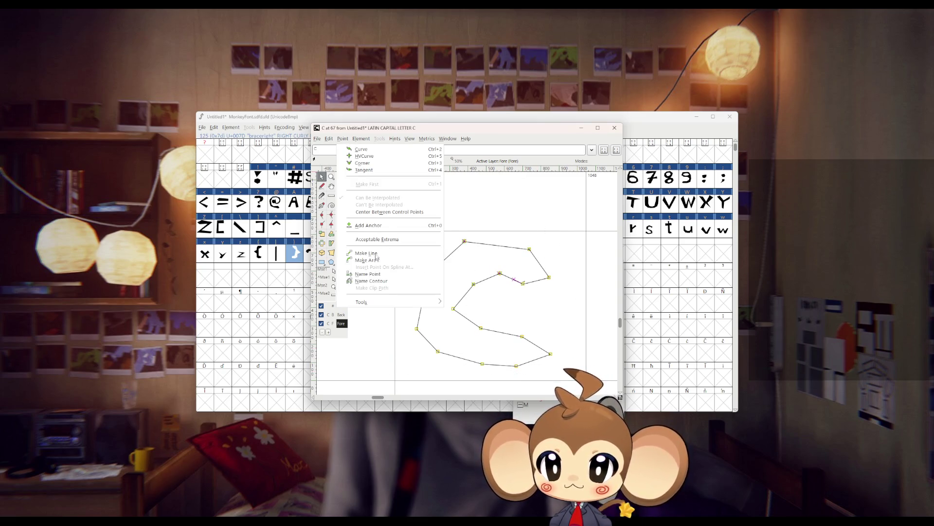
{"action": "left_click", "coordinate": [540, 194]}
{"action": "left_click", "coordinate": [614, 128]}
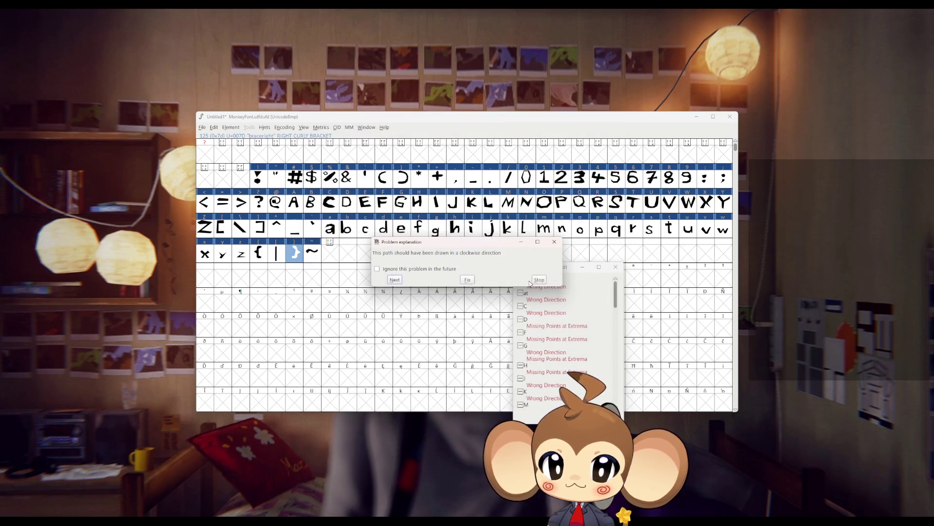
{"action": "left_click", "coordinate": [538, 279]}
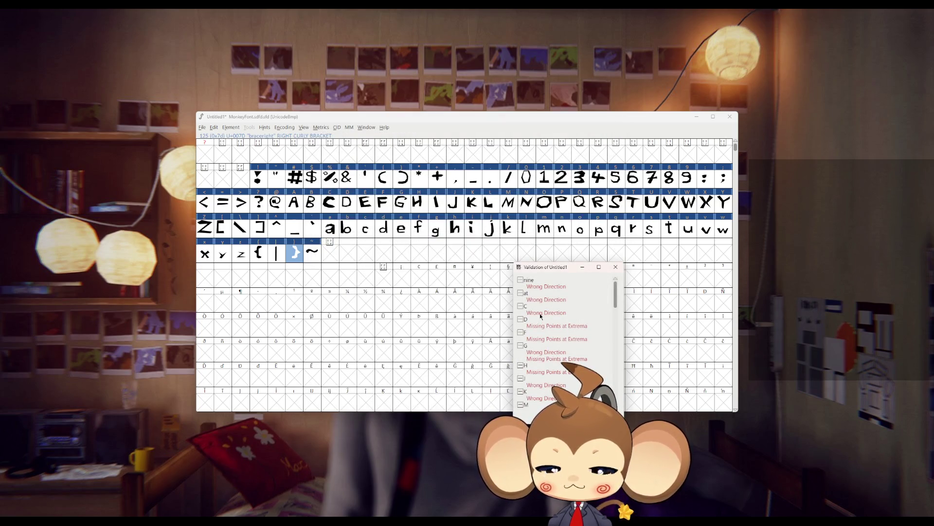
{"action": "double_click", "coordinate": [539, 314]}
{"action": "left_click", "coordinate": [538, 280]}
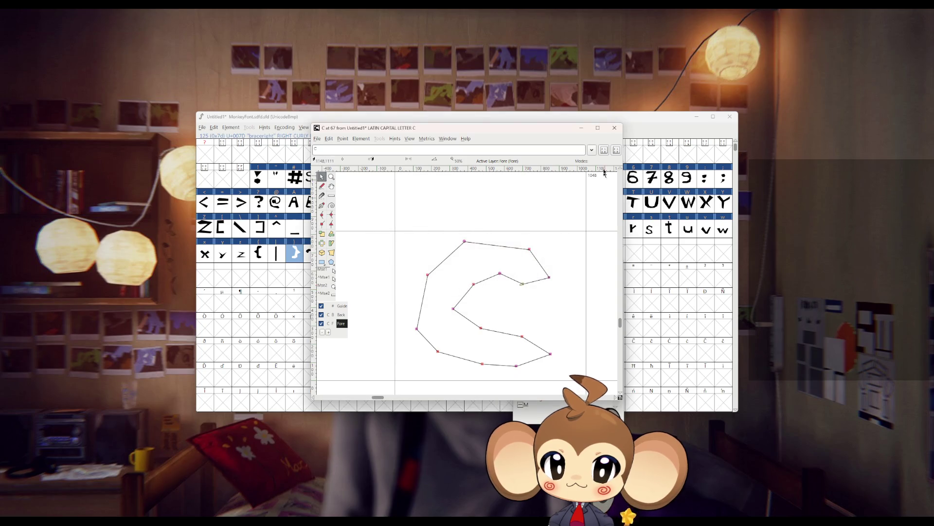
{"action": "left_click", "coordinate": [614, 127]}
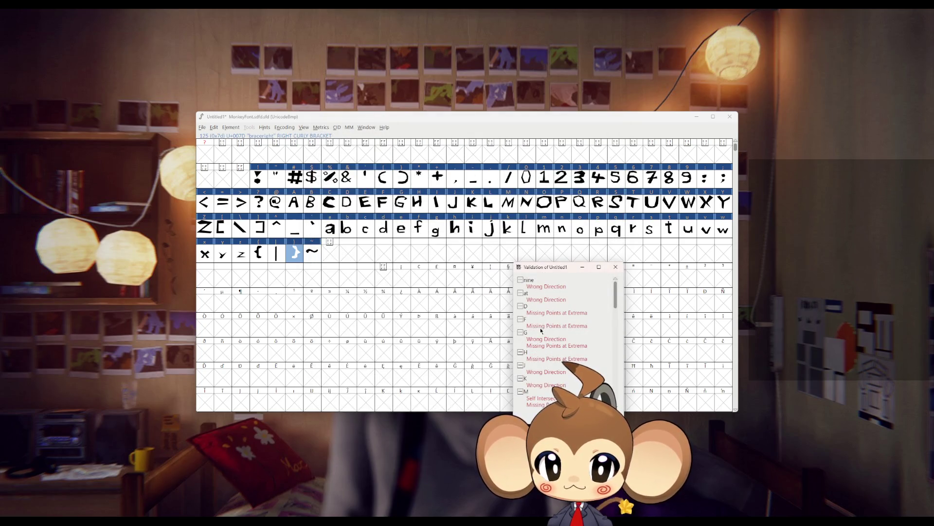
{"action": "double_click", "coordinate": [540, 315]}
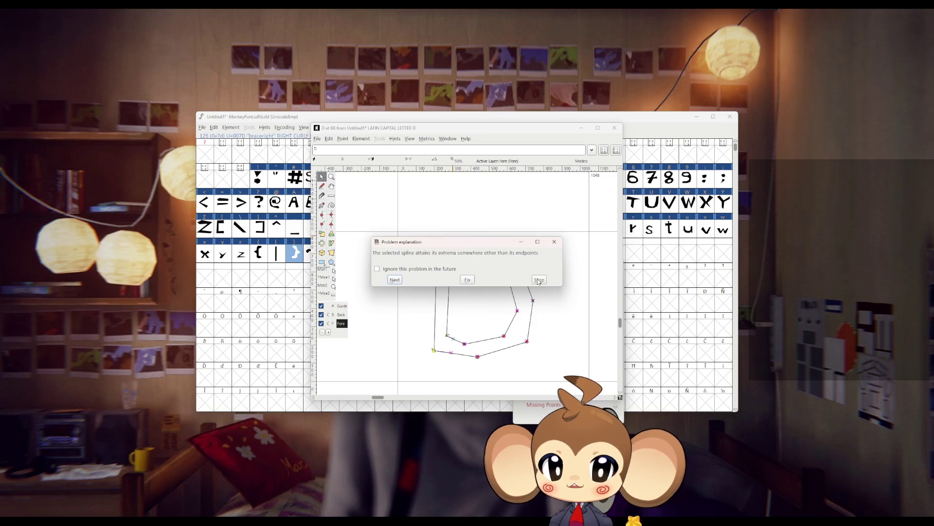
Step: Convert the points of the D and F outlines to straight-line points
{"action": "left_click", "coordinate": [538, 280]}
{"action": "left_click", "coordinate": [466, 270]}
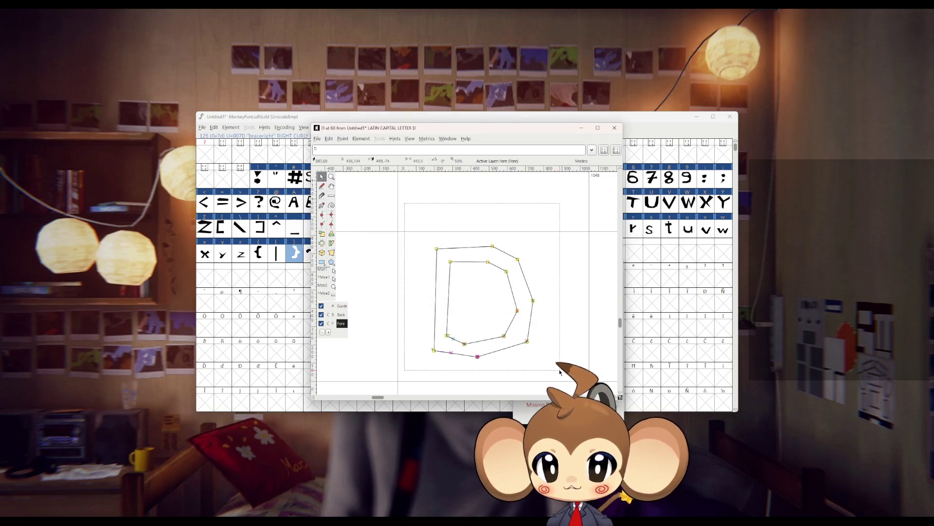
{"action": "left_click", "coordinate": [343, 138]}
{"action": "key", "text": "Escape"}
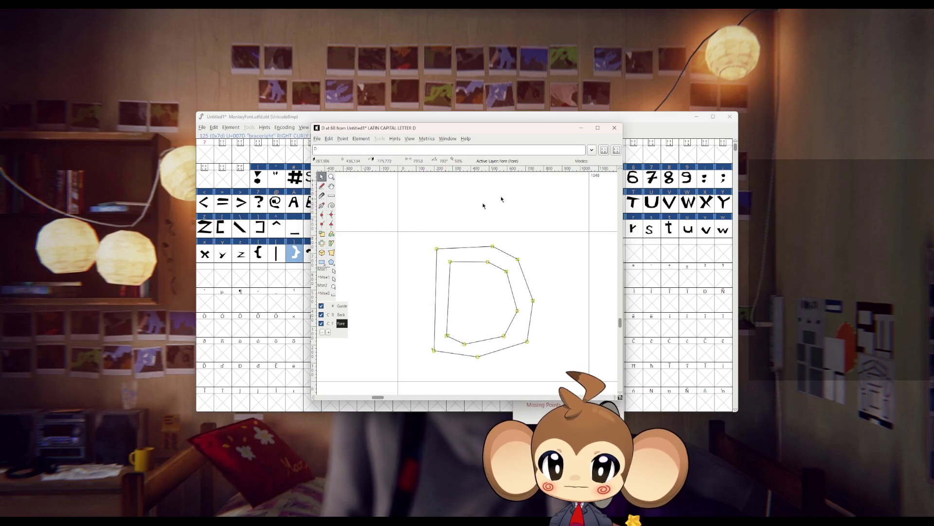
{"action": "left_click", "coordinate": [615, 129]}
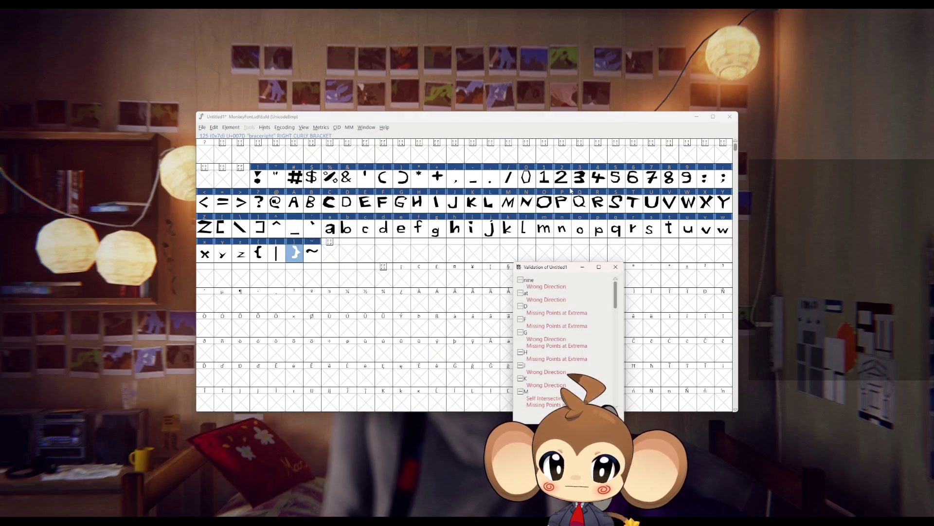
{"action": "double_click", "coordinate": [550, 312]}
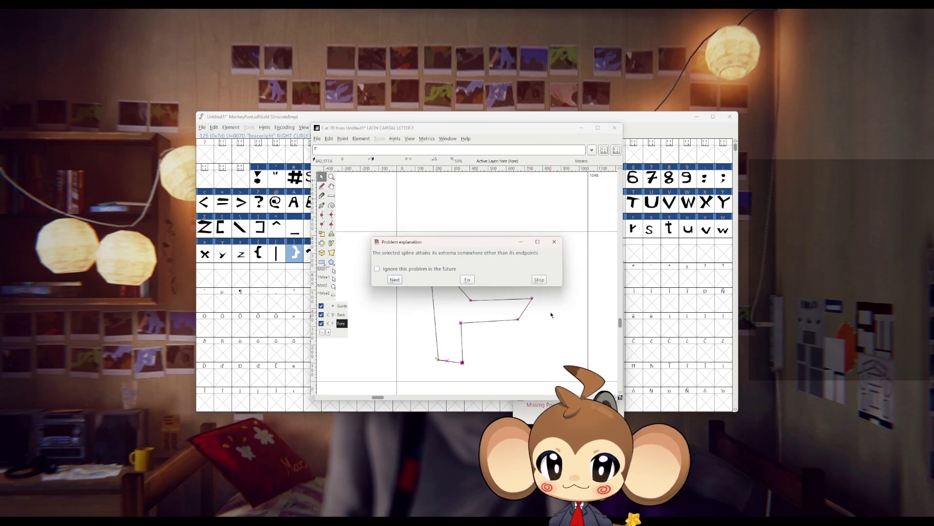
{"action": "left_click", "coordinate": [539, 280]}
{"action": "left_click", "coordinate": [467, 271]}
{"action": "left_click_drag", "start_coordinate": [562, 382], "coordinate": [373, 204]}
{"action": "left_click", "coordinate": [342, 138]}
{"action": "left_click", "coordinate": [369, 254]}
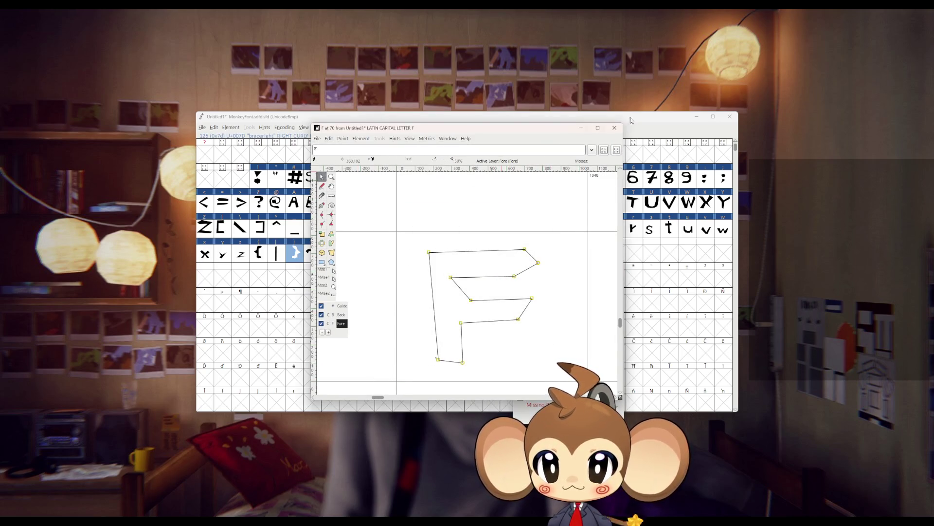
{"action": "left_click", "coordinate": [614, 128]}
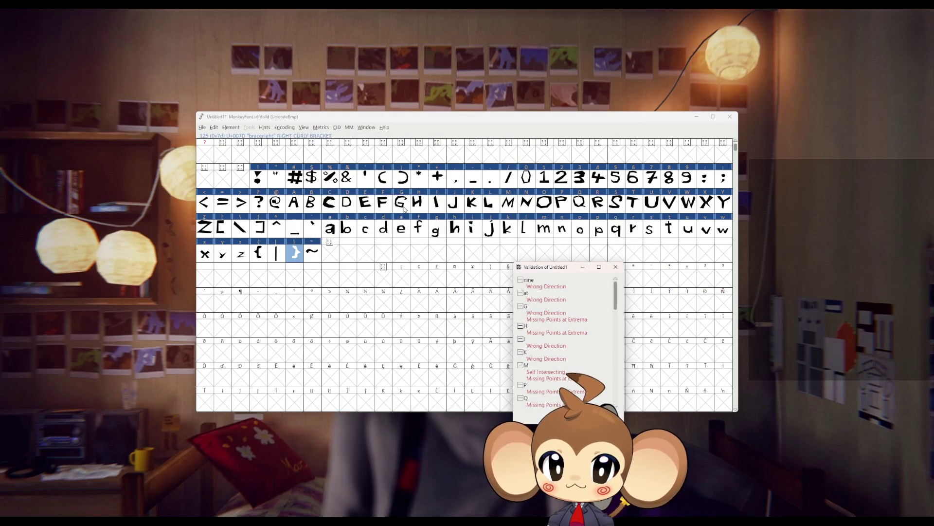
Step: Select all points on G, H and I and apply Point > Make Line to each
{"action": "double_click", "coordinate": [403, 205]}
{"action": "mouse_move", "coordinate": [579, 373]}
{"action": "left_mouse_down"}
{"action": "mouse_move", "coordinate": [474, 207]}
{"action": "mouse_move", "coordinate": [395, 192]}
{"action": "left_mouse_up"}
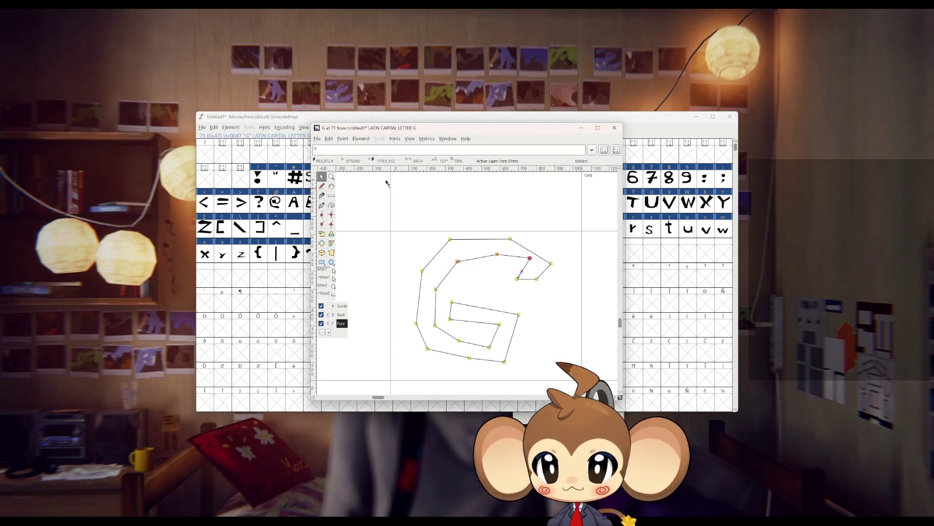
{"action": "left_click", "coordinate": [343, 139]}
{"action": "left_click", "coordinate": [367, 254]}
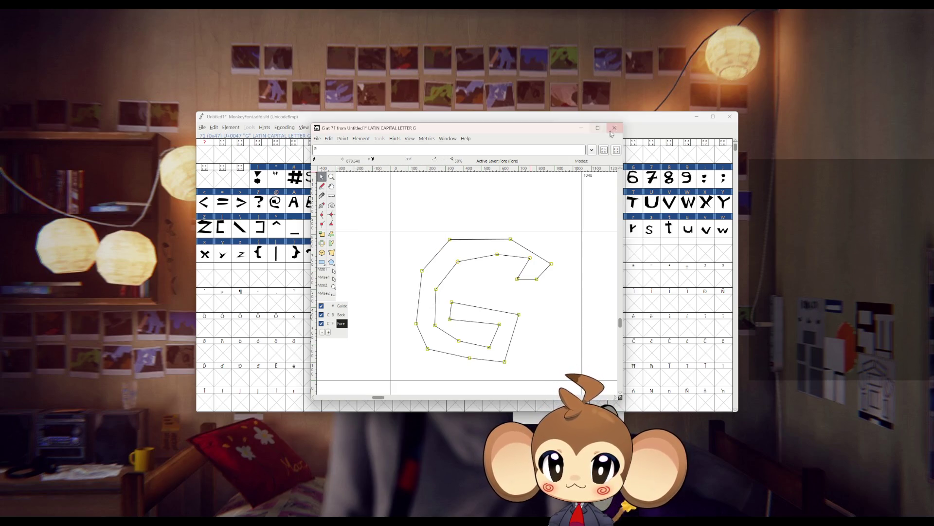
{"action": "left_click", "coordinate": [614, 127]}
{"action": "double_click", "coordinate": [411, 207]}
{"action": "left_click_drag", "start_coordinate": [406, 220], "coordinate": [562, 361]}
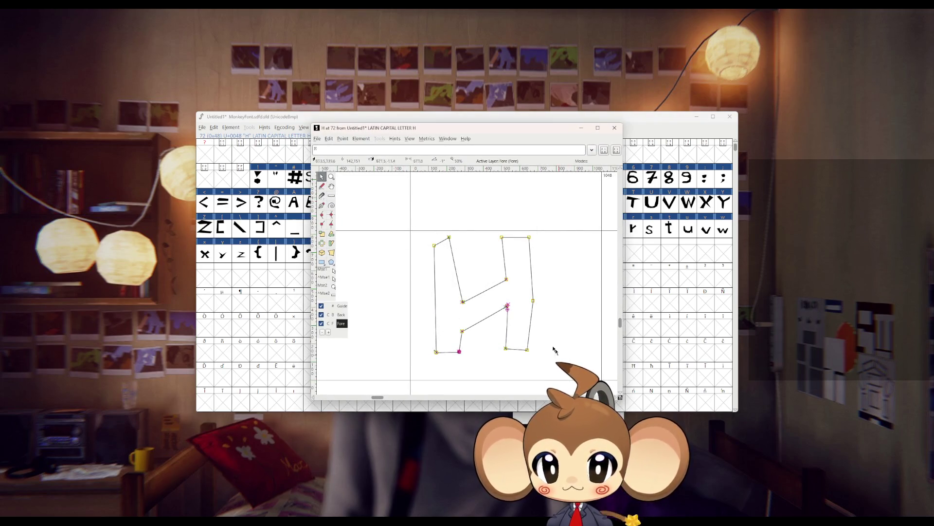
{"action": "left_click", "coordinate": [343, 139]}
{"action": "left_click", "coordinate": [370, 252]}
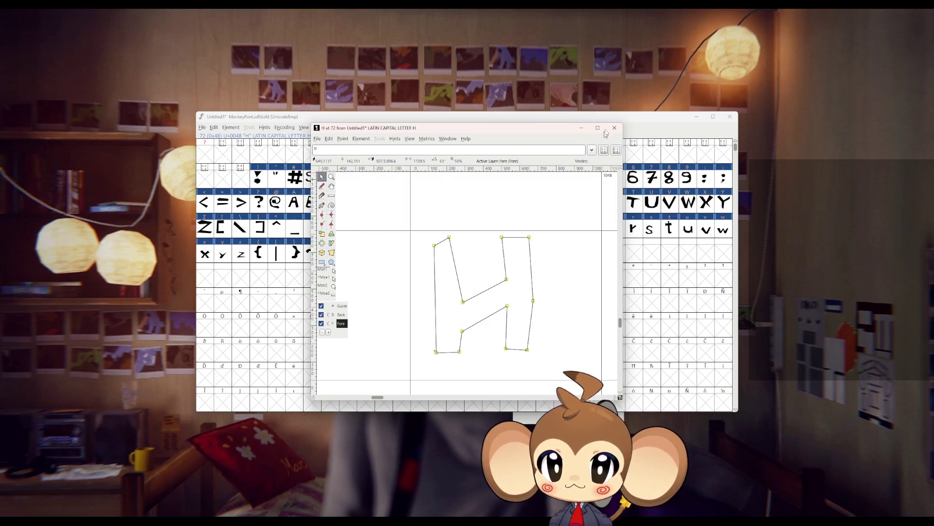
{"action": "left_click", "coordinate": [614, 127]}
{"action": "double_click", "coordinate": [441, 204]}
{"action": "left_click_drag", "start_coordinate": [413, 200], "coordinate": [515, 369]}
{"action": "left_click", "coordinate": [343, 139]}
{"action": "left_click", "coordinate": [367, 253]}
{"action": "left_click", "coordinate": [614, 127]}
Step: Move the font view up-left and the Validation window up-right so both are visible
{"action": "left_click_drag", "start_coordinate": [523, 119], "coordinate": [387, 60]}
{"action": "left_click", "coordinate": [606, 269]}
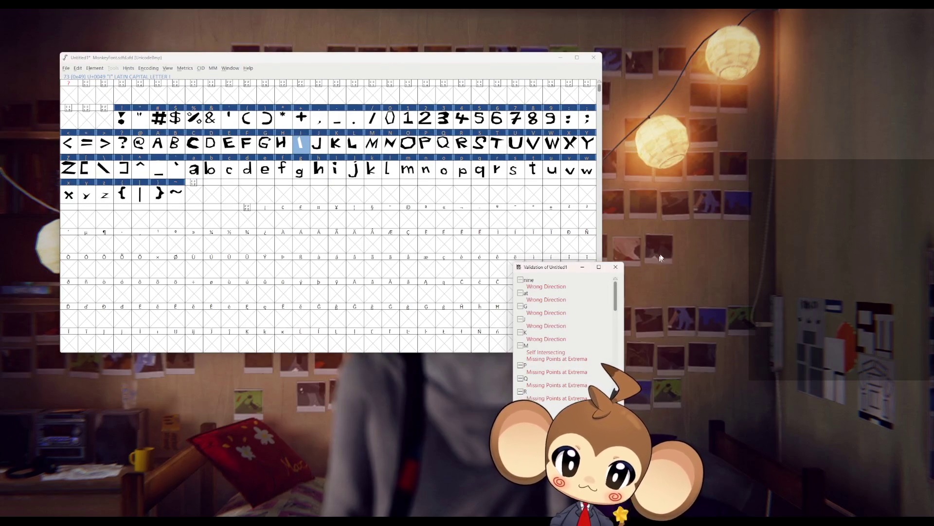
{"action": "left_click_drag", "start_coordinate": [558, 271], "coordinate": [628, 256]}
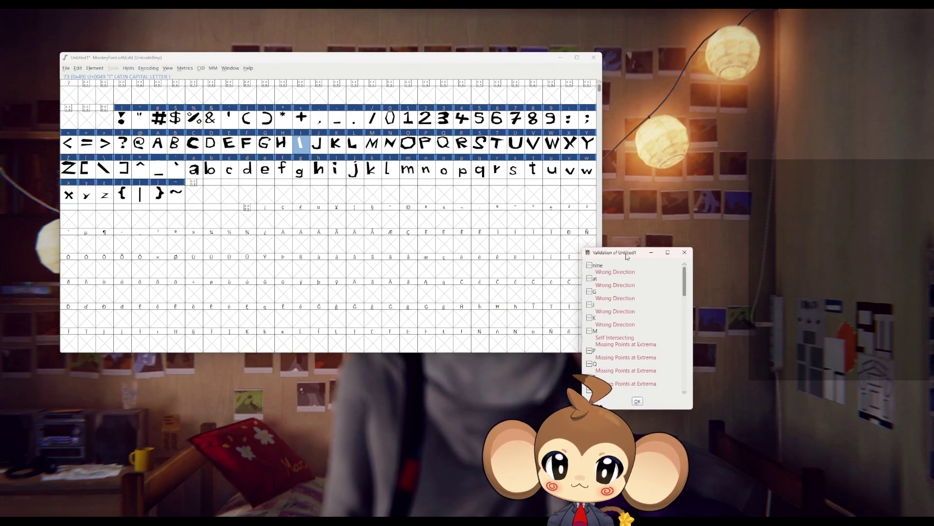
Step: Fix the wrong path direction on G, J and K from their Validation entries
{"action": "double_click", "coordinate": [615, 298]}
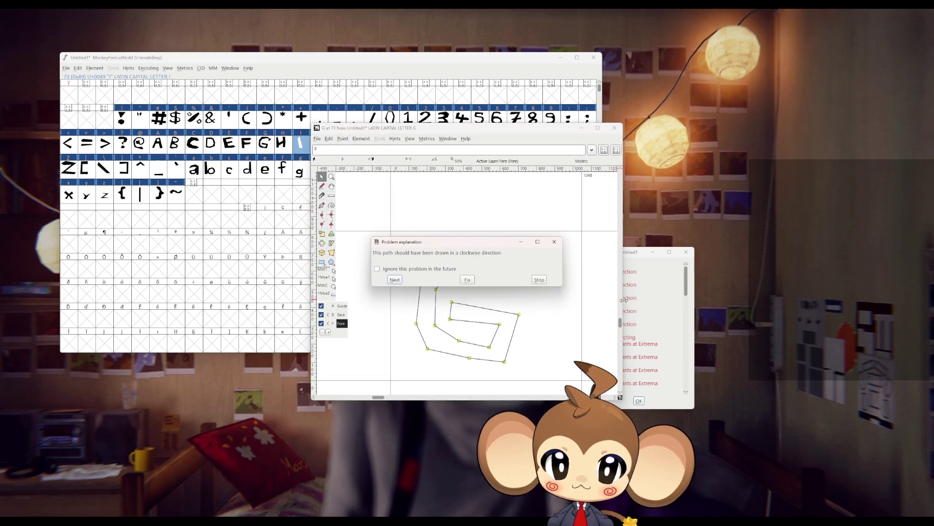
{"action": "left_click", "coordinate": [468, 281]}
{"action": "left_click", "coordinate": [614, 127]}
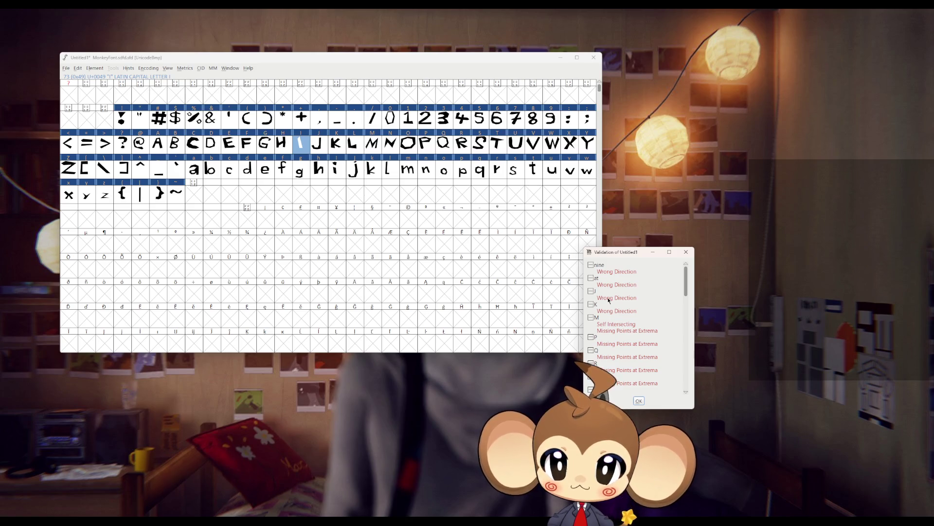
{"action": "double_click", "coordinate": [608, 301]}
{"action": "left_click", "coordinate": [488, 281]}
{"action": "left_click", "coordinate": [614, 127]}
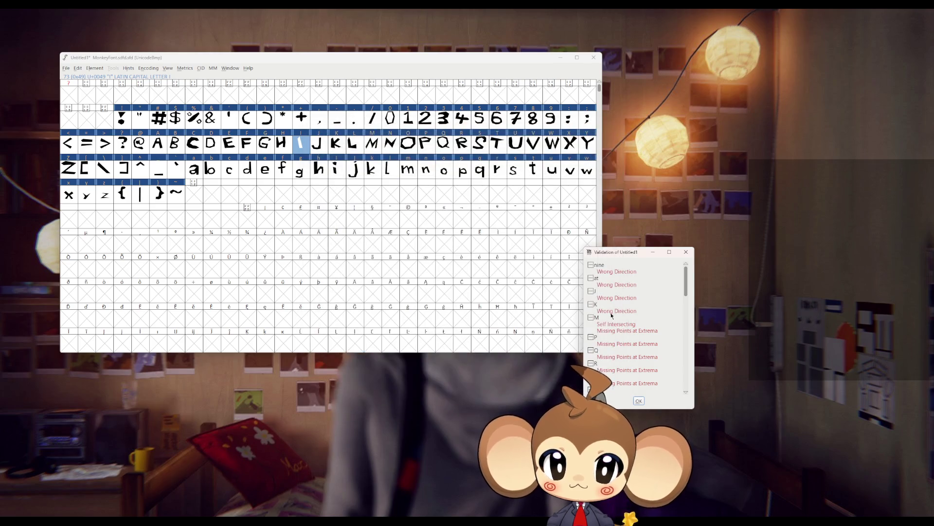
{"action": "double_click", "coordinate": [608, 300]}
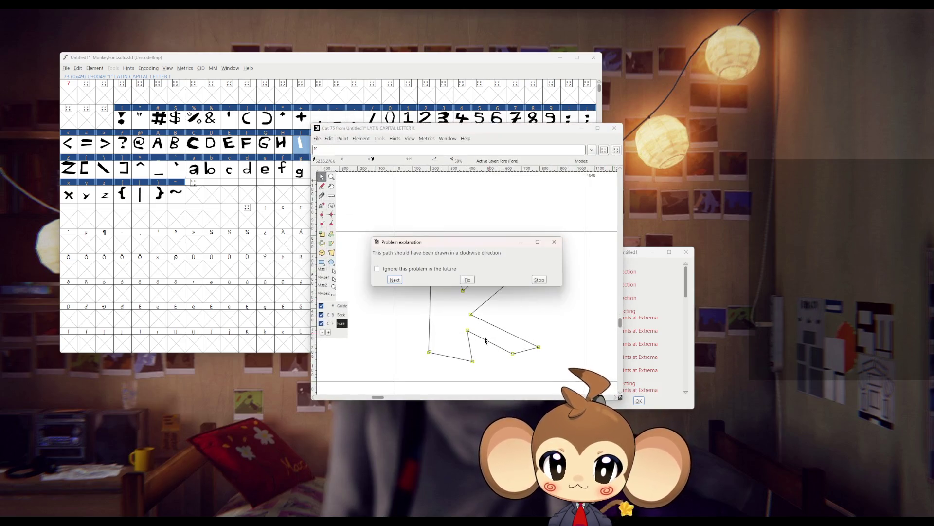
{"action": "left_click", "coordinate": [468, 280]}
{"action": "left_click", "coordinate": [615, 127]}
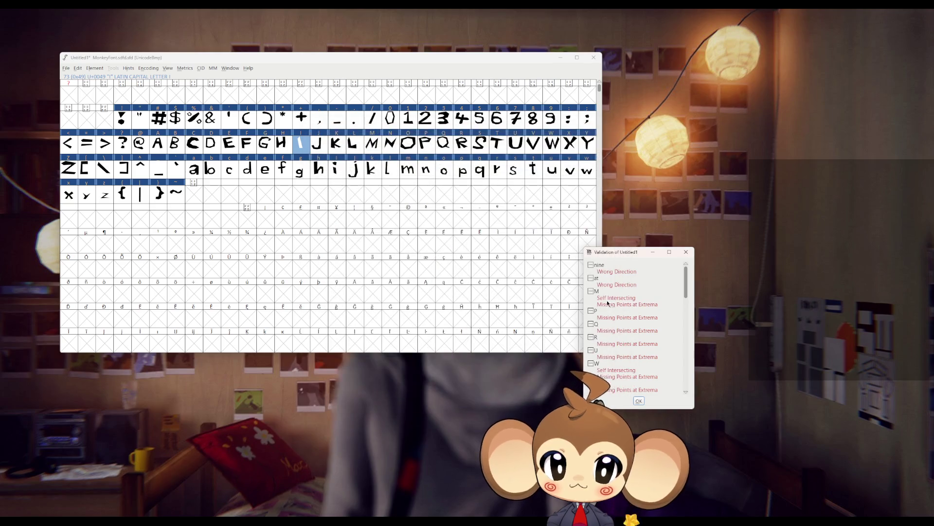
Step: Select the M outline's points and convert them to straight lines to fix its self-intersection
{"action": "double_click", "coordinate": [605, 300]}
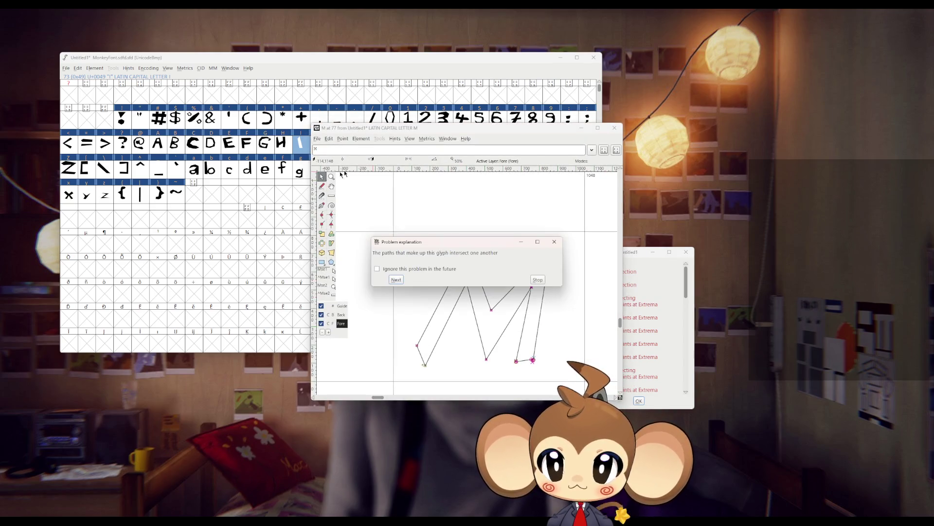
{"action": "left_click", "coordinate": [537, 281]}
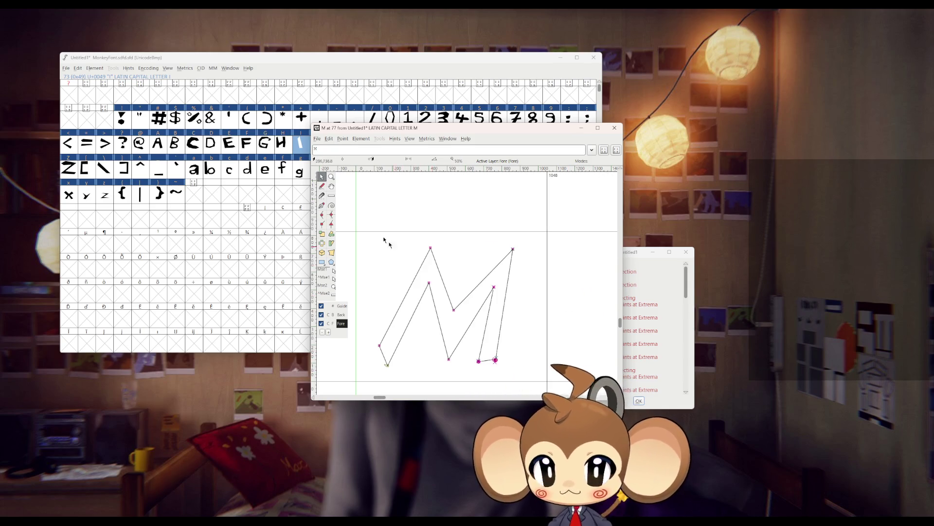
{"action": "mouse_move", "coordinate": [360, 203]}
{"action": "left_mouse_down"}
{"action": "mouse_move", "coordinate": [493, 372]}
{"action": "mouse_move", "coordinate": [538, 327]}
{"action": "left_mouse_up"}
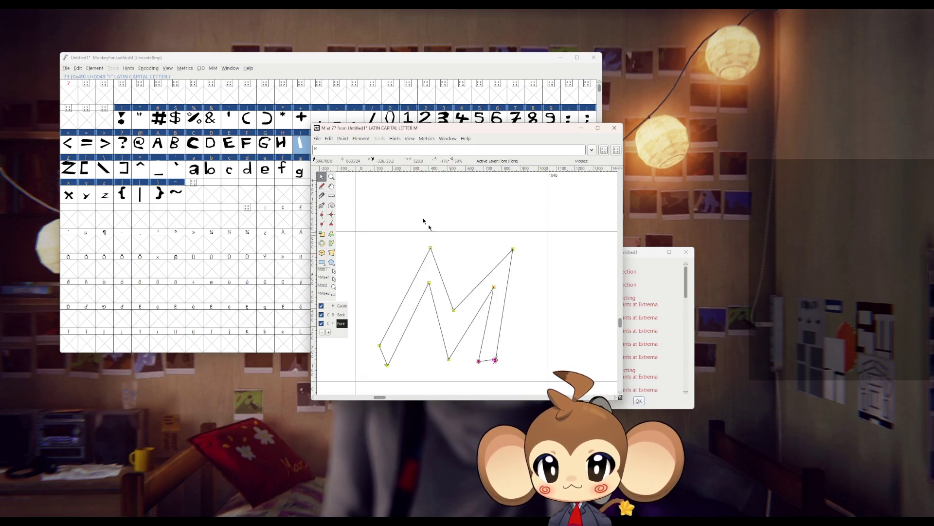
{"action": "left_click", "coordinate": [343, 139]}
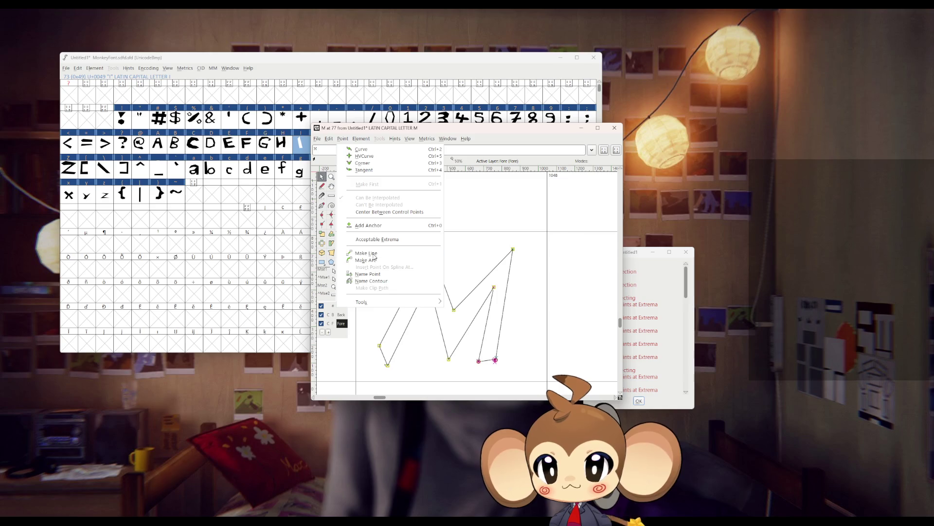
{"action": "left_click", "coordinate": [374, 254]}
{"action": "left_click", "coordinate": [614, 127]}
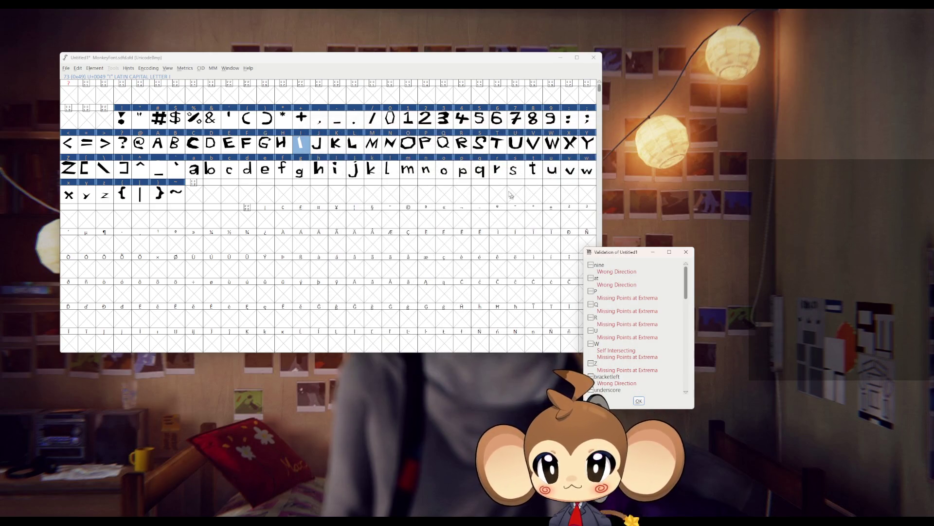
{"action": "left_click", "coordinate": [428, 146]}
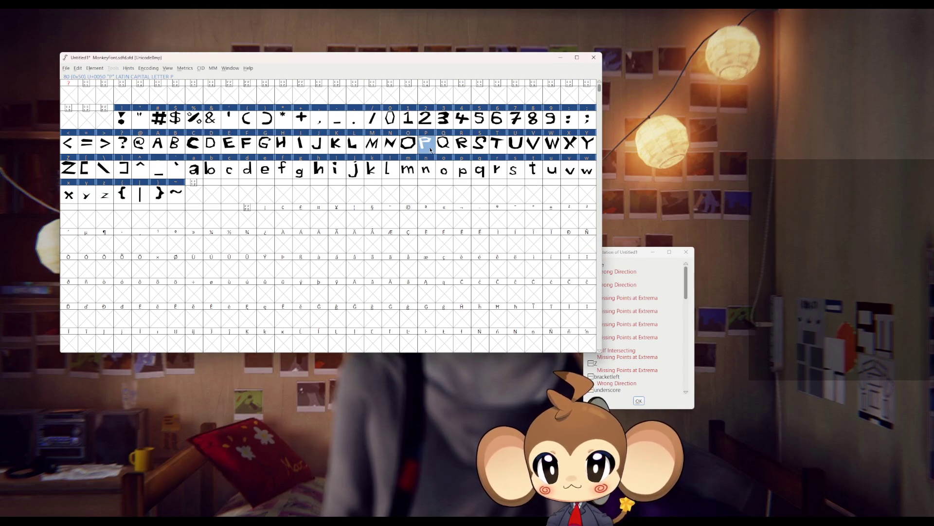
Step: Convert P's points to straight lines and move the validation list to the upper right
{"action": "double_click", "coordinate": [431, 151]}
{"action": "left_click_drag", "start_coordinate": [407, 222], "coordinate": [576, 390]}
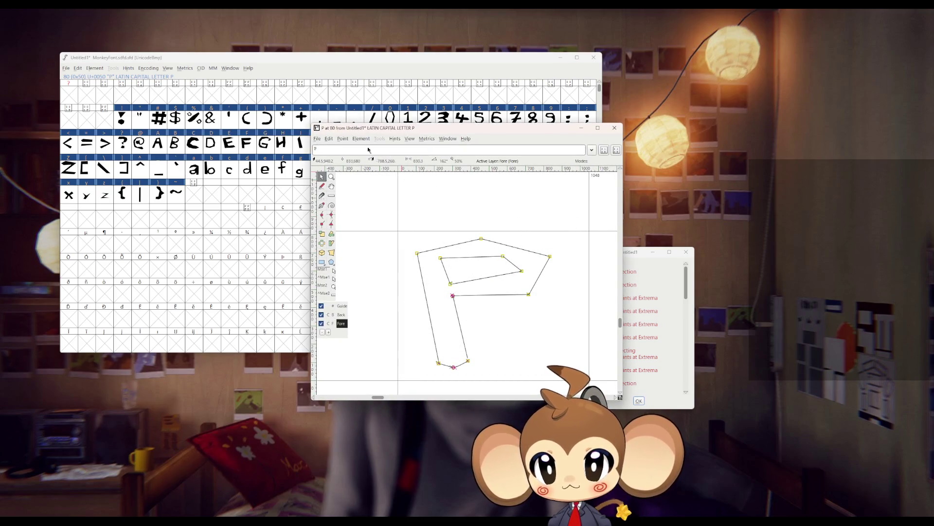
{"action": "left_click", "coordinate": [343, 138]}
{"action": "left_click", "coordinate": [372, 254]}
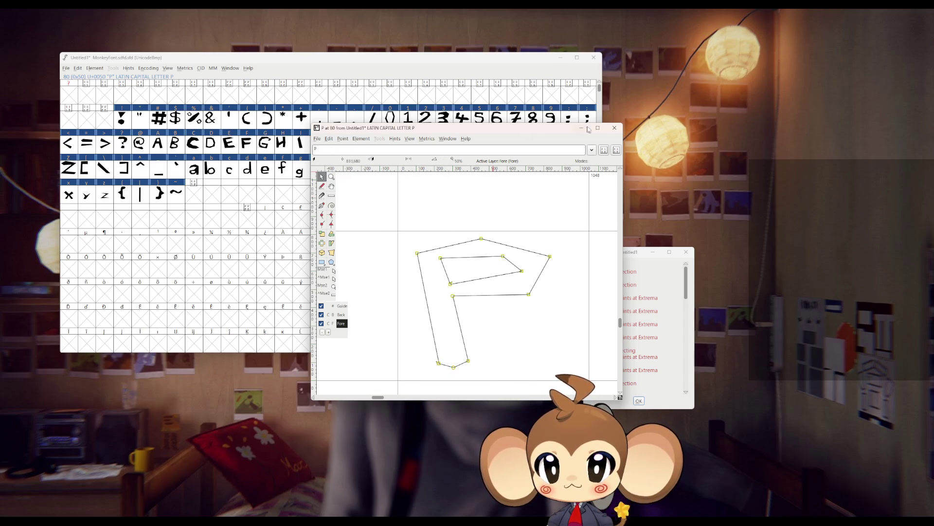
{"action": "left_click", "coordinate": [606, 129]}
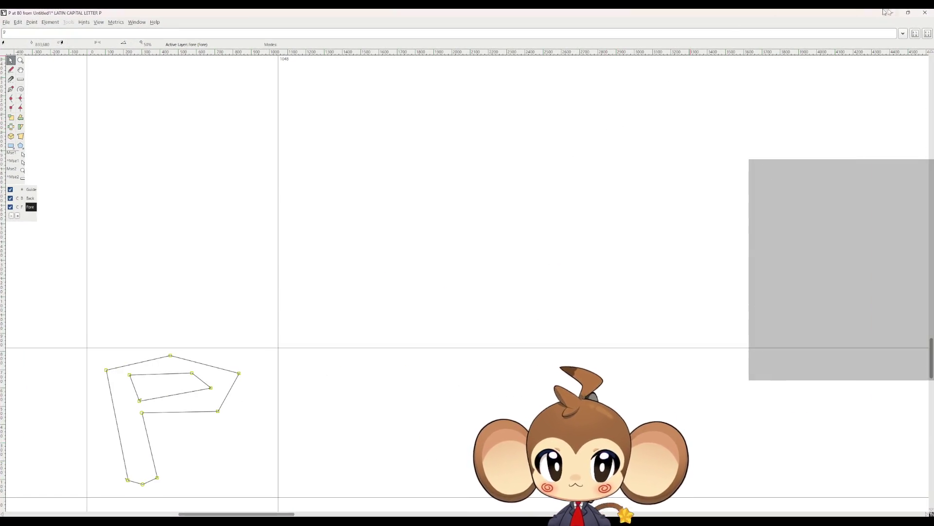
{"action": "left_click", "coordinate": [902, 12]}
{"action": "left_click", "coordinate": [615, 128]}
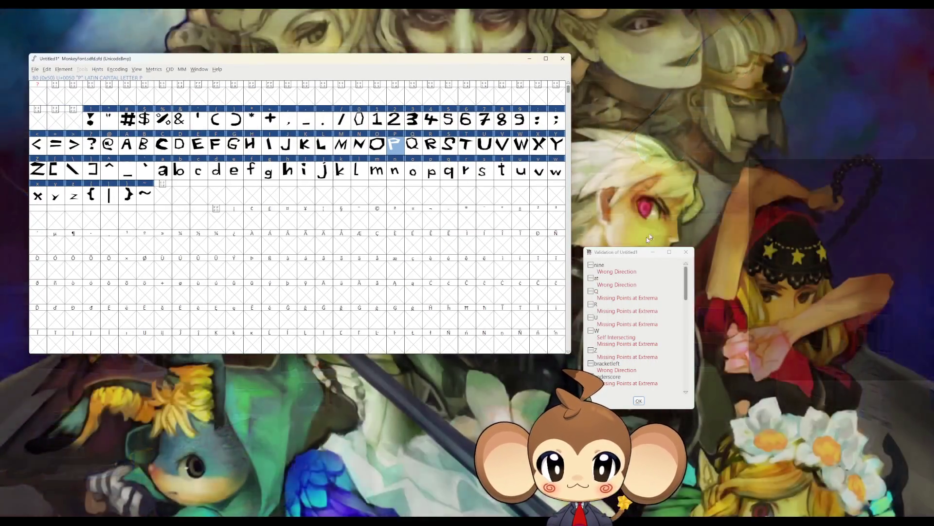
{"action": "mouse_move", "coordinate": [642, 252]}
{"action": "left_mouse_down"}
{"action": "mouse_move", "coordinate": [628, 239]}
{"action": "mouse_move", "coordinate": [801, 112]}
{"action": "left_mouse_up"}
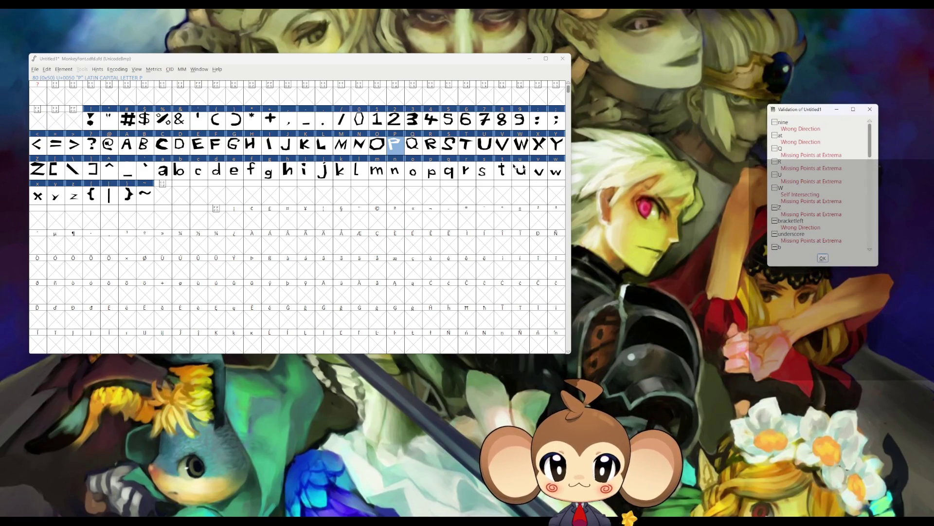
Step: Straighten the Q and R outlines with Point > Make Line
{"action": "double_click", "coordinate": [420, 148]}
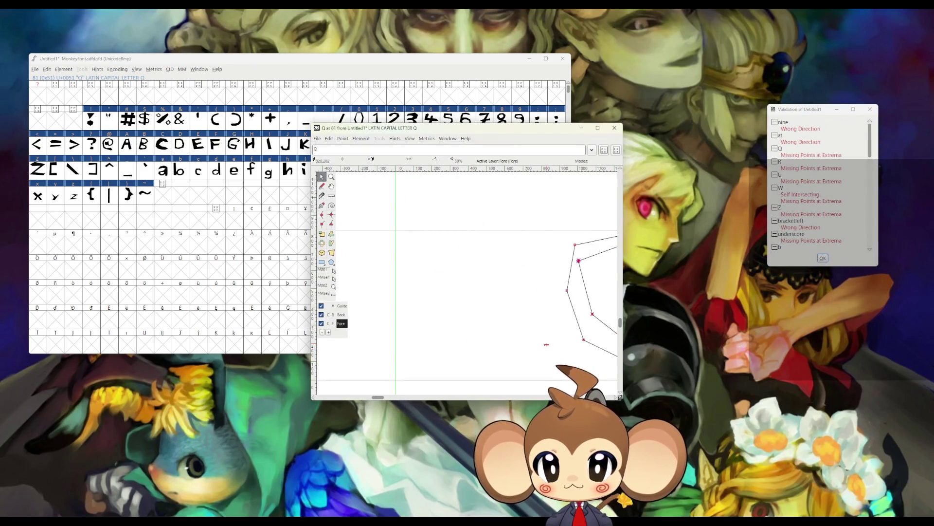
{"action": "key", "text": "ctrl+a"}
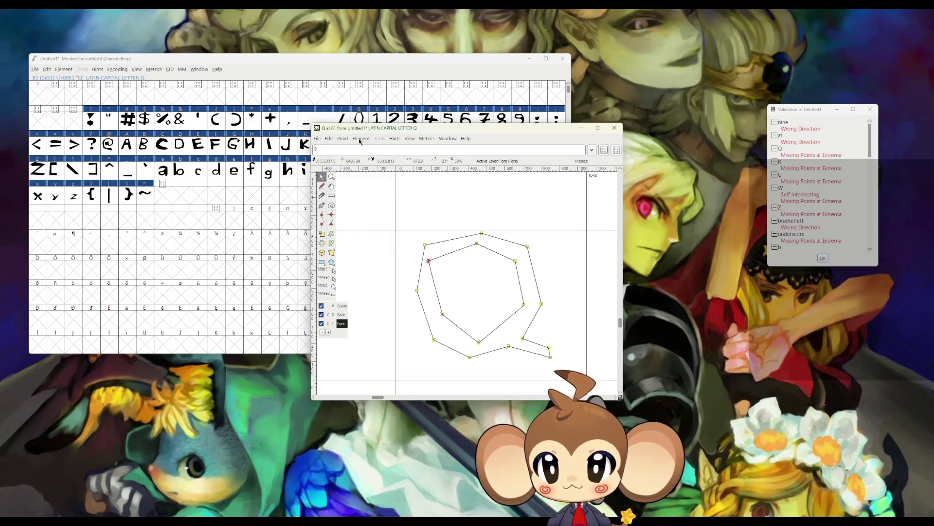
{"action": "left_click", "coordinate": [361, 139]}
{"action": "mouse_move", "coordinate": [343, 139]}
{"action": "left_click", "coordinate": [368, 252]}
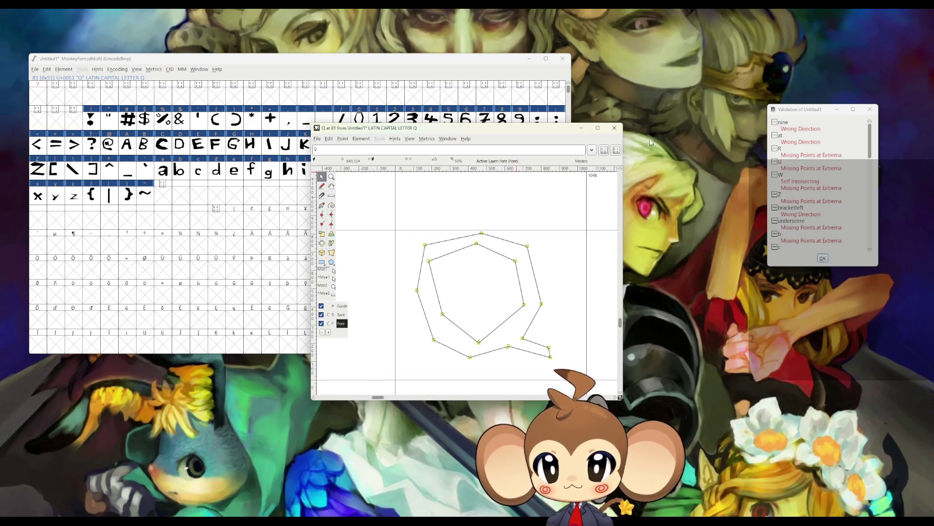
{"action": "left_click", "coordinate": [614, 129]}
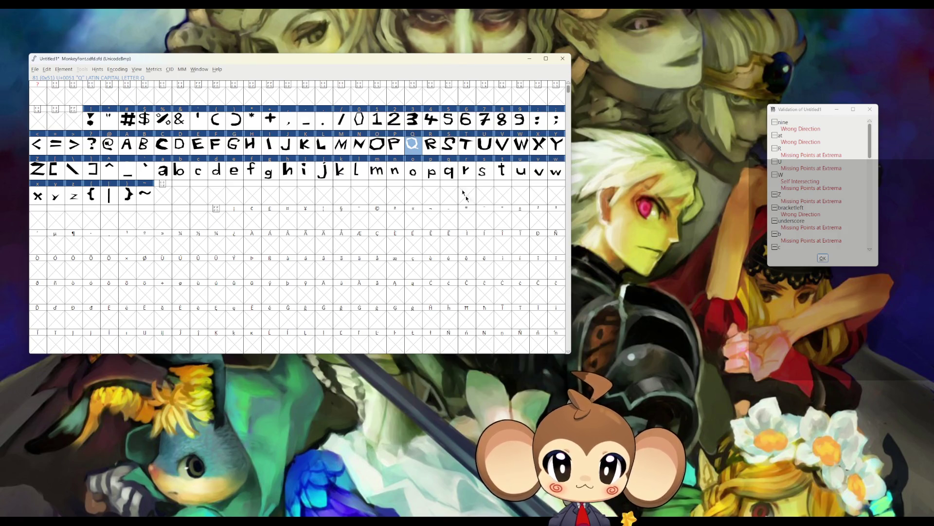
{"action": "left_click", "coordinate": [431, 145]}
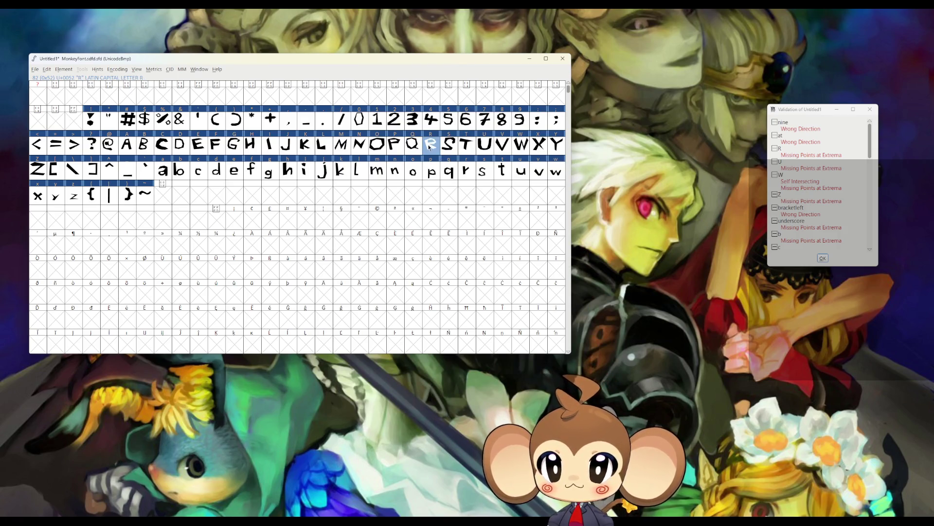
{"action": "double_click", "coordinate": [430, 145]}
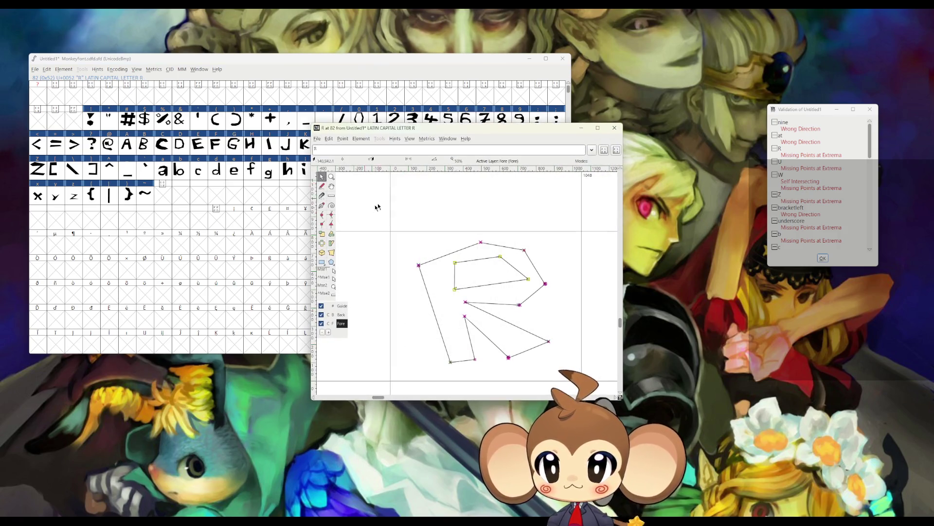
{"action": "left_click", "coordinate": [342, 139]}
{"action": "left_click", "coordinate": [373, 253]}
{"action": "left_click", "coordinate": [615, 128]}
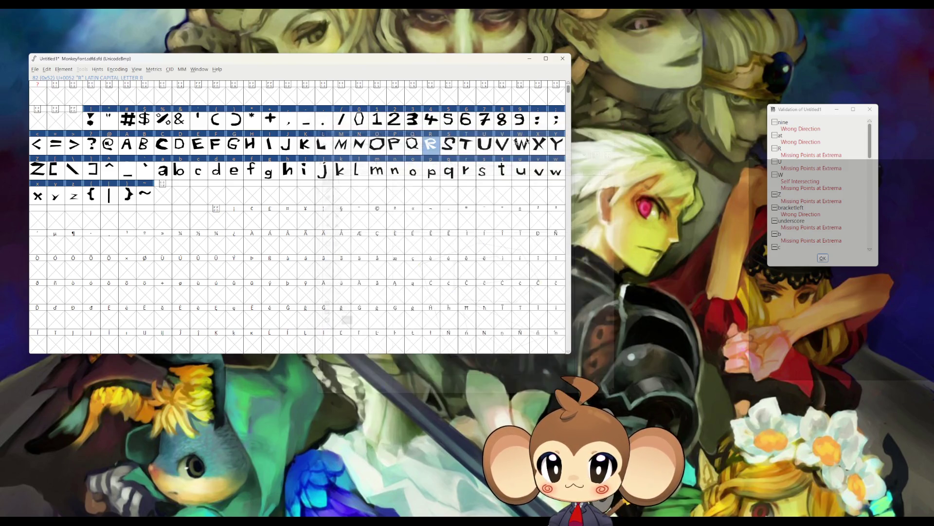
Step: Select all points on S, U and W and turn their segments into straight lines
{"action": "double_click", "coordinate": [444, 146]}
{"action": "mouse_move", "coordinate": [377, 206]}
{"action": "left_mouse_down"}
{"action": "mouse_move", "coordinate": [577, 384]}
{"action": "mouse_move", "coordinate": [545, 341]}
{"action": "left_mouse_up"}
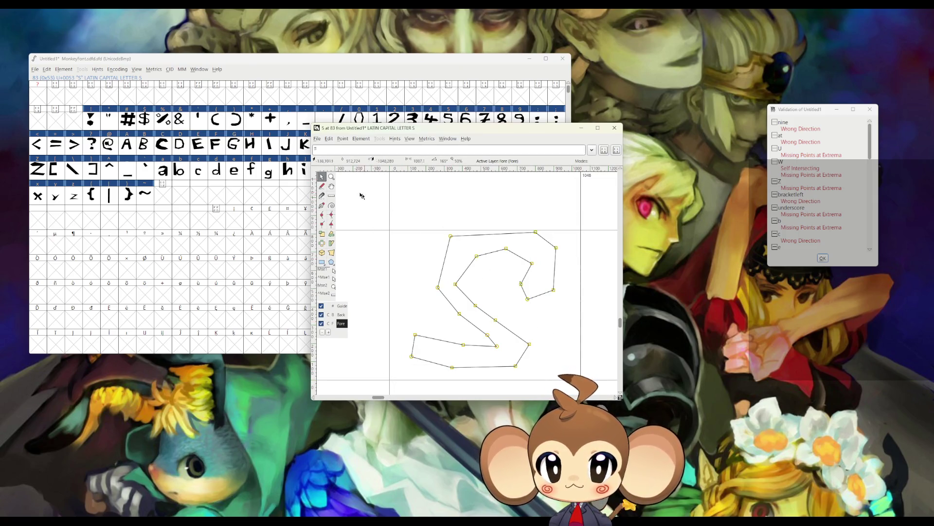
{"action": "left_click", "coordinate": [343, 140]}
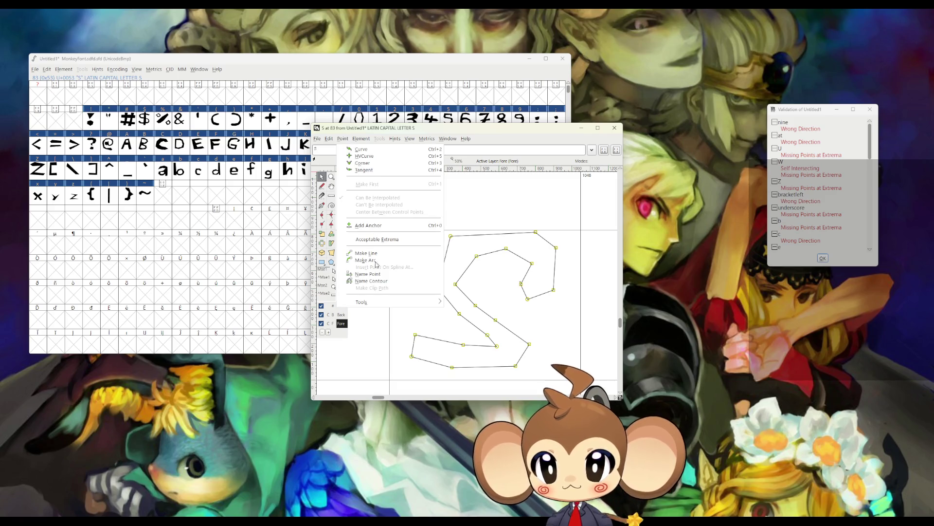
{"action": "left_click", "coordinate": [373, 254]}
{"action": "left_click", "coordinate": [615, 127]}
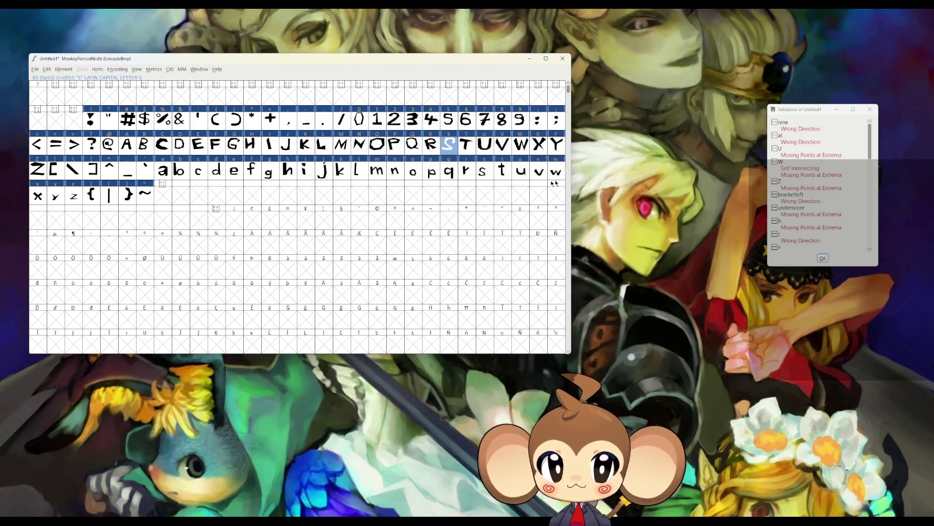
{"action": "double_click", "coordinate": [485, 145]}
{"action": "mouse_move", "coordinate": [400, 206]}
{"action": "left_mouse_down"}
{"action": "mouse_move", "coordinate": [534, 359]}
{"action": "mouse_move", "coordinate": [546, 357]}
{"action": "left_mouse_up"}
{"action": "left_click", "coordinate": [343, 138]}
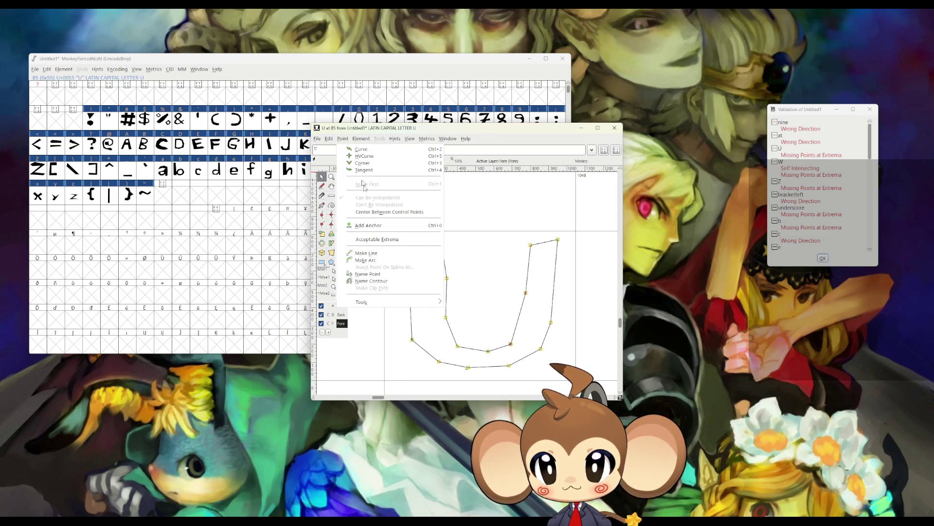
{"action": "left_click", "coordinate": [374, 255]}
{"action": "left_click", "coordinate": [614, 127]}
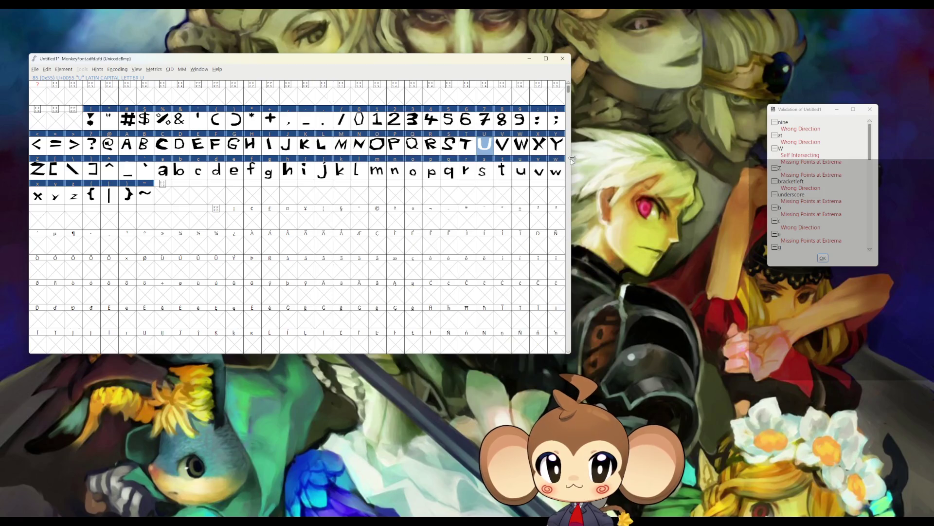
{"action": "double_click", "coordinate": [521, 144]}
{"action": "mouse_move", "coordinate": [399, 205]}
{"action": "left_mouse_down"}
{"action": "mouse_move", "coordinate": [546, 346]}
{"action": "mouse_move", "coordinate": [572, 344]}
{"action": "left_mouse_up"}
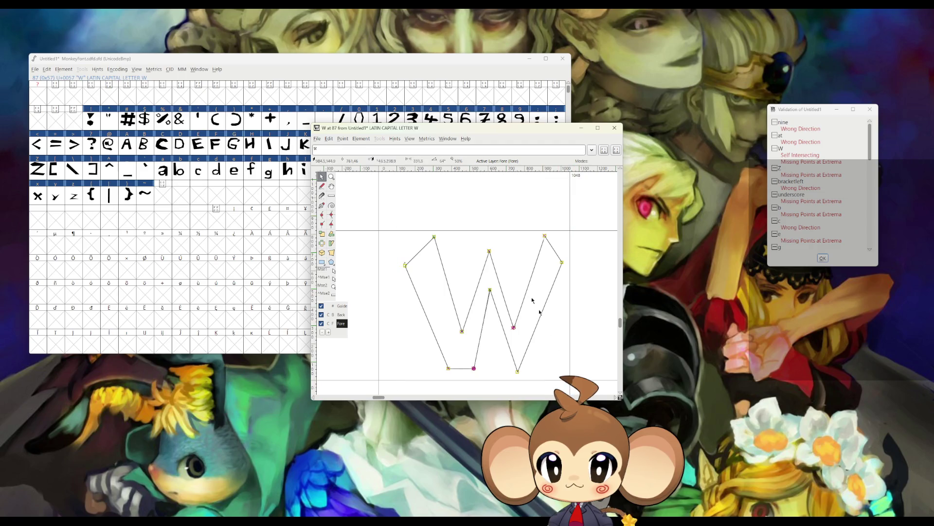
{"action": "left_click", "coordinate": [342, 138]}
{"action": "left_click", "coordinate": [379, 253]}
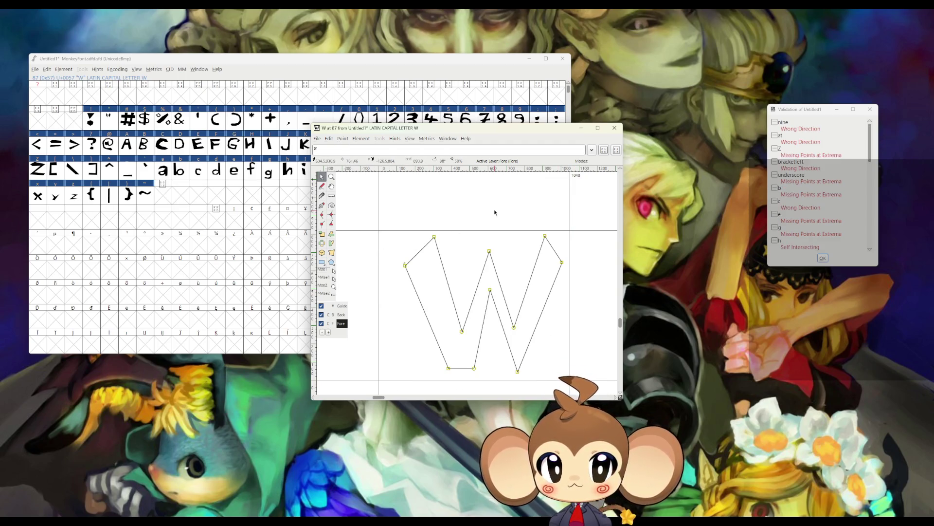
{"action": "left_click", "coordinate": [615, 127]}
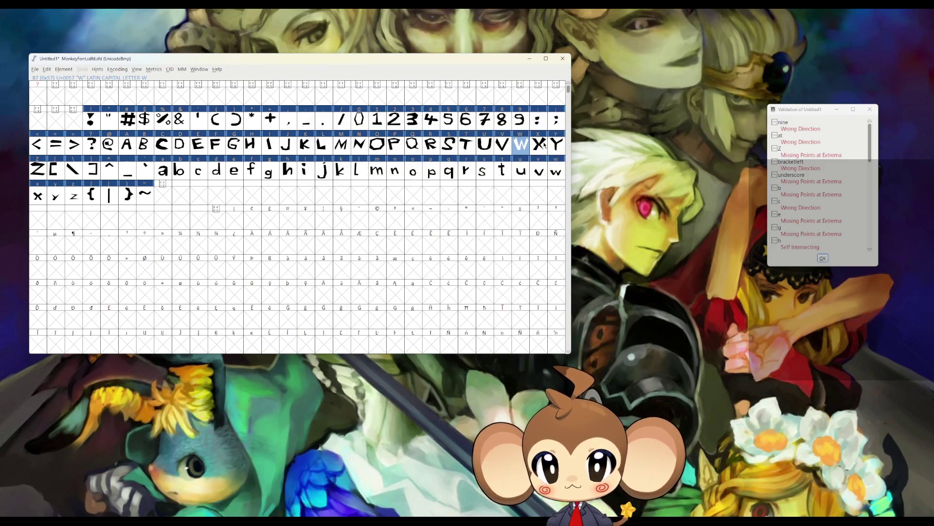
{"action": "double_click", "coordinate": [38, 169]}
Step: Convert the Z glyph's segments to straight lines with Make Line
{"action": "scroll", "coordinate": [598, 372], "scroll_direction": "down", "scroll_amount": 3}
{"action": "left_click", "coordinate": [342, 138]}
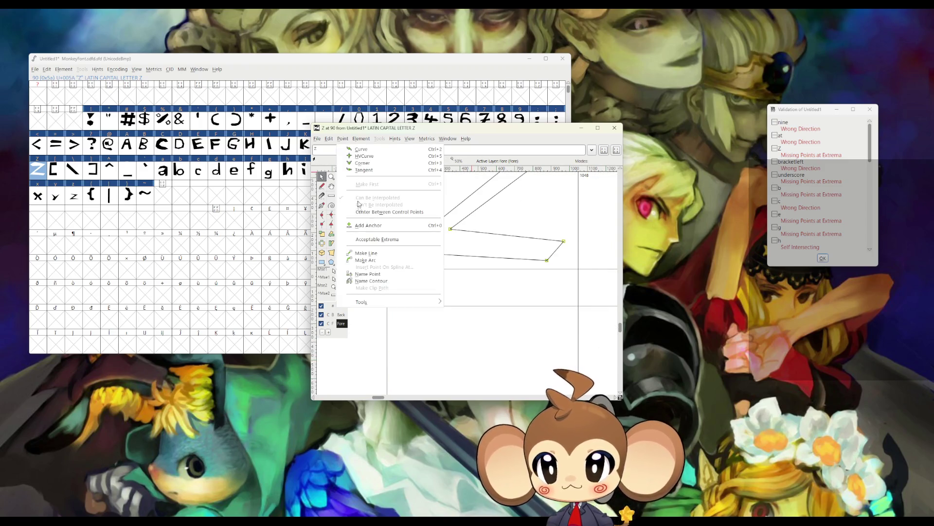
{"action": "left_click", "coordinate": [362, 253]}
{"action": "left_click", "coordinate": [610, 131]}
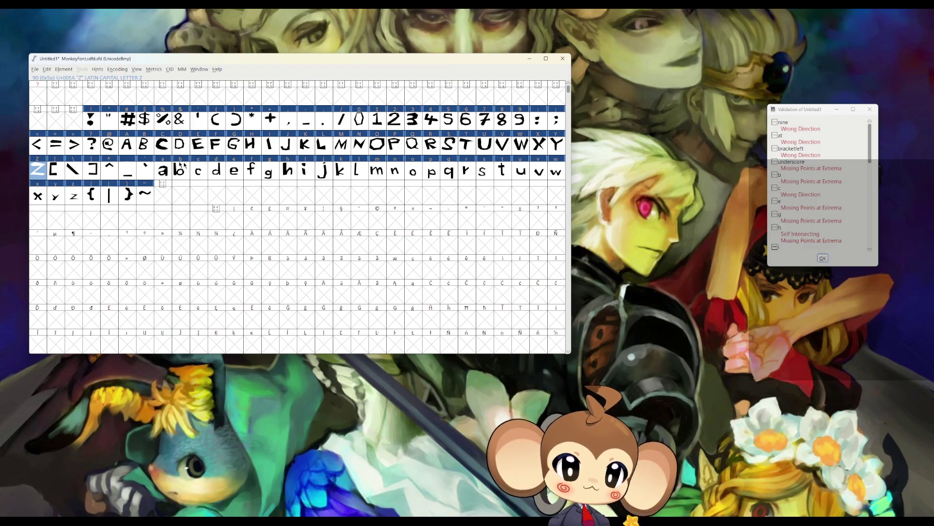
Step: Make the left square bracket's segments straight lines and set its contour clockwise
{"action": "double_click", "coordinate": [63, 161]}
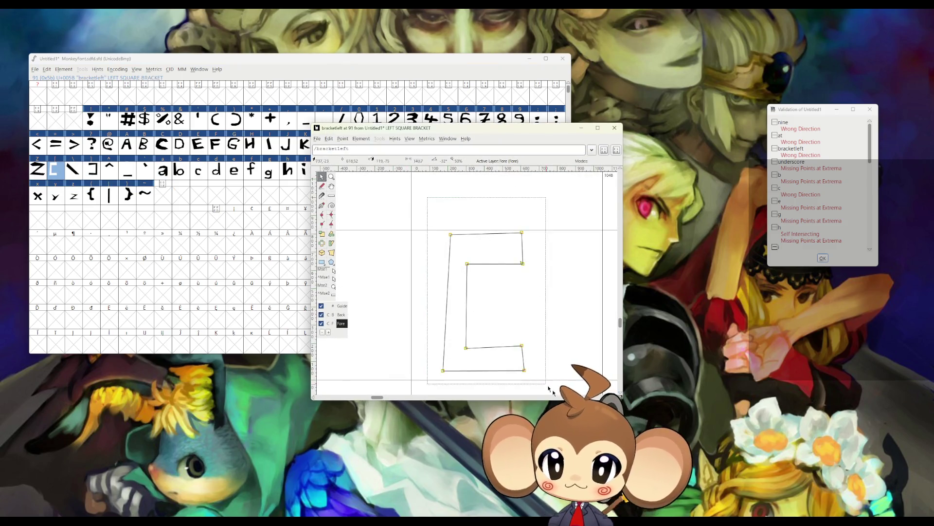
{"action": "left_click", "coordinate": [343, 138]}
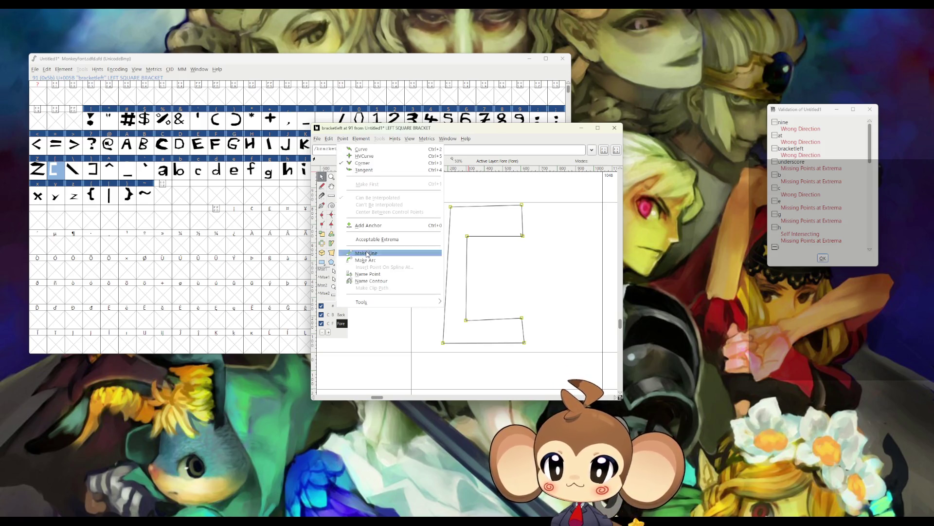
{"action": "left_click", "coordinate": [369, 253]}
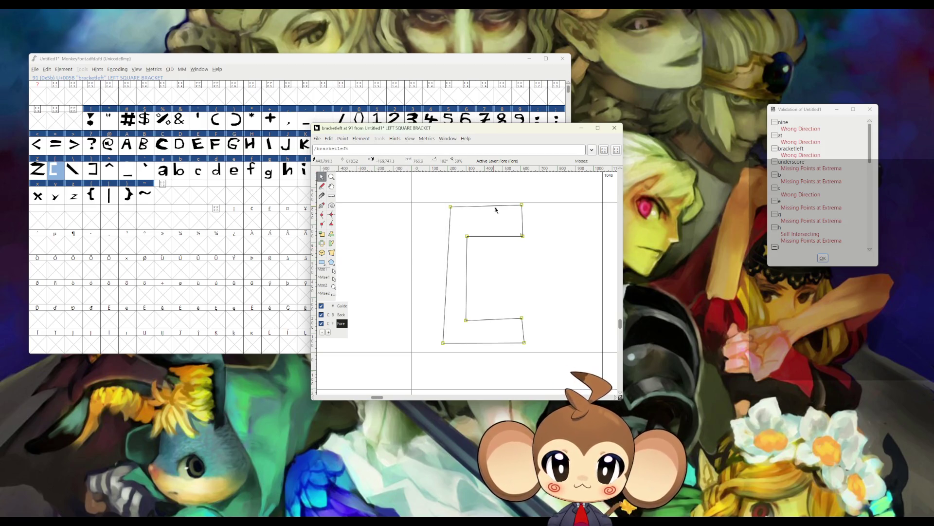
{"action": "left_click", "coordinate": [361, 138]}
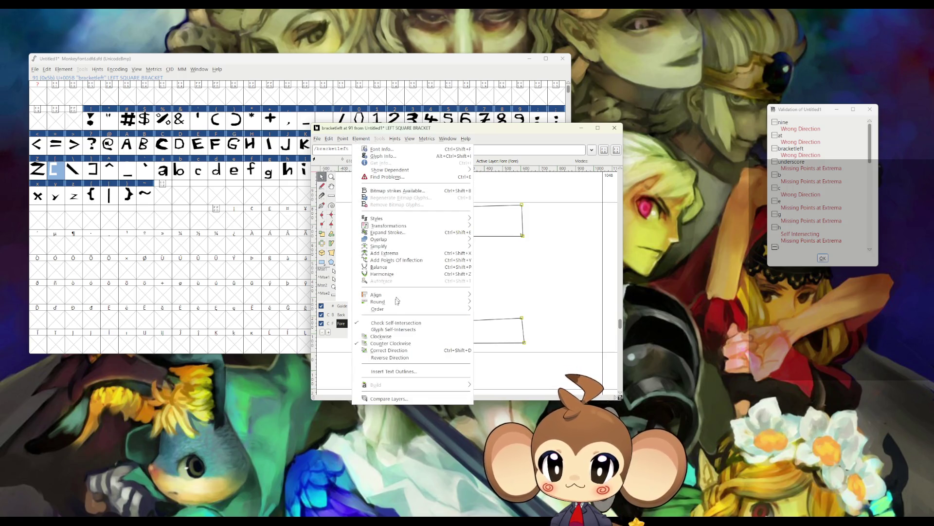
{"action": "left_click", "coordinate": [389, 337]}
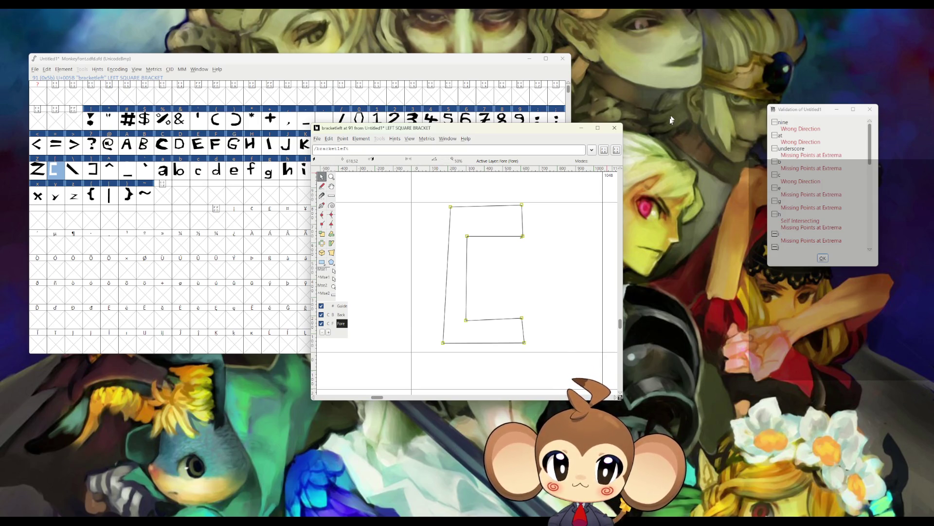
{"action": "left_click", "coordinate": [614, 127]}
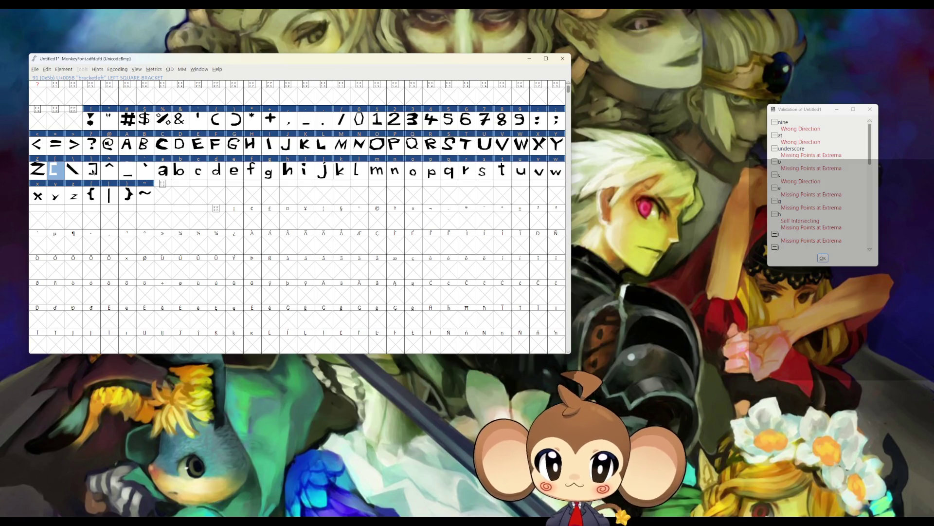
Step: Select the whole underscore outline and convert its segments to straight lines
{"action": "double_click", "coordinate": [127, 171]}
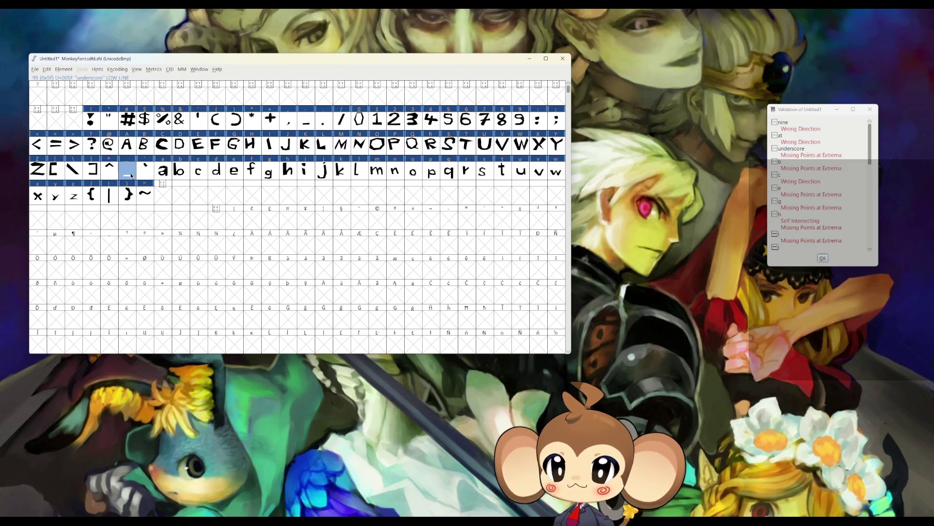
{"action": "left_click_drag", "start_coordinate": [369, 219], "coordinate": [596, 327]}
{"action": "left_click", "coordinate": [344, 140]}
{"action": "left_click", "coordinate": [326, 142]}
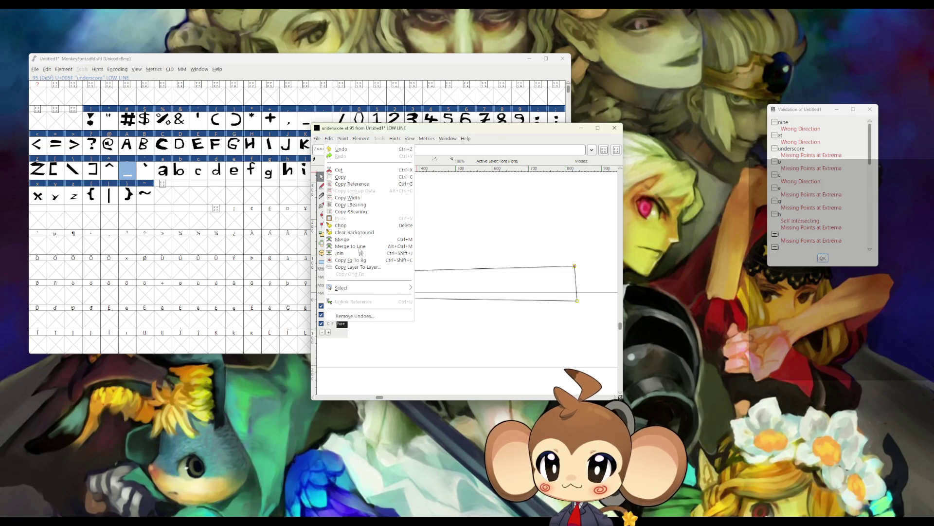
{"action": "left_click", "coordinate": [343, 140]}
{"action": "left_click", "coordinate": [343, 139]}
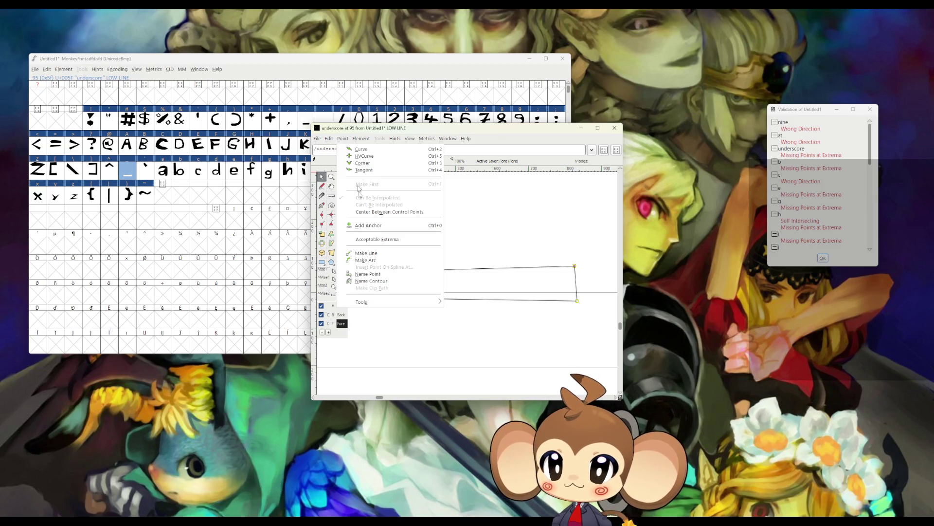
{"action": "left_click", "coordinate": [369, 255]}
{"action": "left_click", "coordinate": [614, 127]}
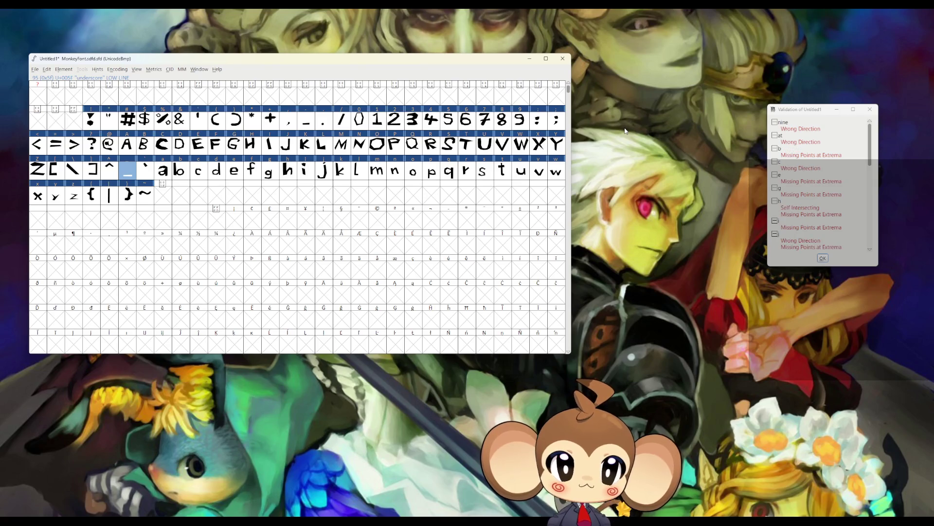
Step: Select all points of the b outline and convert them to line points
{"action": "left_click", "coordinate": [184, 171]}
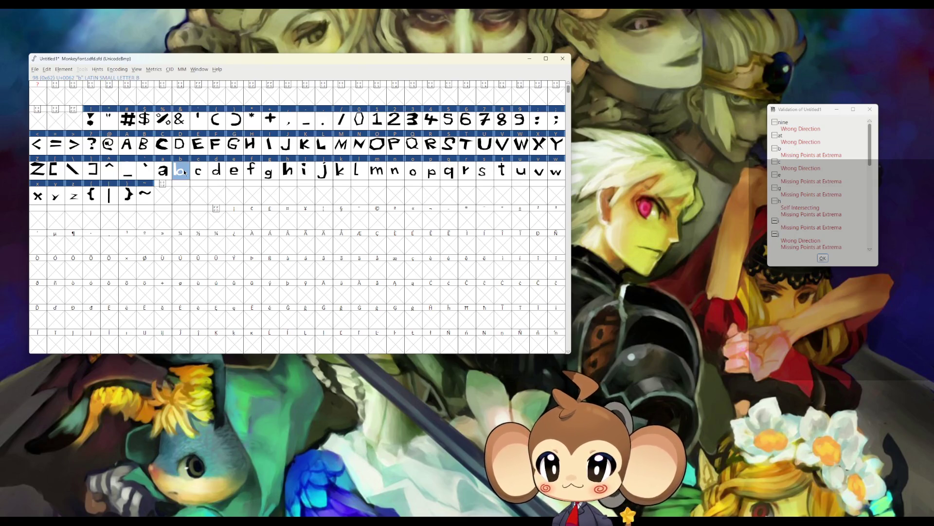
{"action": "double_click", "coordinate": [183, 171]}
{"action": "left_click_drag", "start_coordinate": [423, 210], "coordinate": [555, 370]}
{"action": "left_click", "coordinate": [343, 138]}
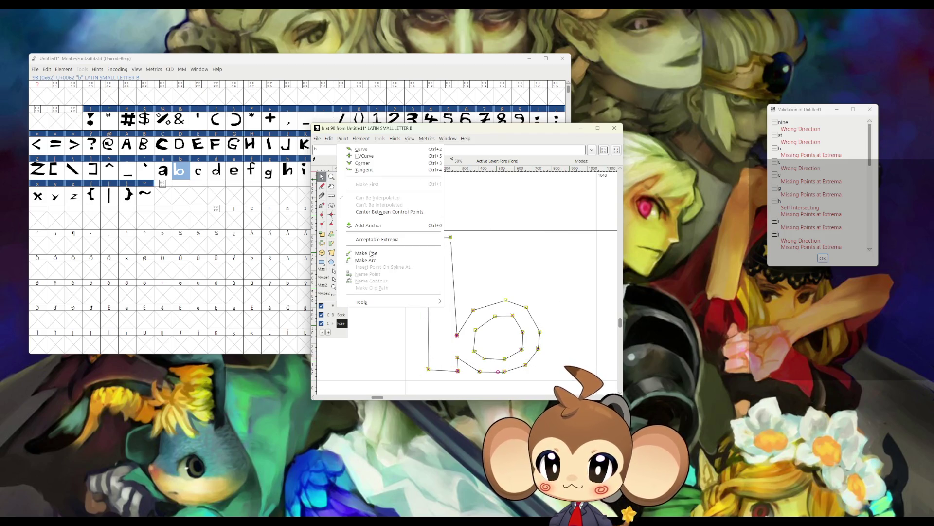
{"action": "left_click", "coordinate": [371, 253]}
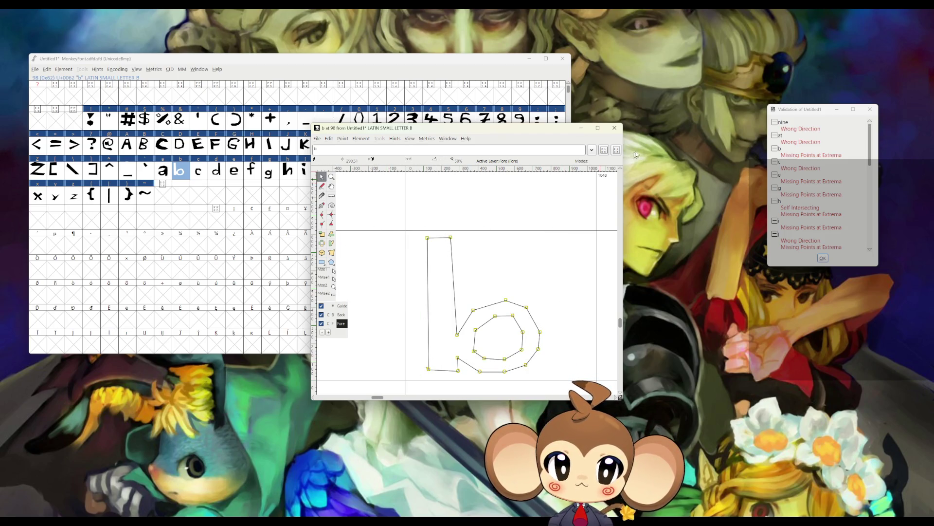
{"action": "left_click", "coordinate": [614, 127]}
Step: Make the c glyph's outline run clockwise
{"action": "left_click", "coordinate": [196, 175]}
{"action": "double_click", "coordinate": [197, 175]}
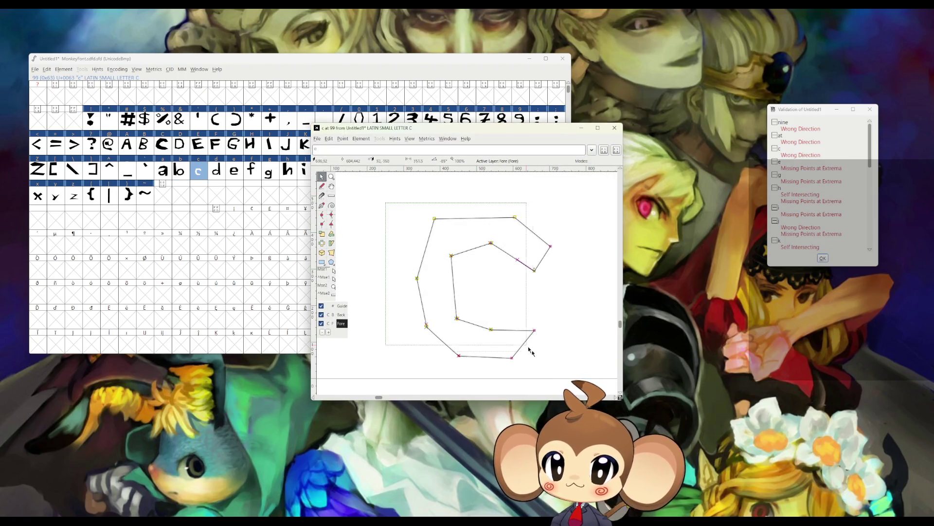
{"action": "left_click", "coordinate": [361, 139]}
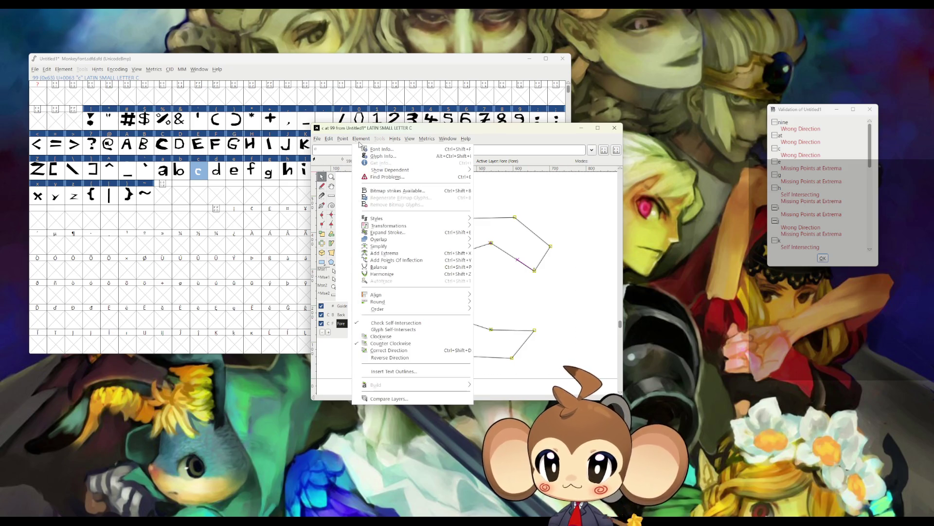
{"action": "left_click", "coordinate": [385, 336]}
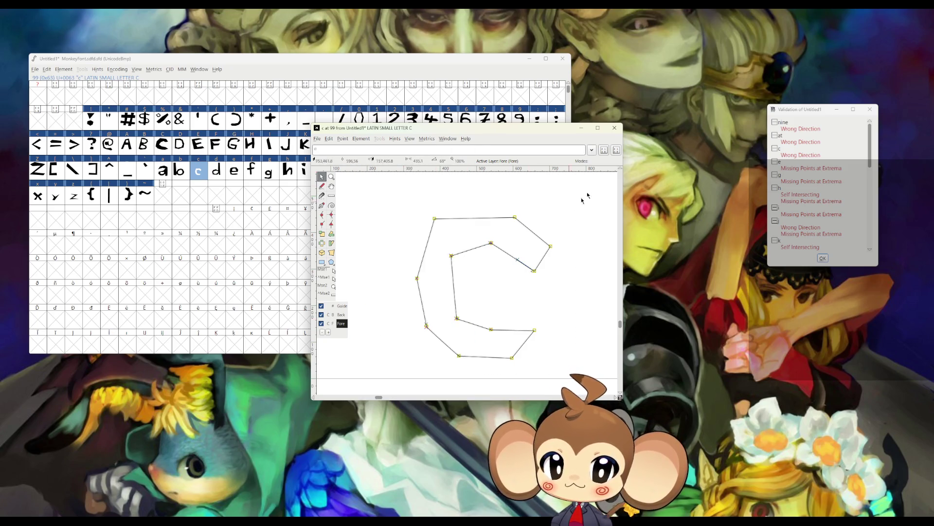
{"action": "left_click", "coordinate": [614, 127]}
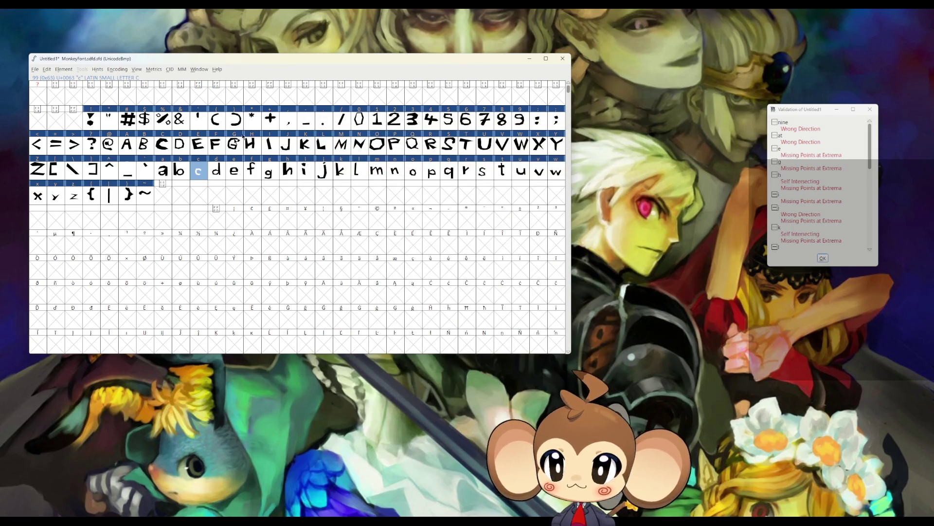
Step: Select the entire e outline and apply Point > Make Line
{"action": "double_click", "coordinate": [234, 170]}
{"action": "left_click_drag", "start_coordinate": [406, 205], "coordinate": [547, 385]}
{"action": "left_click", "coordinate": [342, 138]}
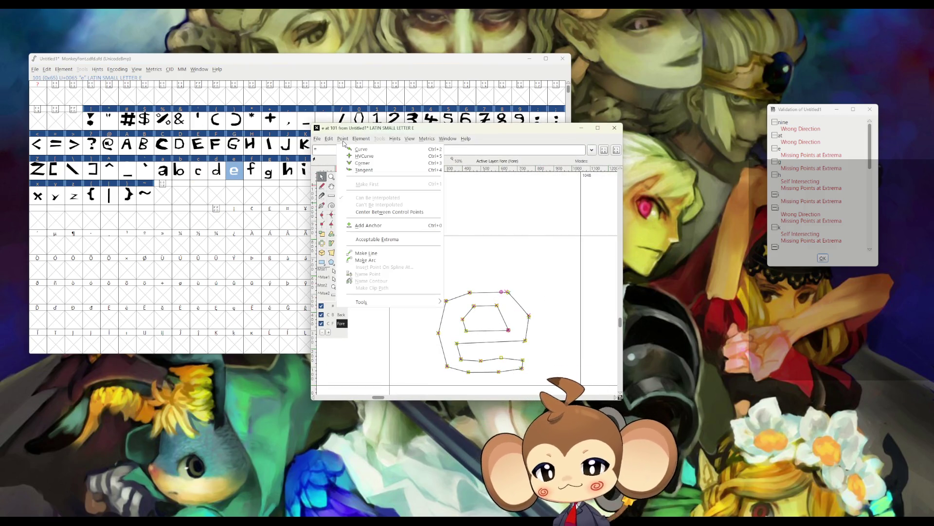
{"action": "left_click", "coordinate": [367, 253]}
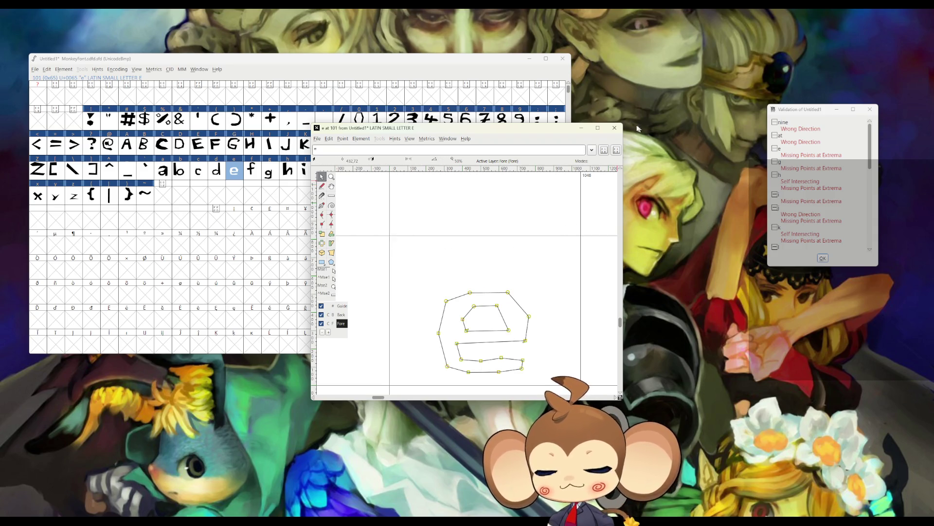
{"action": "left_click", "coordinate": [615, 128]}
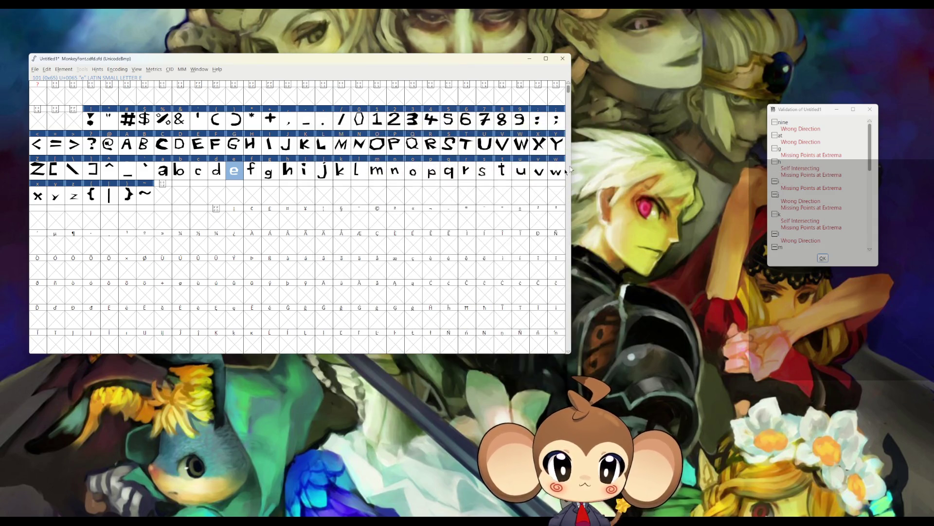
Step: Select the g outline and apply an Element outline correction to it
{"action": "double_click", "coordinate": [265, 173]}
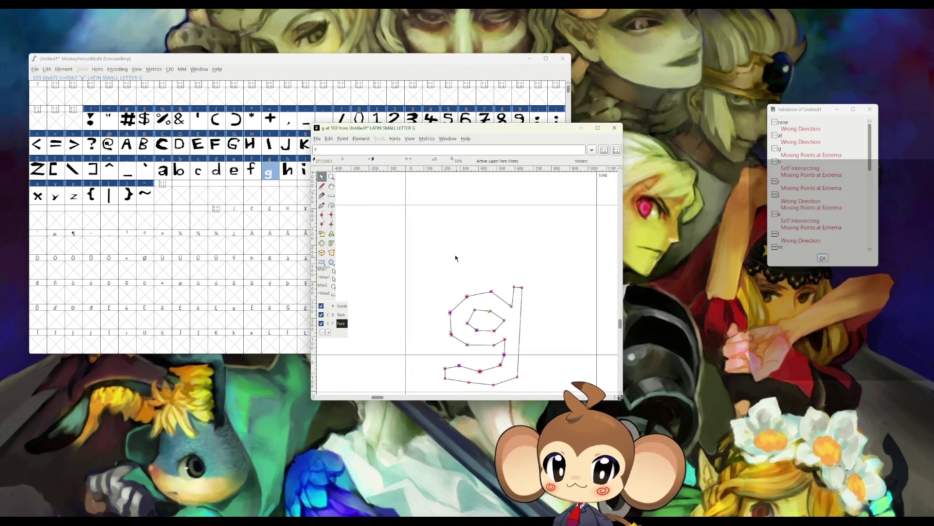
{"action": "scroll", "coordinate": [455, 259], "scroll_direction": "down", "scroll_amount": 1}
{"action": "left_click_drag", "start_coordinate": [432, 232], "coordinate": [559, 377]}
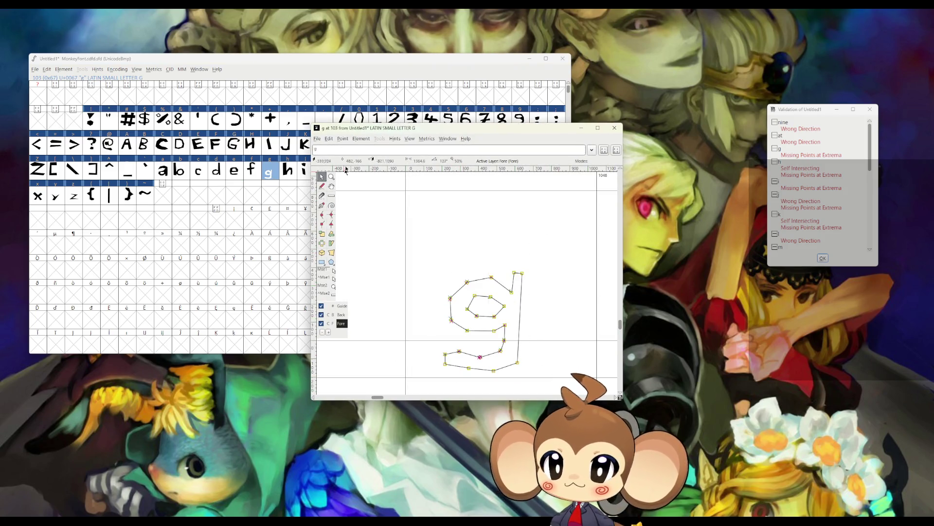
{"action": "left_click", "coordinate": [329, 140]}
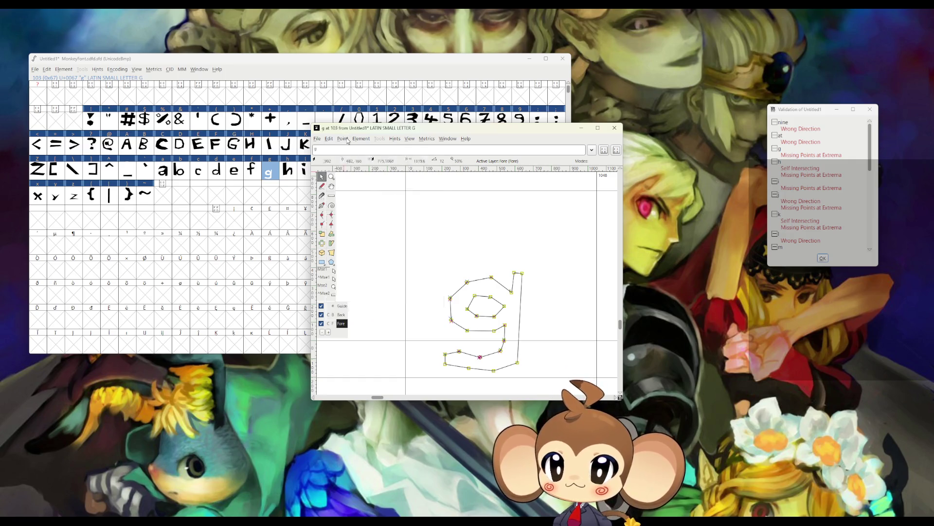
{"action": "left_click", "coordinate": [383, 258]}
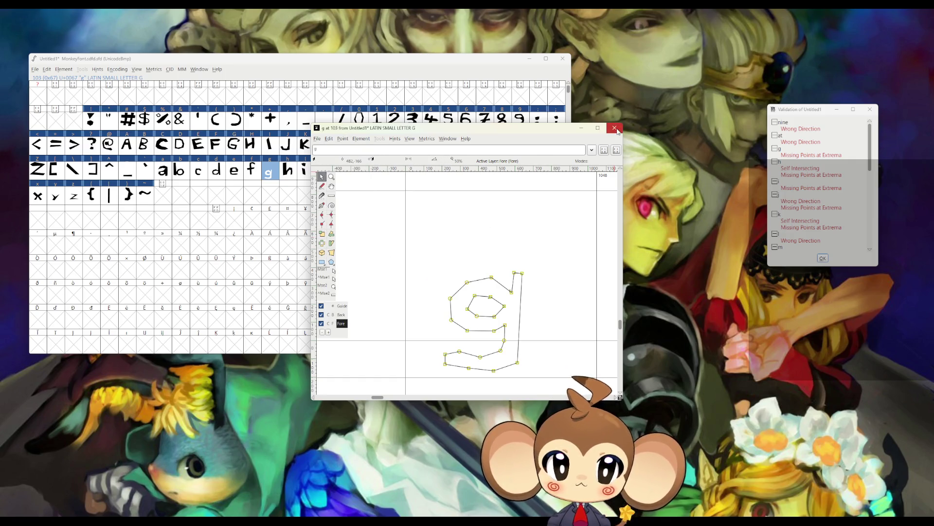
{"action": "left_click", "coordinate": [615, 129]}
{"action": "double_click", "coordinate": [288, 170]}
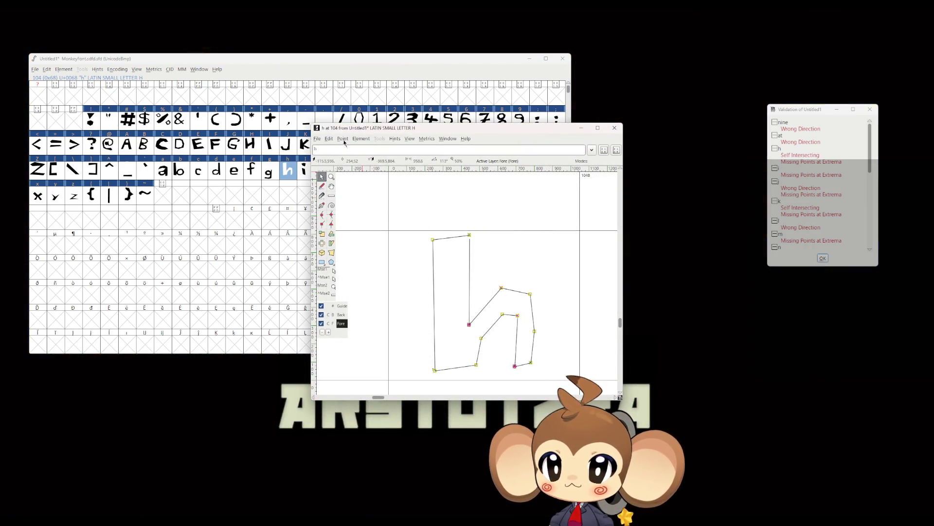
Step: Fix the two flagged points on the h outline from the Point menu
{"action": "left_click", "coordinate": [342, 139]}
{"action": "left_click", "coordinate": [375, 258]}
{"action": "left_click", "coordinate": [614, 128]}
Step: Add points at the extrema of the i outline
{"action": "double_click", "coordinate": [304, 170]}
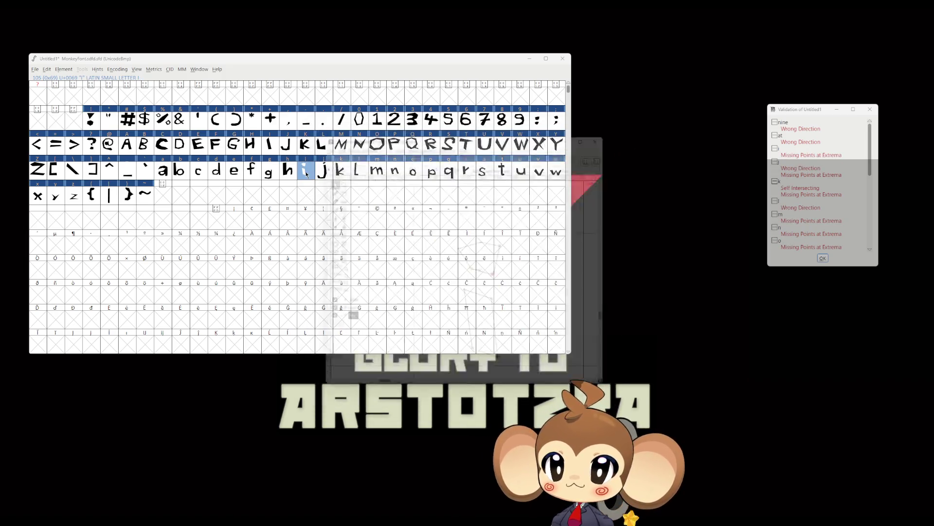
{"action": "left_click", "coordinate": [345, 140]}
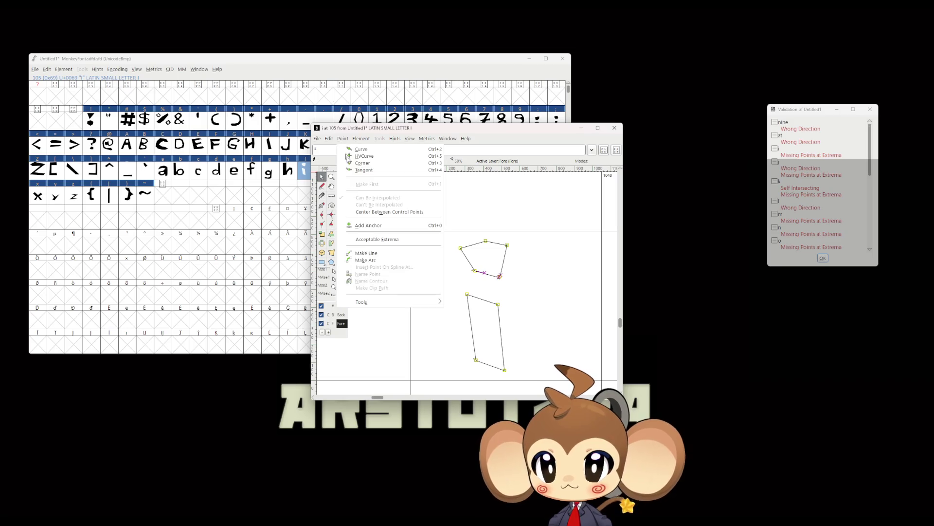
{"action": "mouse_move", "coordinate": [359, 141]}
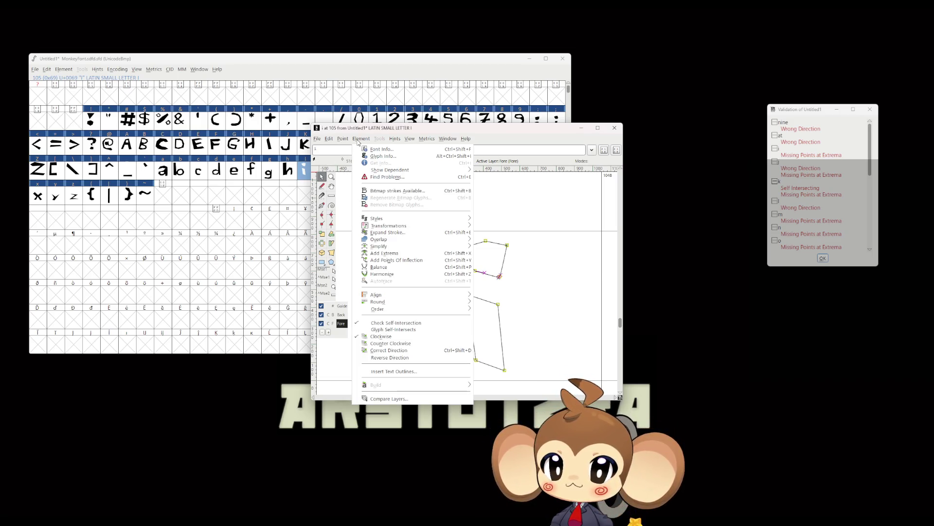
{"action": "left_click", "coordinate": [385, 253]}
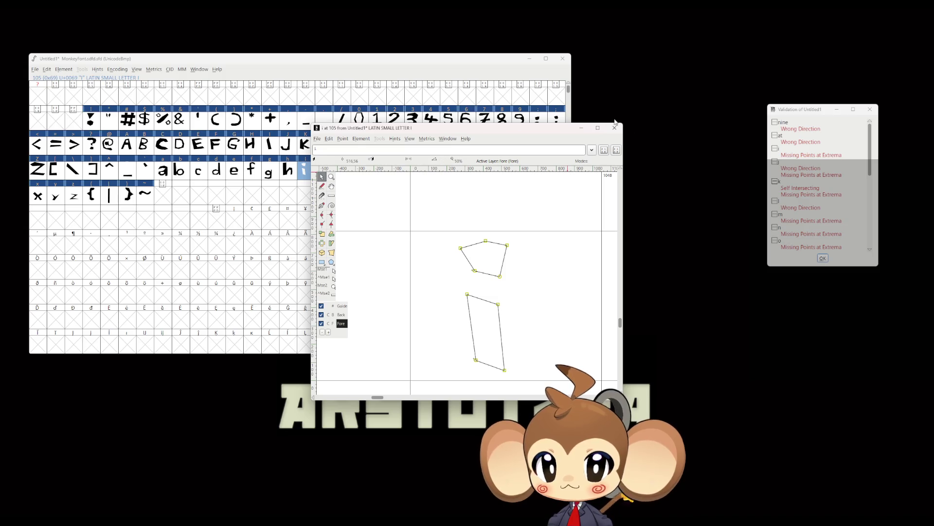
{"action": "left_click", "coordinate": [614, 128]}
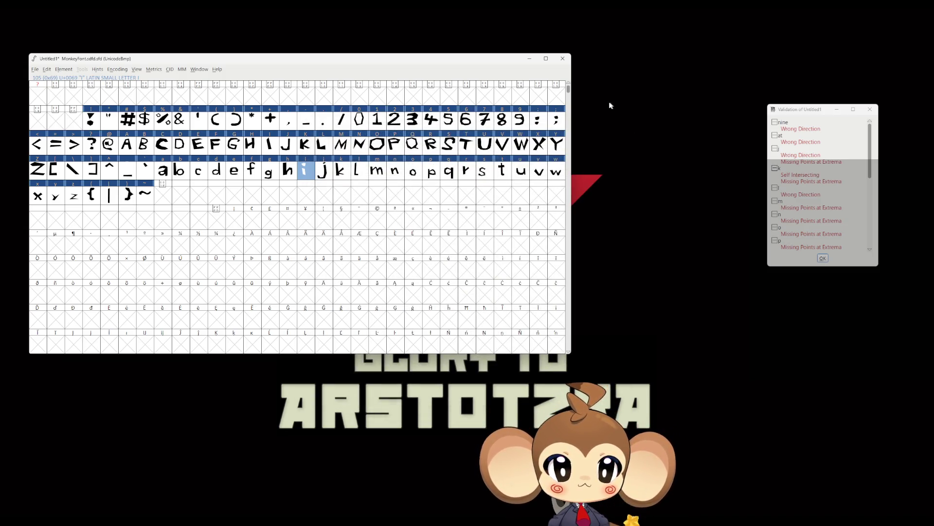
Step: Select every point of the j outline and convert them to line points
{"action": "double_click", "coordinate": [321, 175]}
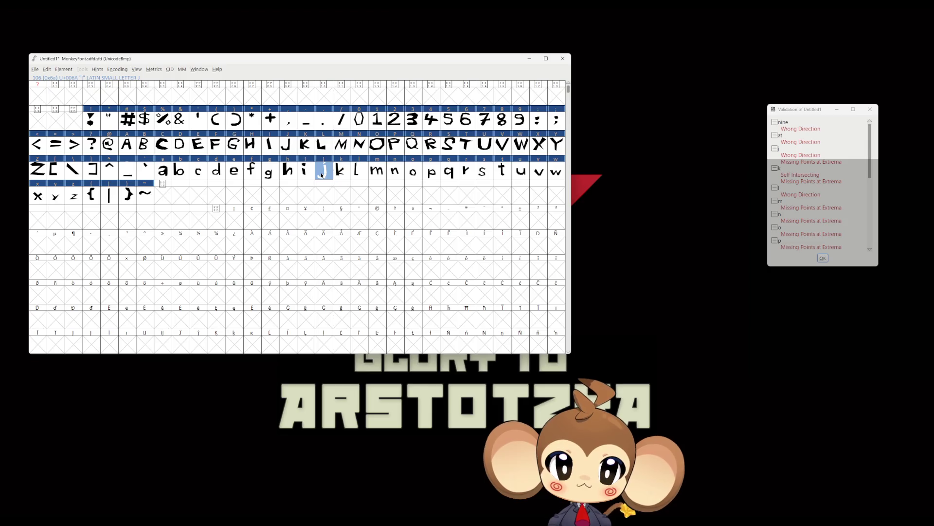
{"action": "mouse_move", "coordinate": [424, 181]}
{"action": "left_mouse_down"}
{"action": "mouse_move", "coordinate": [545, 382]}
{"action": "mouse_move", "coordinate": [558, 386]}
{"action": "left_mouse_up"}
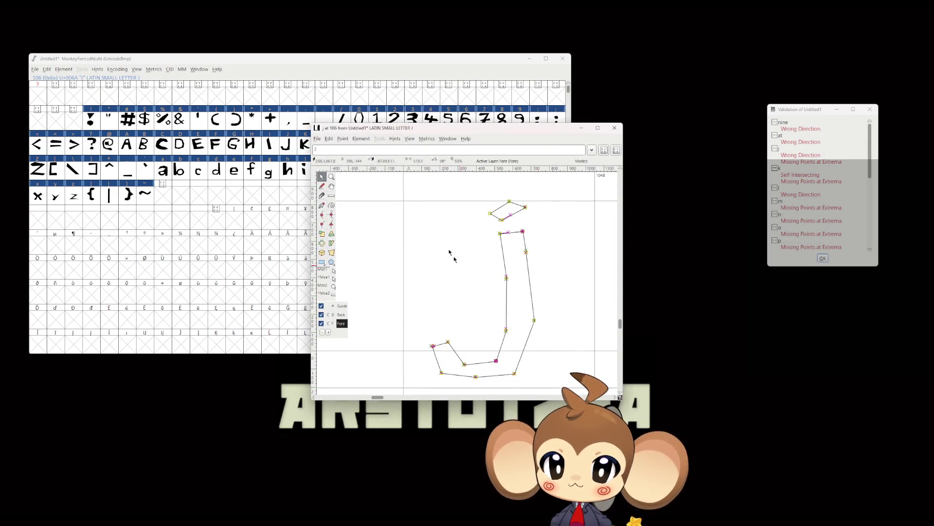
{"action": "left_click", "coordinate": [343, 139]}
{"action": "left_click", "coordinate": [374, 252]}
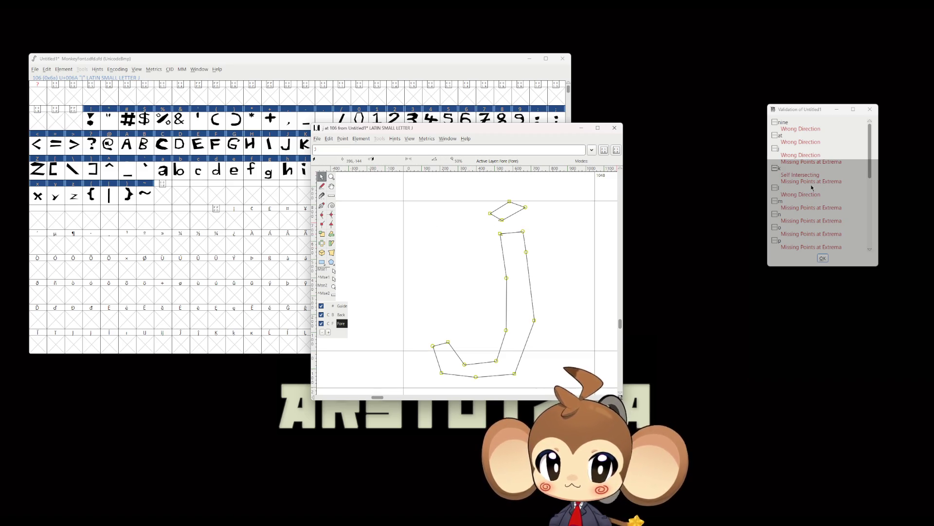
Step: Auto-fix j's Wrong Direction problem from the validation explanation, then close its editor
{"action": "double_click", "coordinate": [792, 156]}
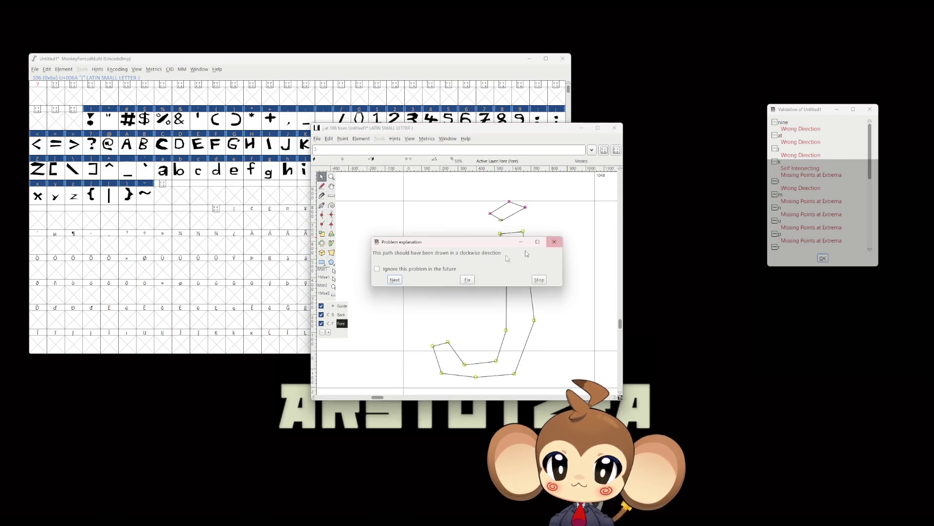
{"action": "left_click", "coordinate": [470, 281]}
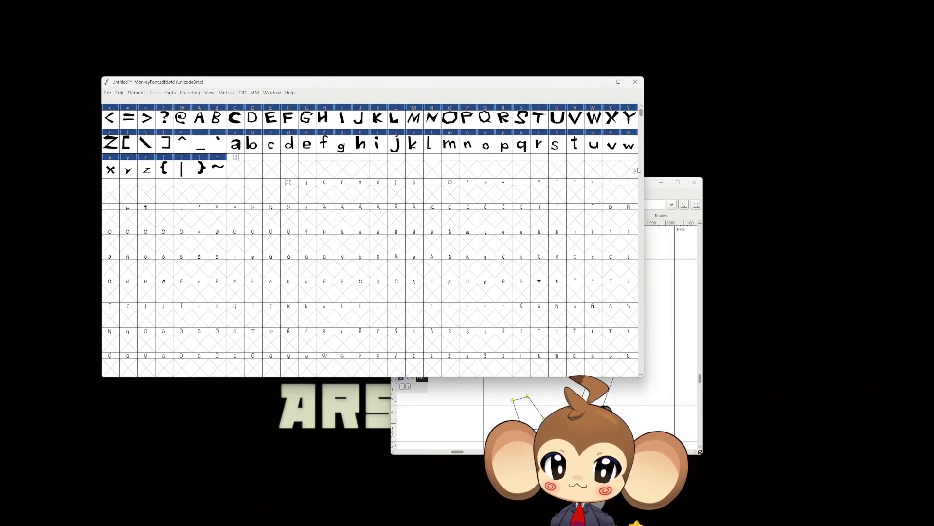
{"action": "mouse_move", "coordinate": [650, 182]}
{"action": "left_mouse_down"}
{"action": "mouse_move", "coordinate": [635, 171]}
{"action": "mouse_move", "coordinate": [562, 166]}
{"action": "left_mouse_up"}
{"action": "left_click", "coordinate": [608, 165]}
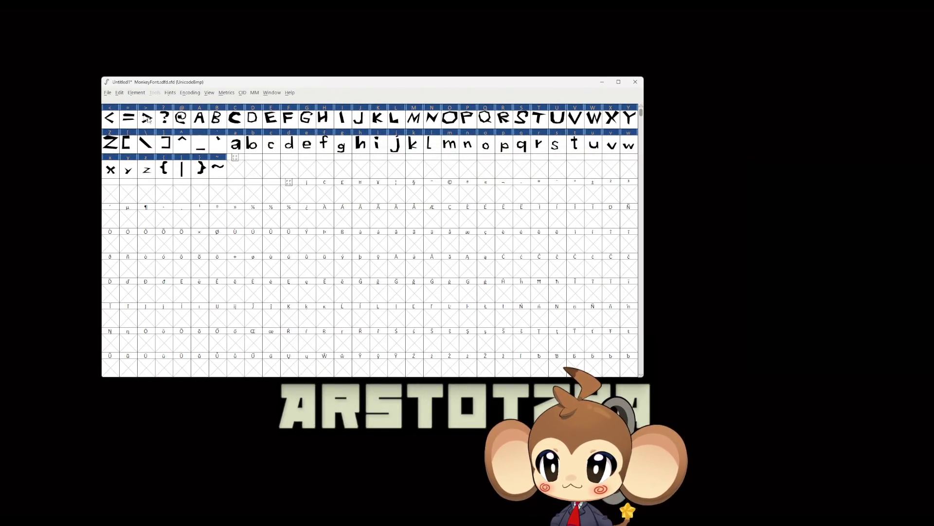
Step: Choose em size 1024 in Font Info's General settings, giving ascent 819 and descent 205
{"action": "left_click", "coordinate": [136, 93]}
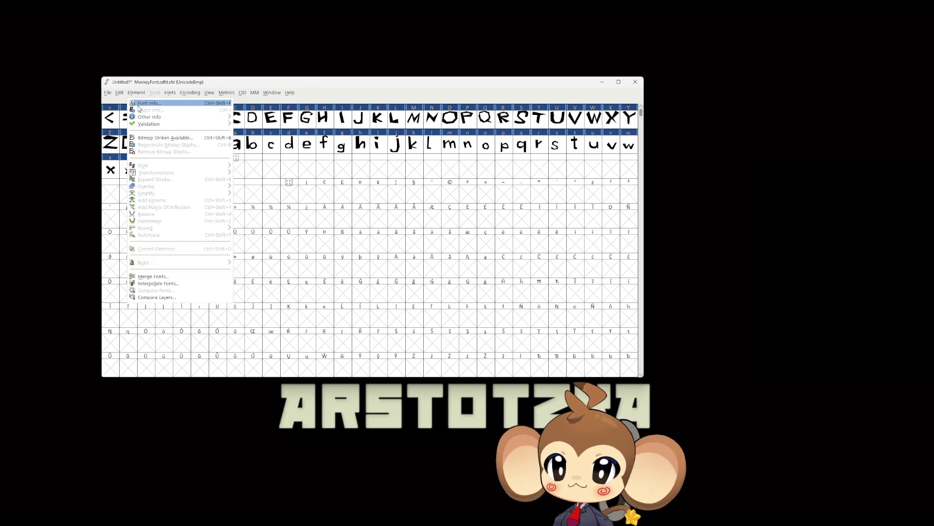
{"action": "left_click", "coordinate": [140, 105]}
{"action": "left_click", "coordinate": [342, 181]}
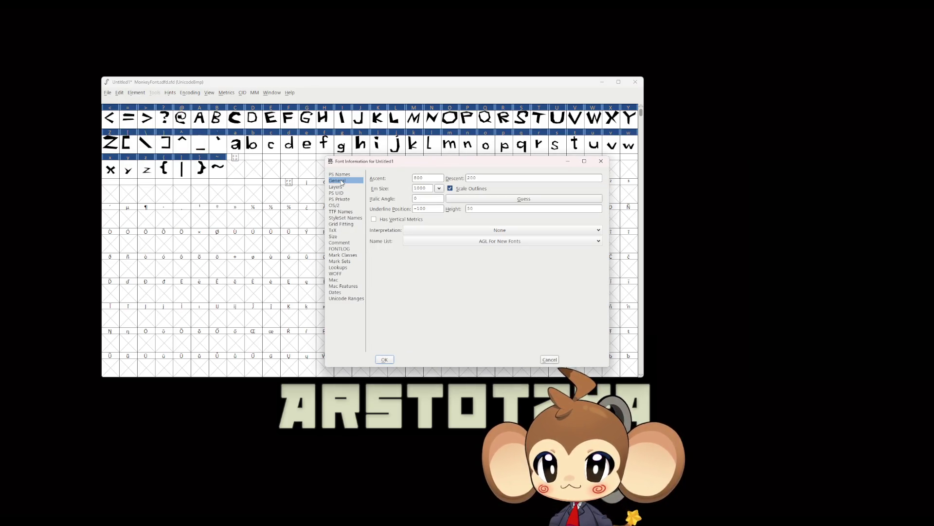
{"action": "left_click", "coordinate": [440, 188]}
{"action": "left_click", "coordinate": [426, 205]}
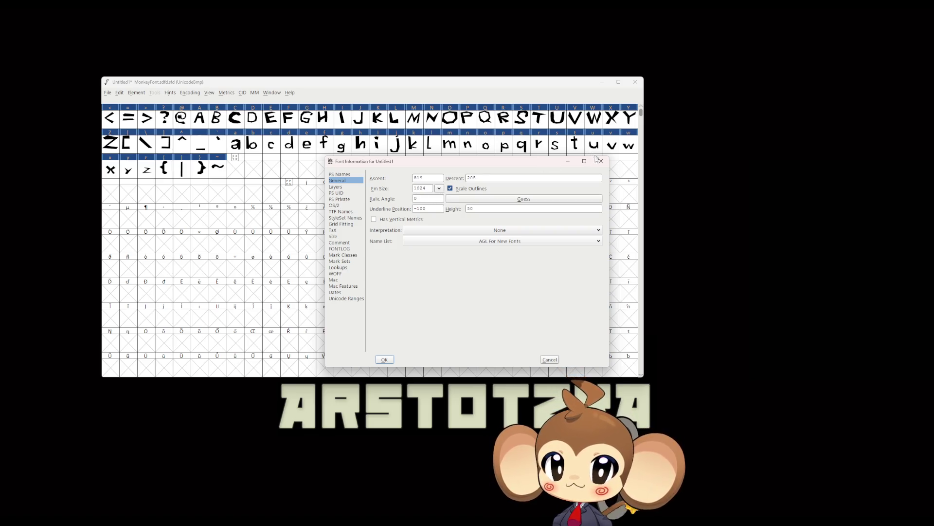
{"action": "left_click", "coordinate": [600, 160]}
{"action": "left_click", "coordinate": [108, 92]}
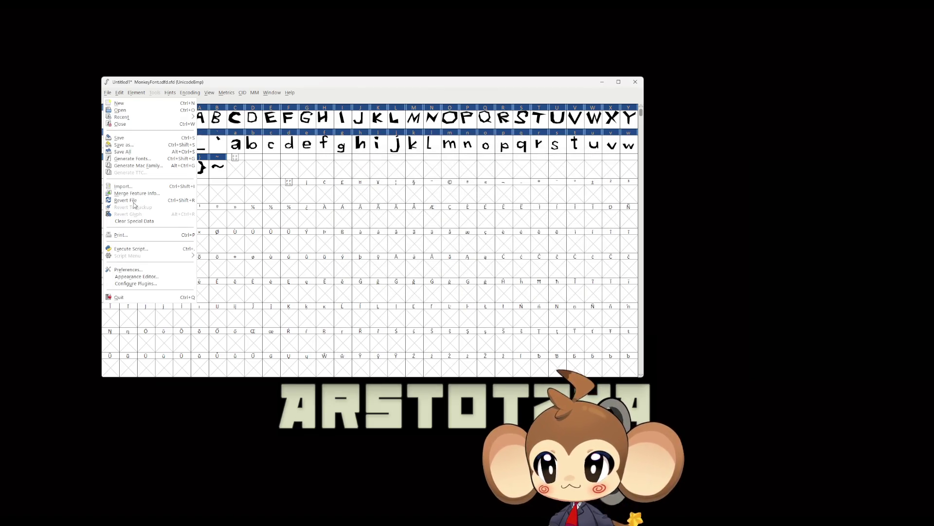
Step: In Generate Fonts, browse to D:/Workspace/Projects/Weltenbaum/2D/Fonts
{"action": "left_click", "coordinate": [132, 159]}
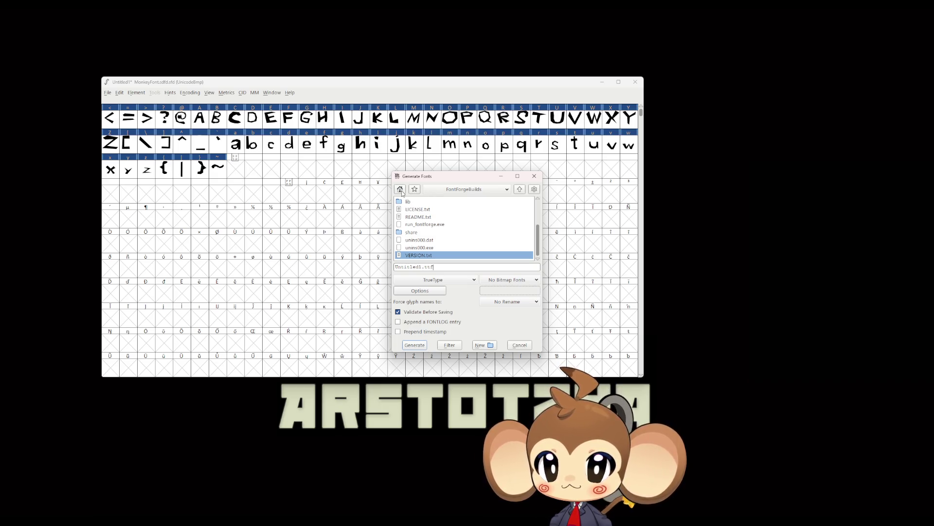
{"action": "left_click", "coordinate": [463, 189]}
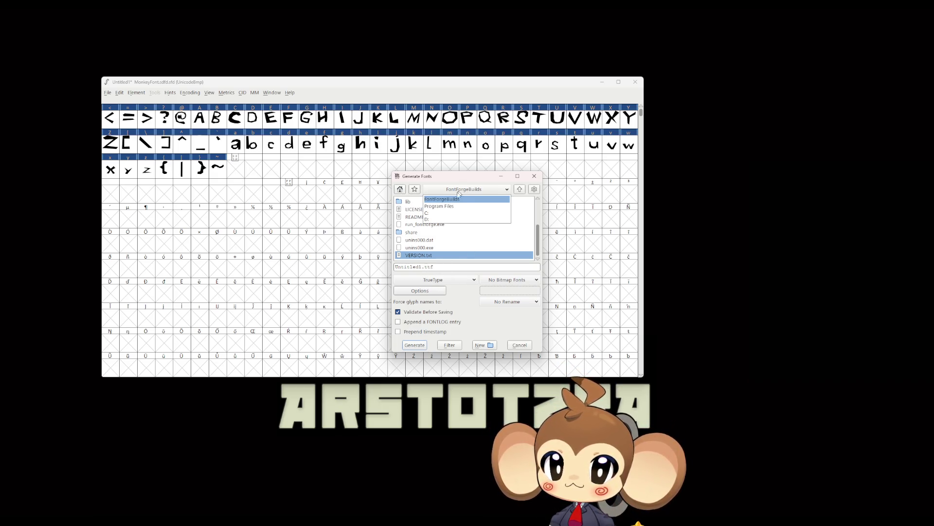
{"action": "left_click", "coordinate": [435, 220]}
{"action": "scroll", "coordinate": [436, 223], "scroll_direction": "down", "scroll_amount": 2}
{"action": "double_click", "coordinate": [422, 257]}
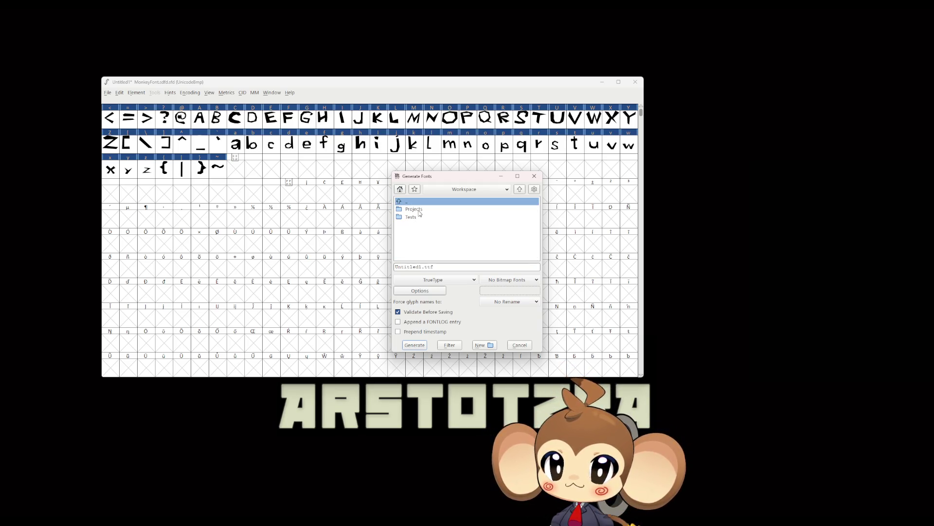
{"action": "double_click", "coordinate": [418, 211]}
{"action": "double_click", "coordinate": [418, 233]}
{"action": "double_click", "coordinate": [418, 210]}
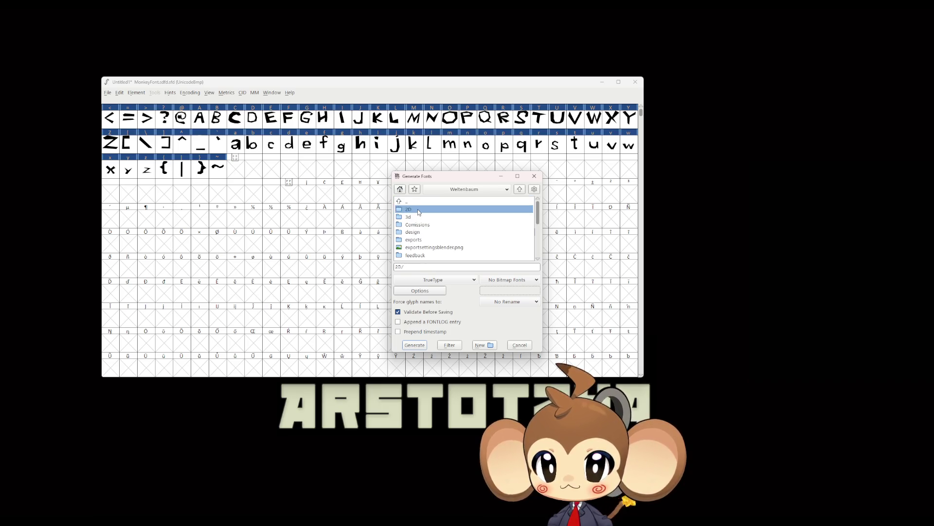
{"action": "scroll", "coordinate": [416, 240], "scroll_direction": "up", "scroll_amount": 8}
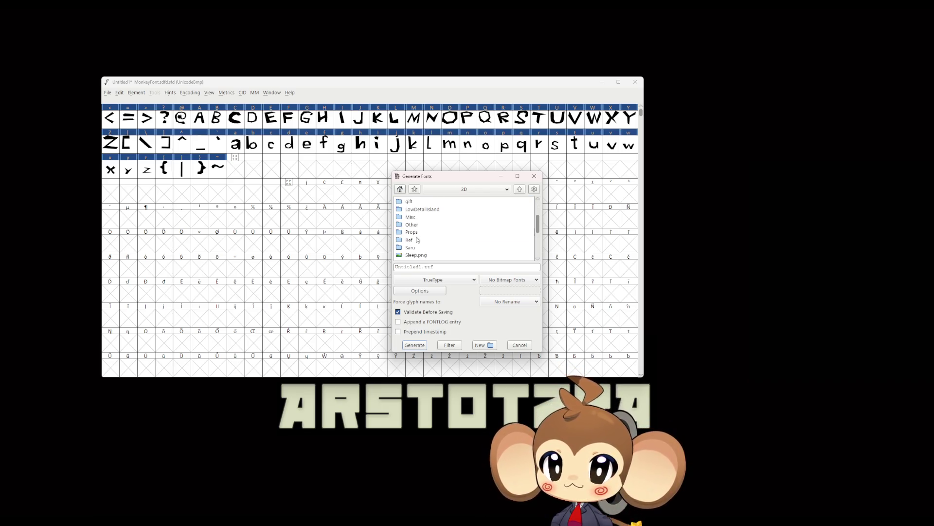
{"action": "double_click", "coordinate": [417, 239]}
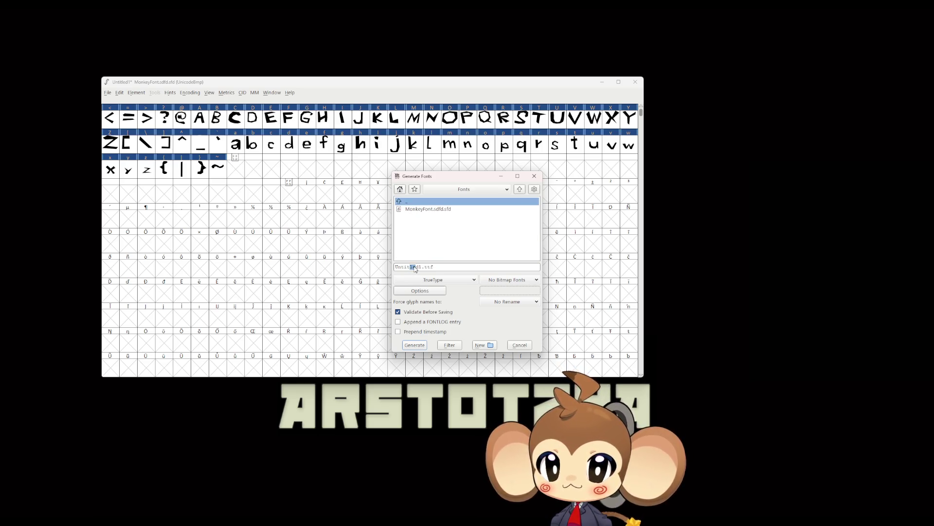
Step: Name the file MonkeyFont.ttf and generate the TrueType font
{"action": "key", "text": "BackSpace"}
{"action": "key", "text": "BackSpace"}
{"action": "key", "text": "BackSpace"}
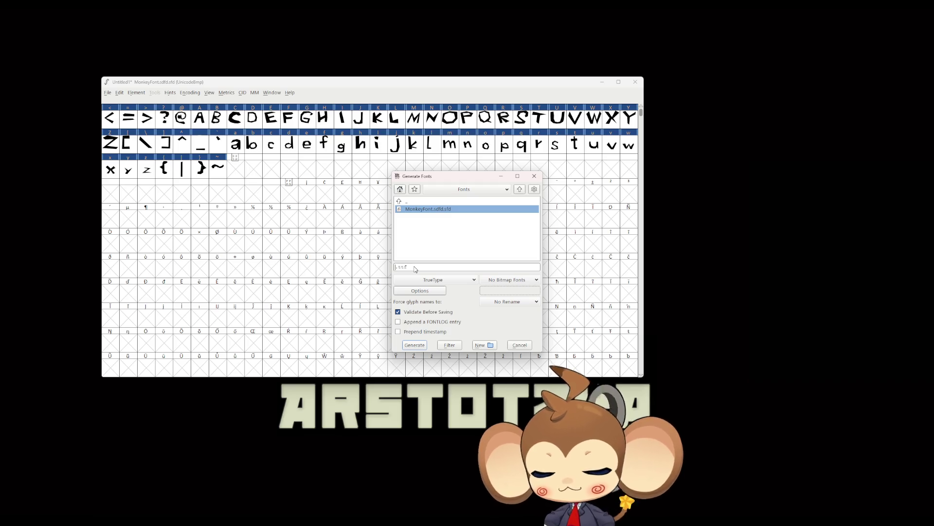
{"action": "type", "text": "MonkeyFont"}
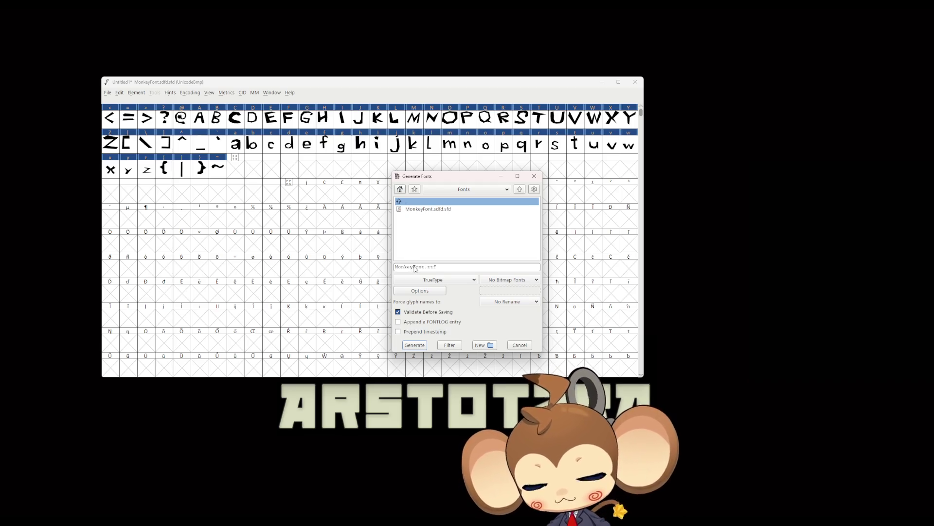
{"action": "left_click", "coordinate": [419, 346]}
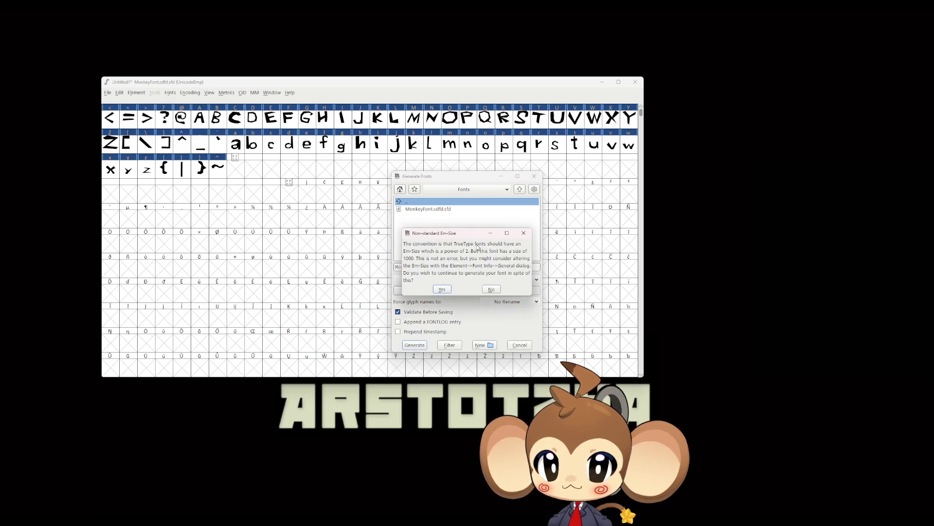
Step: Dismiss the non-power-of-2 em-size warning and cancel the Generate Fonts dialog
{"action": "left_click", "coordinate": [524, 235]}
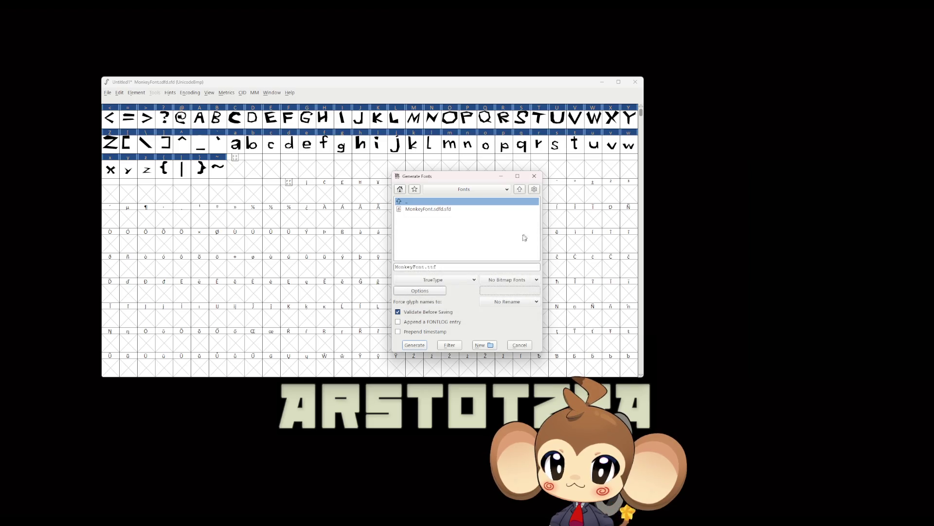
{"action": "triple_click", "coordinate": [468, 266]}
{"action": "left_click", "coordinate": [534, 176]}
Step: Revisit the em size in Font Info's General settings and confirm with OK
{"action": "left_click", "coordinate": [120, 93]}
{"action": "left_click", "coordinate": [147, 103]}
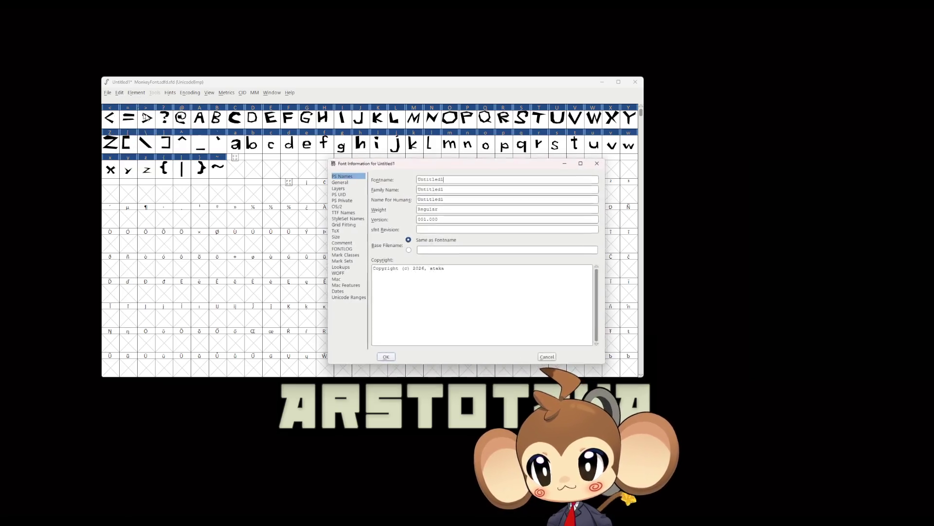
{"action": "left_click", "coordinate": [337, 181]}
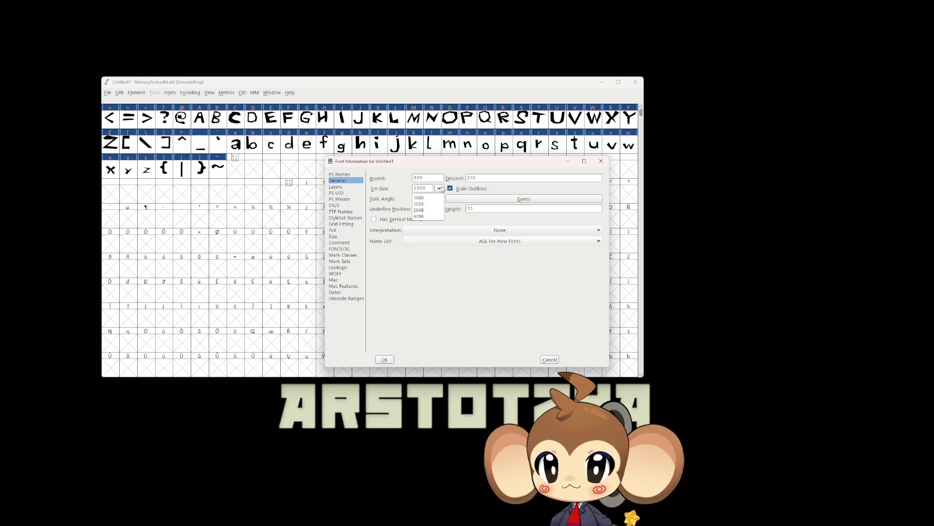
{"action": "left_click", "coordinate": [384, 359]}
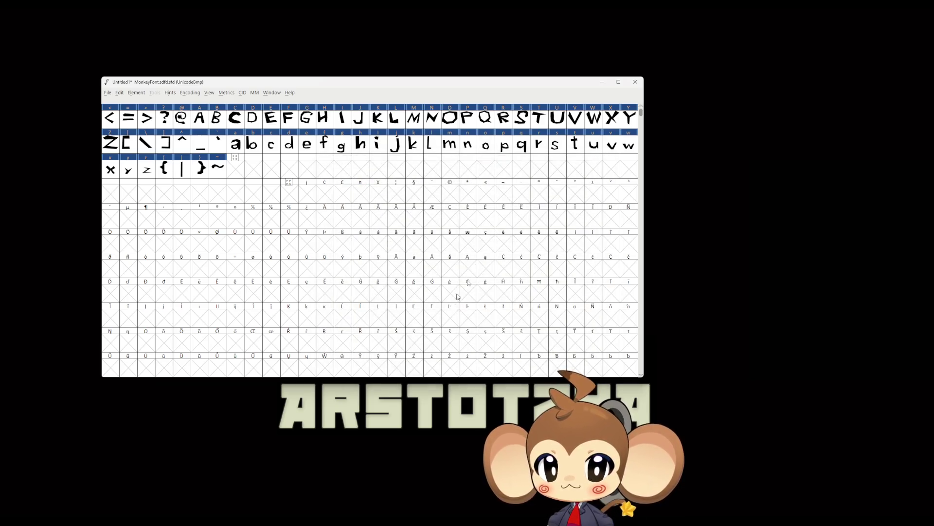
{"action": "left_click", "coordinate": [108, 93]}
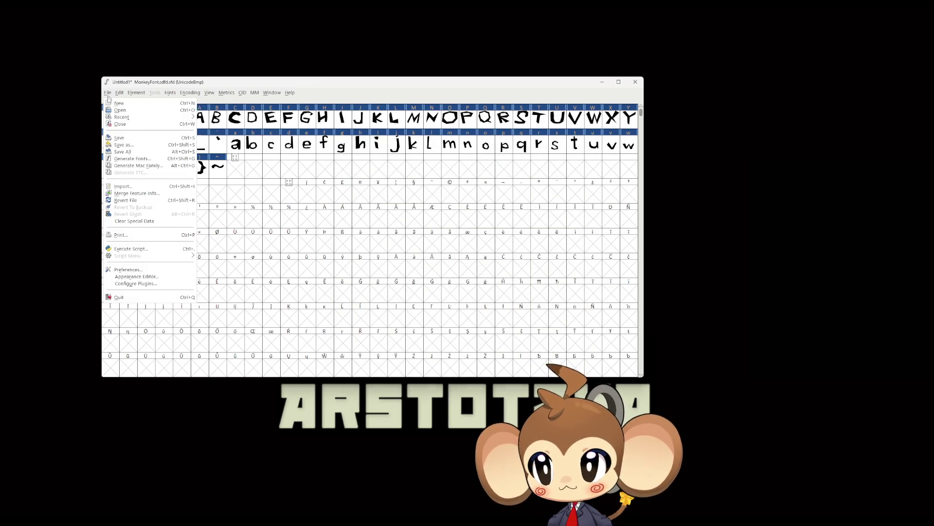
Step: Regenerate the font as MonkeyFont.ttf and dismiss the errors notice to show validation results
{"action": "left_click", "coordinate": [132, 162]}
{"action": "triple_click", "coordinate": [437, 271]}
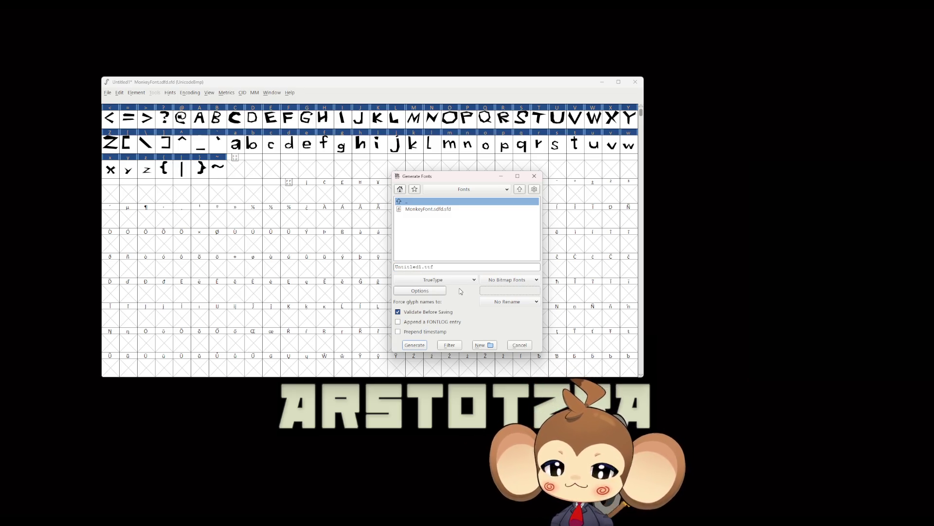
{"action": "key", "text": "BackSpace"}
{"action": "key", "text": "BackSpace"}
{"action": "key", "text": "BackSpace"}
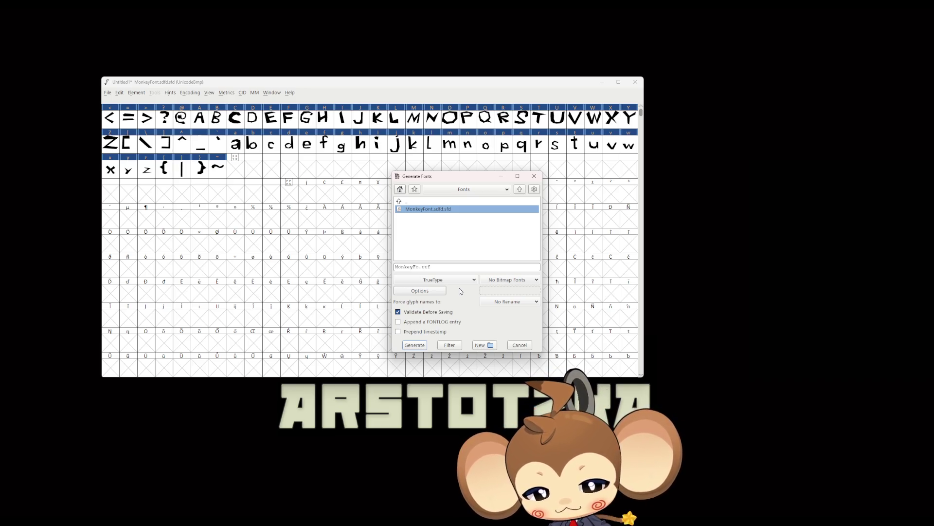
{"action": "type", "text": "nt"}
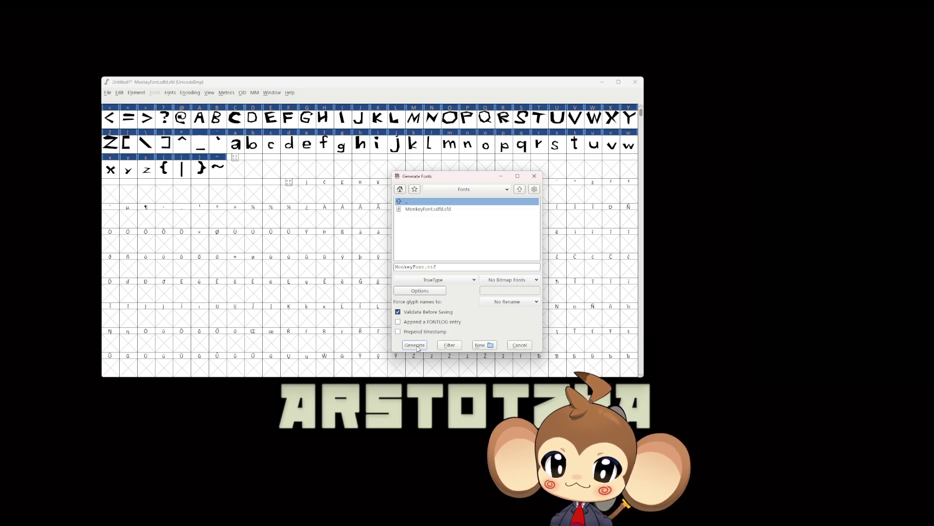
{"action": "left_click", "coordinate": [415, 345]}
{"action": "left_click", "coordinate": [443, 289]}
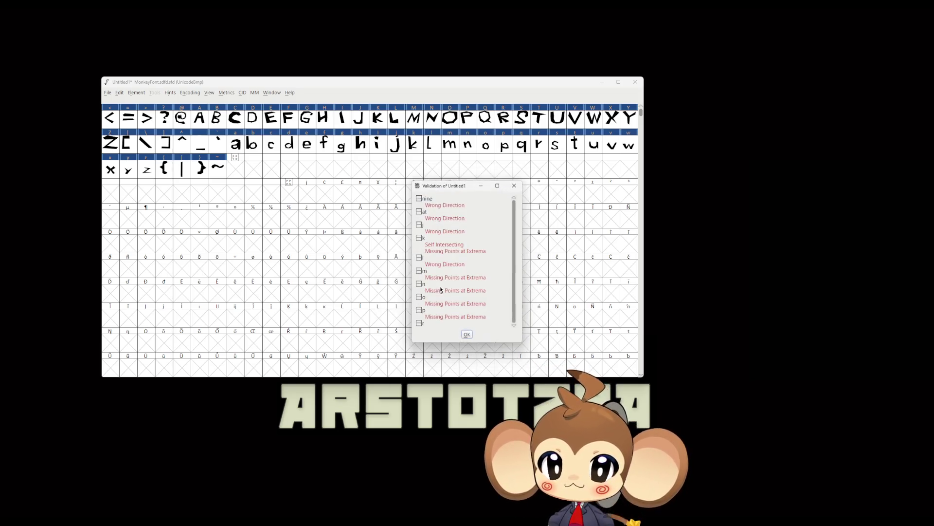
Step: Reopen j from its Wrong Direction entry in the validation list, then close it
{"action": "left_click_drag", "start_coordinate": [455, 180], "coordinate": [566, 182]}
{"action": "double_click", "coordinate": [552, 228]}
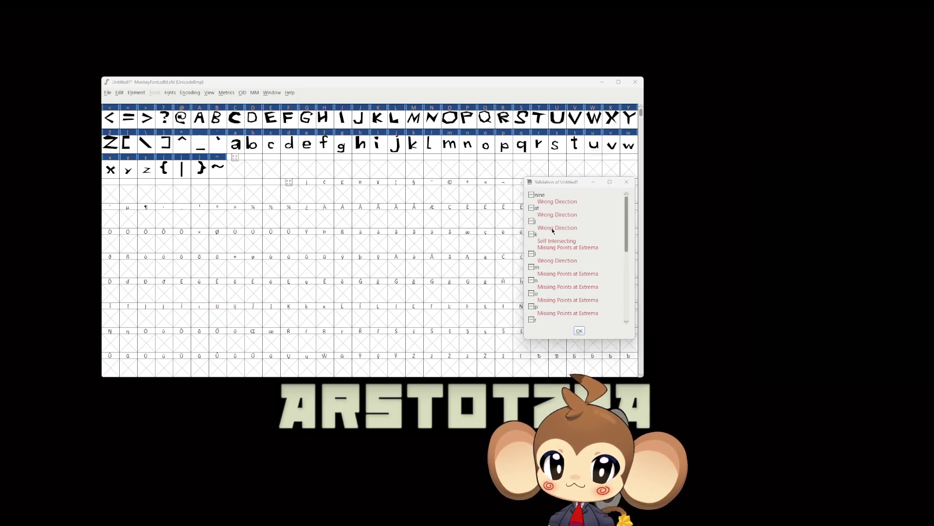
{"action": "left_click", "coordinate": [472, 281]}
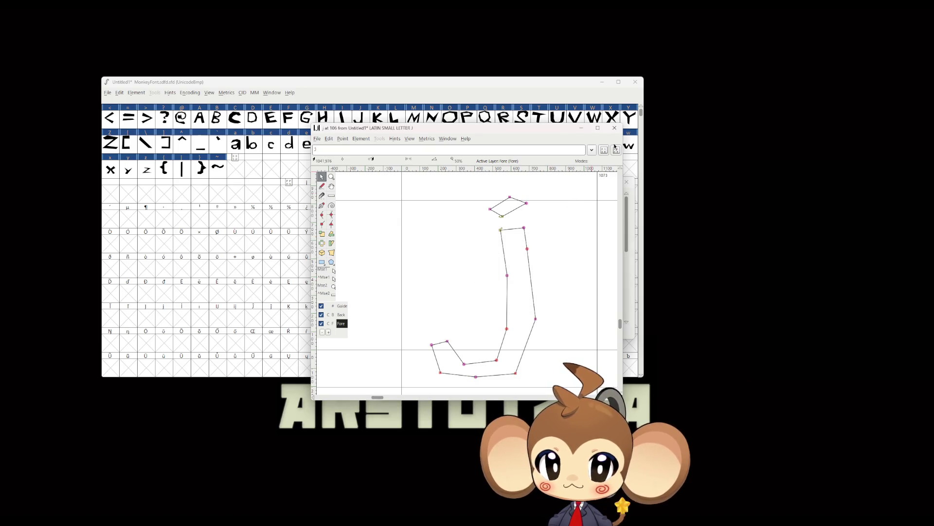
{"action": "left_click", "coordinate": [615, 128]}
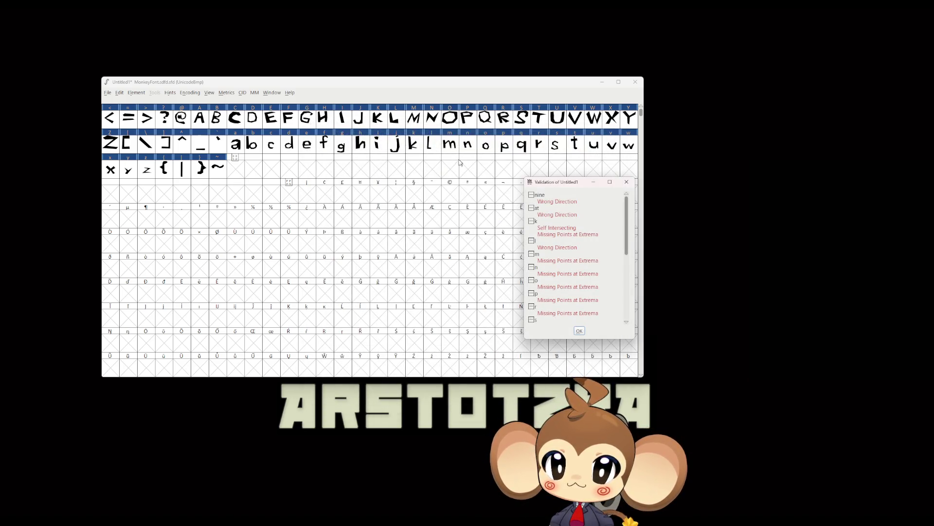
Step: Convert the k outline's points into line points with Make Line
{"action": "double_click", "coordinate": [416, 145]}
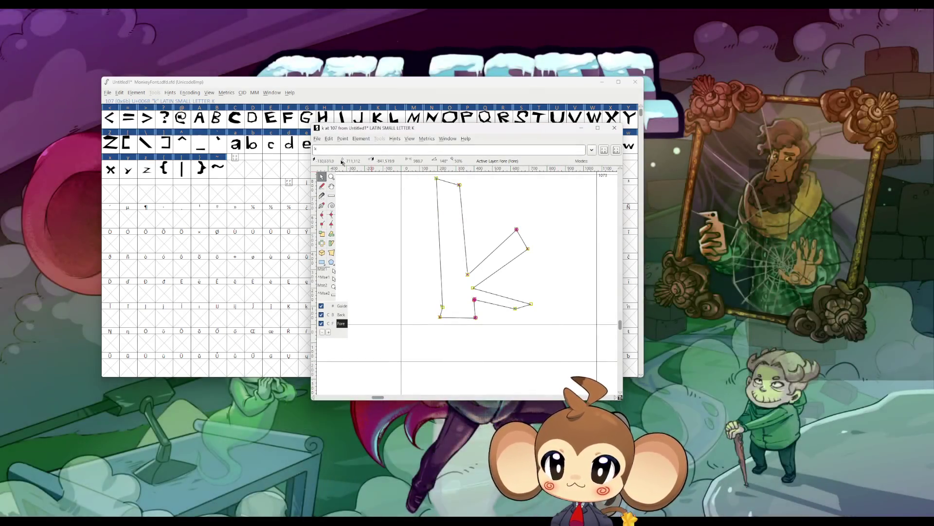
{"action": "left_click", "coordinate": [330, 140]}
{"action": "left_click", "coordinate": [343, 138]}
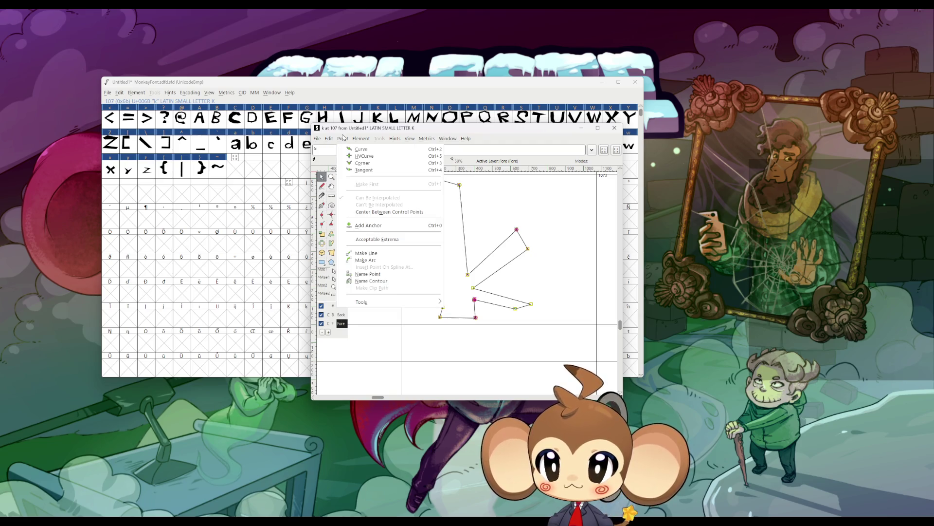
{"action": "left_click", "coordinate": [373, 254]}
{"action": "left_click", "coordinate": [615, 127]}
Step: Select the whole l outline, make its points line points, and recheck its Wrong Direction entry
{"action": "left_click_drag", "start_coordinate": [483, 87], "coordinate": [394, 57]}
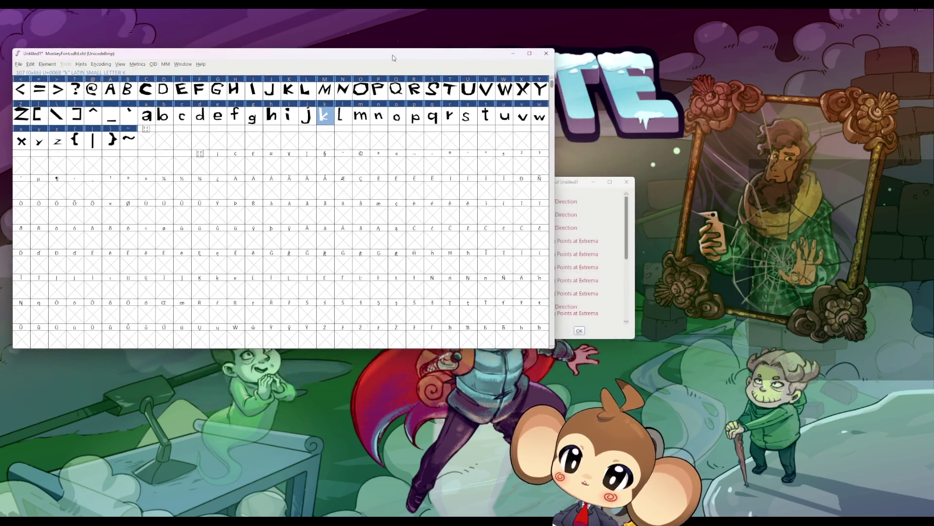
{"action": "left_click_drag", "start_coordinate": [572, 178], "coordinate": [737, 257]}
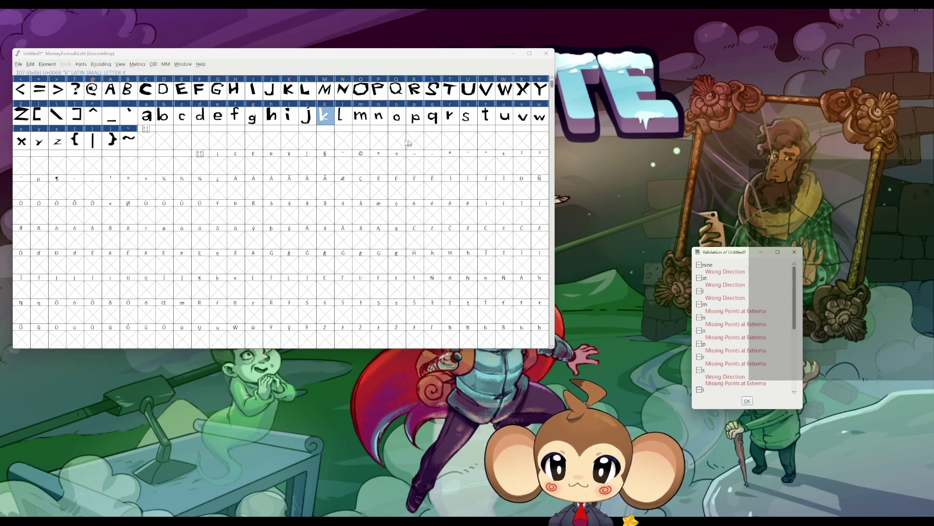
{"action": "double_click", "coordinate": [343, 117]}
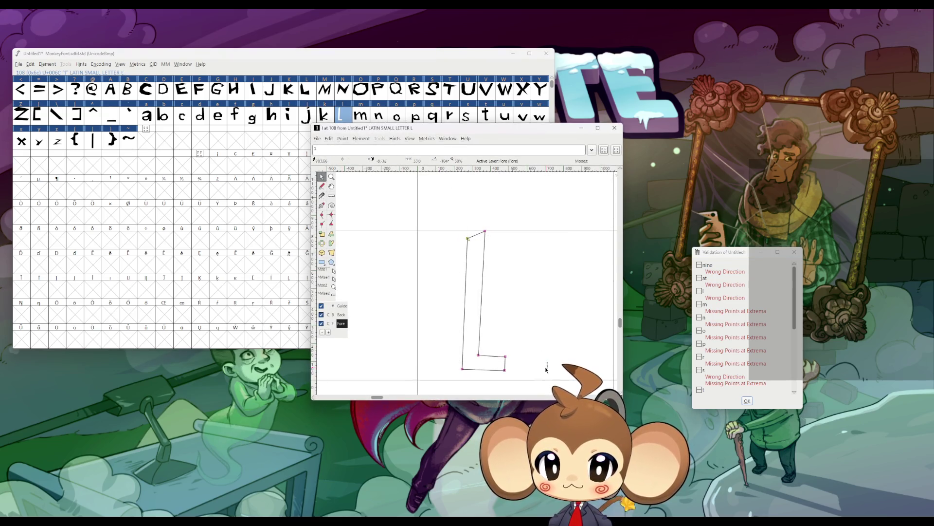
{"action": "left_click_drag", "start_coordinate": [437, 197], "coordinate": [529, 361]}
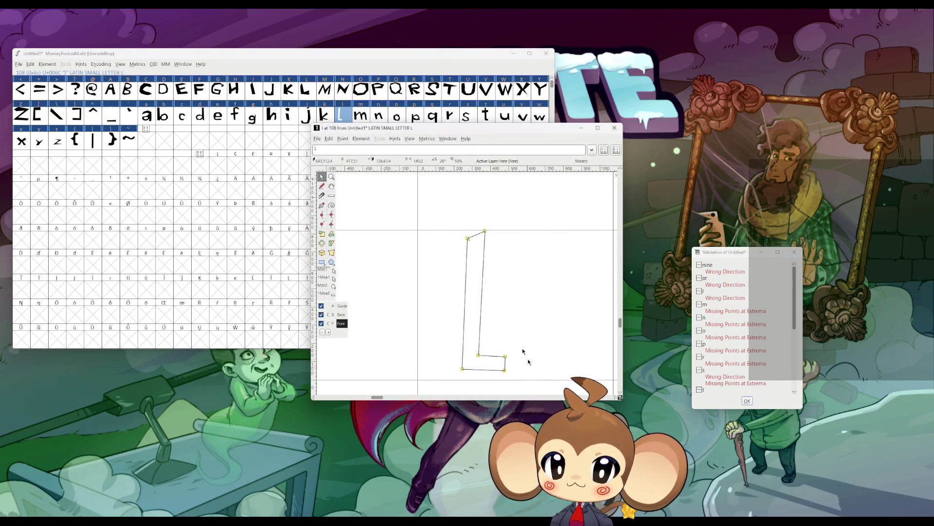
{"action": "left_click", "coordinate": [329, 139]}
{"action": "mouse_move", "coordinate": [343, 139]}
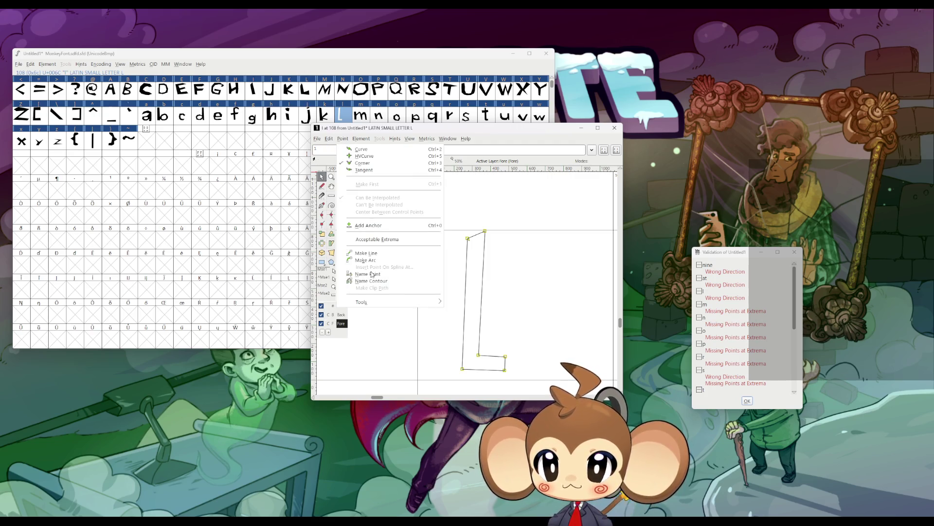
{"action": "left_click", "coordinate": [373, 256]}
{"action": "left_click", "coordinate": [614, 128]}
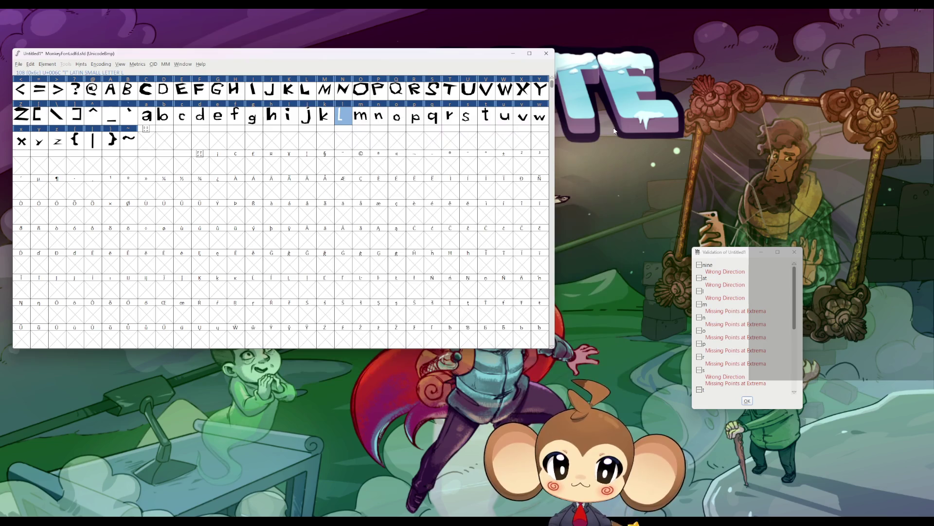
{"action": "double_click", "coordinate": [722, 301]}
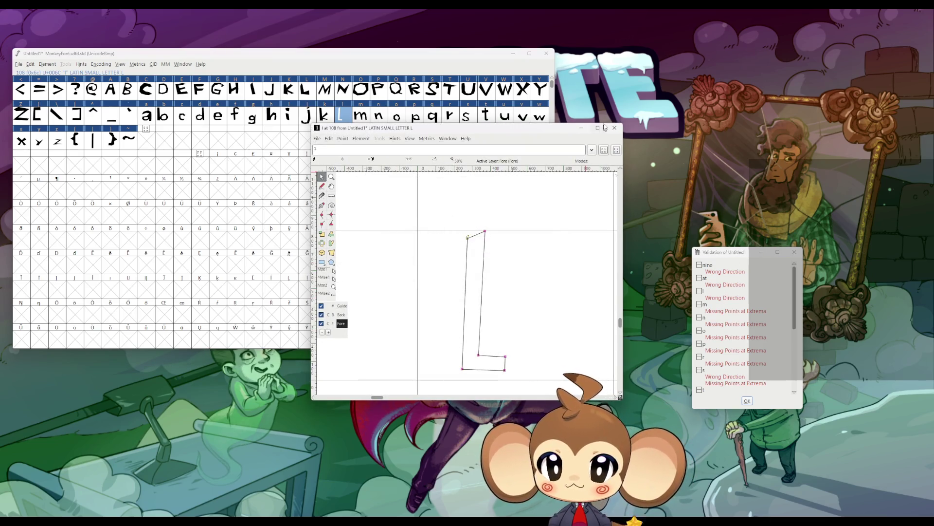
{"action": "left_click", "coordinate": [615, 127]}
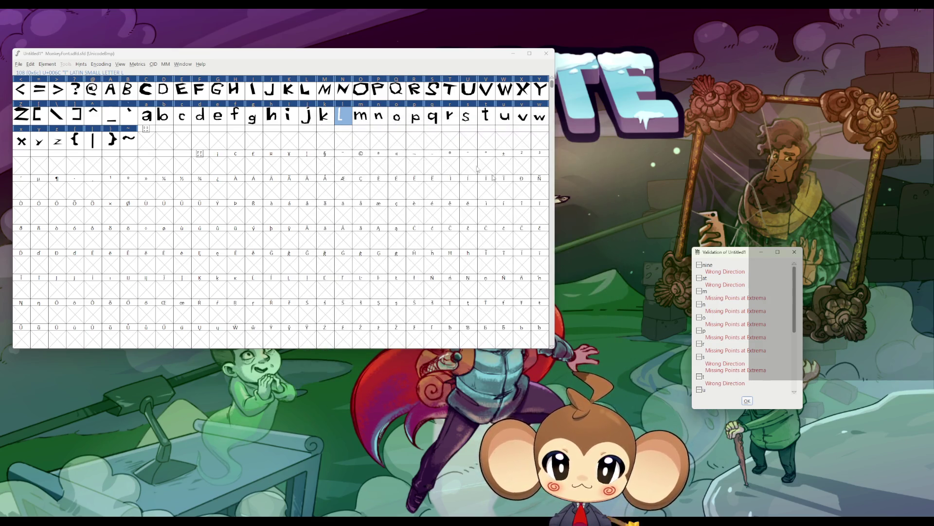
{"action": "double_click", "coordinate": [369, 116]}
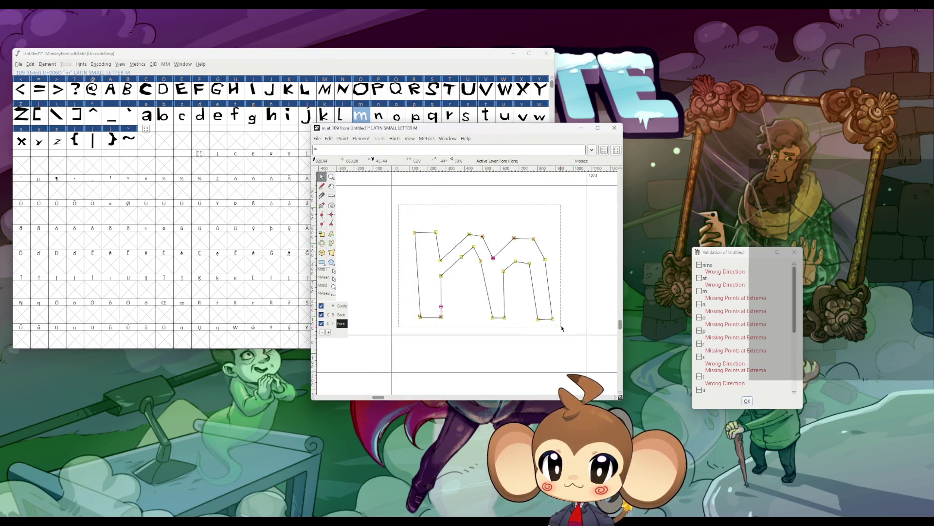
Step: Convert the m and n glyph outlines to straight lines with Make Line
{"action": "left_click", "coordinate": [343, 139]}
{"action": "left_click", "coordinate": [367, 262]}
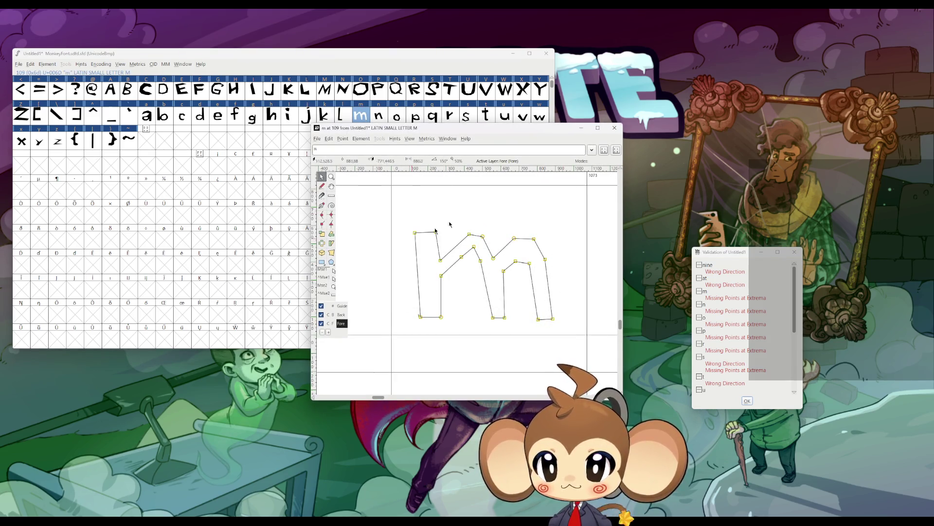
{"action": "left_click", "coordinate": [615, 127]}
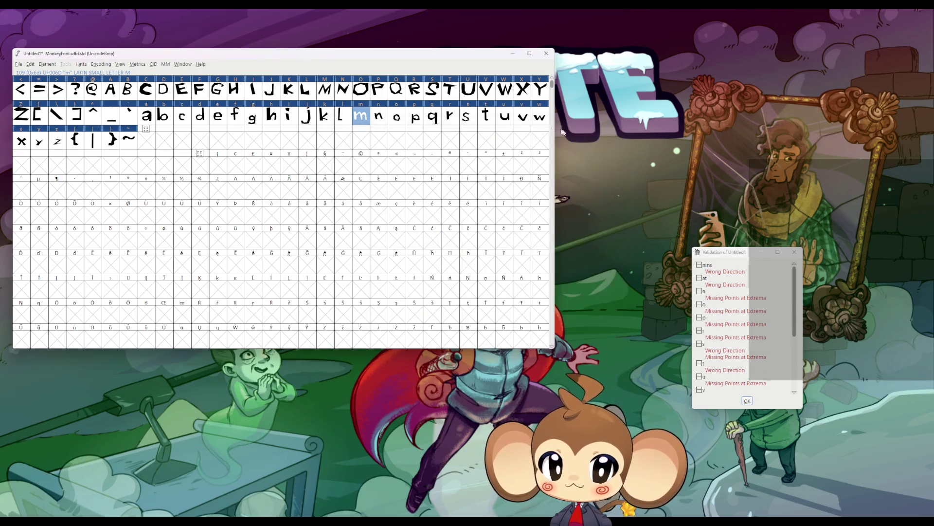
{"action": "double_click", "coordinate": [385, 117]}
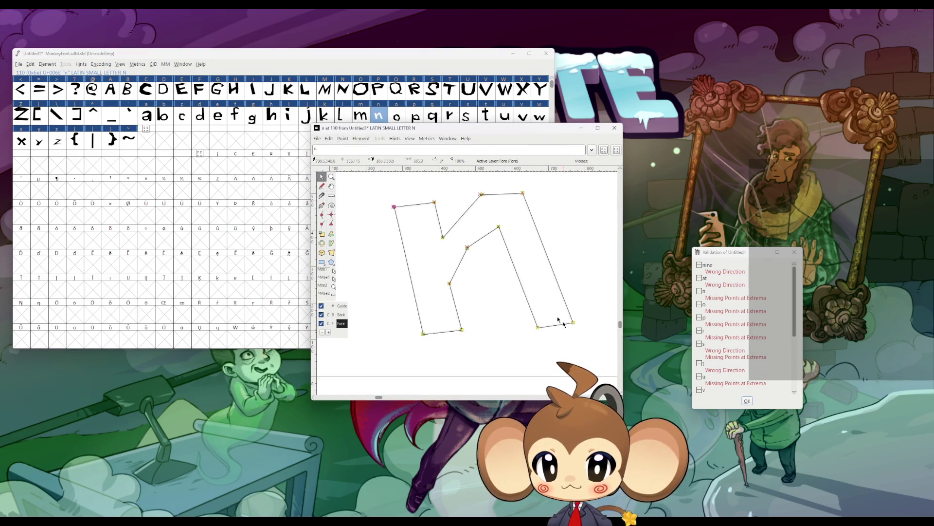
{"action": "left_click", "coordinate": [343, 139]}
{"action": "left_click", "coordinate": [373, 259]}
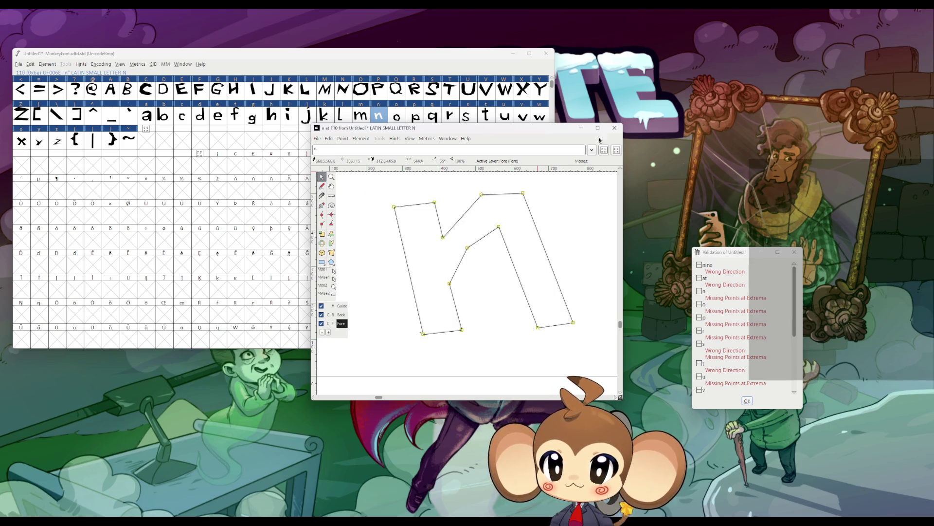
{"action": "left_click", "coordinate": [614, 128]}
Step: Select all points of the o and p outlines and make them straight lines
{"action": "double_click", "coordinate": [396, 116]}
{"action": "left_click_drag", "start_coordinate": [387, 205], "coordinate": [574, 372]}
{"action": "left_click", "coordinate": [342, 138]}
{"action": "left_click", "coordinate": [375, 253]}
{"action": "left_click", "coordinate": [614, 128]}
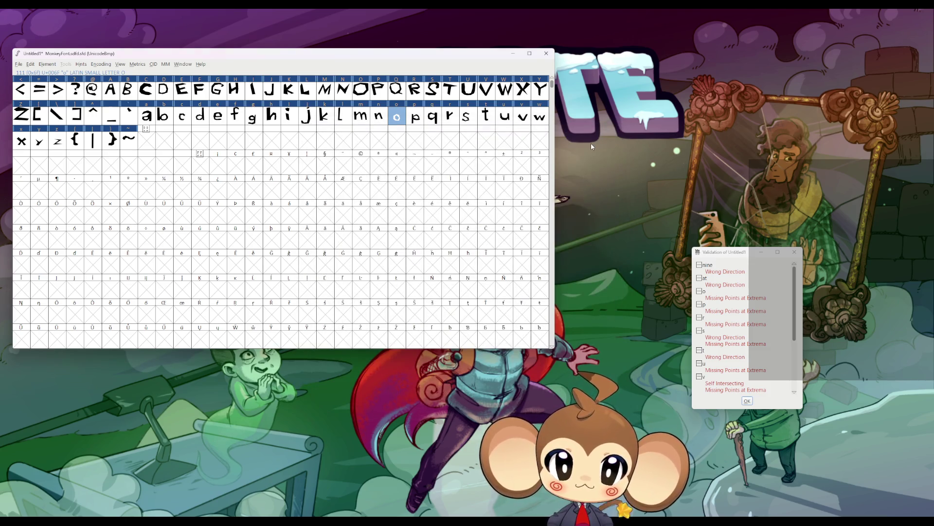
{"action": "left_click", "coordinate": [412, 118]}
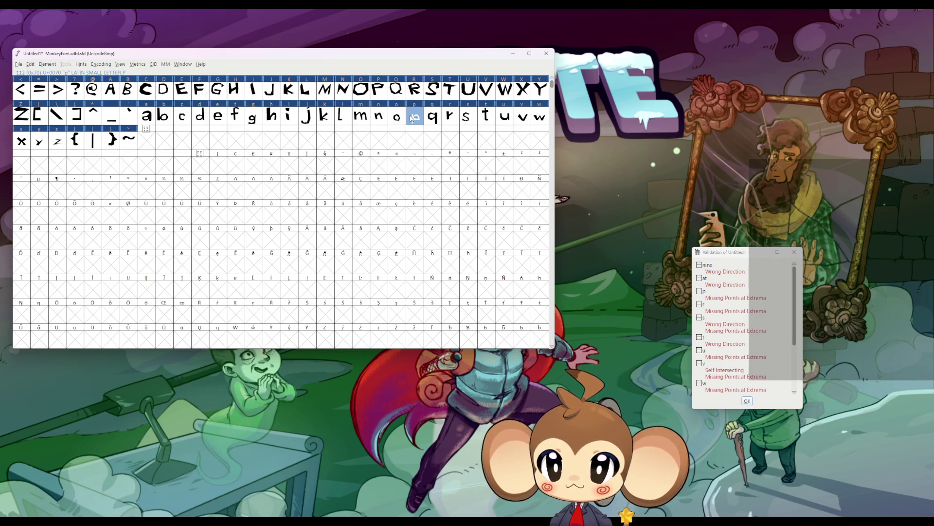
{"action": "double_click", "coordinate": [411, 118]}
{"action": "mouse_move", "coordinate": [411, 247]}
{"action": "left_mouse_down"}
{"action": "mouse_move", "coordinate": [472, 329]}
{"action": "mouse_move", "coordinate": [543, 391]}
{"action": "left_mouse_up"}
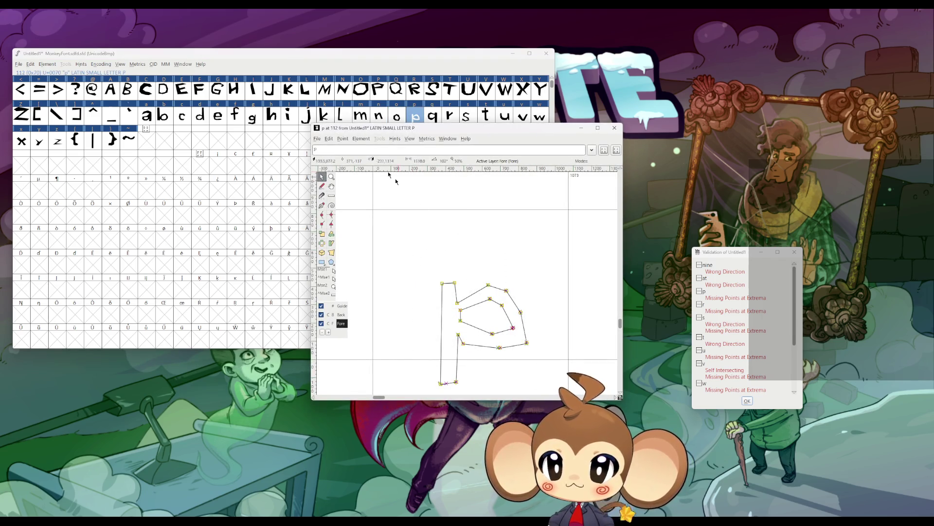
{"action": "left_click", "coordinate": [343, 139]}
{"action": "left_click", "coordinate": [375, 252]}
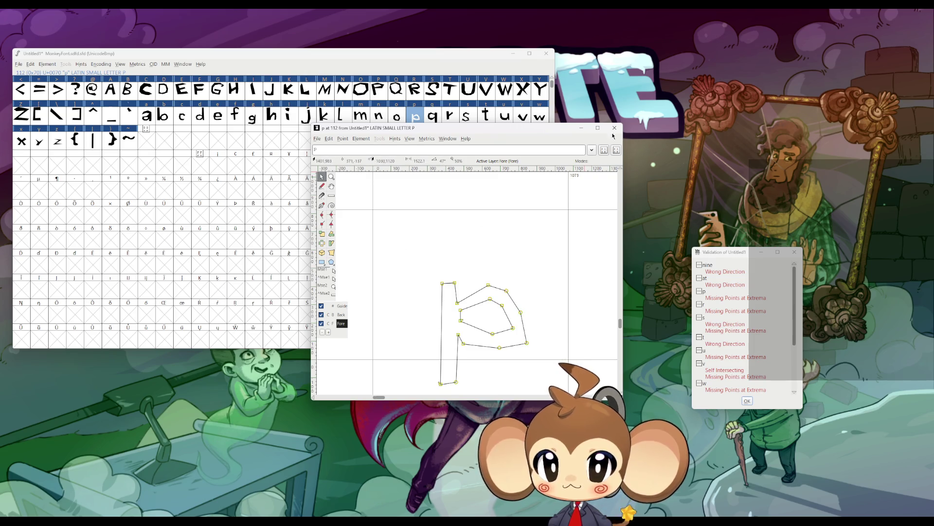
{"action": "left_click", "coordinate": [614, 128]}
Step: Straighten the r and s glyph outlines with Make Line
{"action": "double_click", "coordinate": [450, 115]}
{"action": "left_click_drag", "start_coordinate": [436, 261], "coordinate": [539, 373]}
{"action": "left_click", "coordinate": [343, 139]}
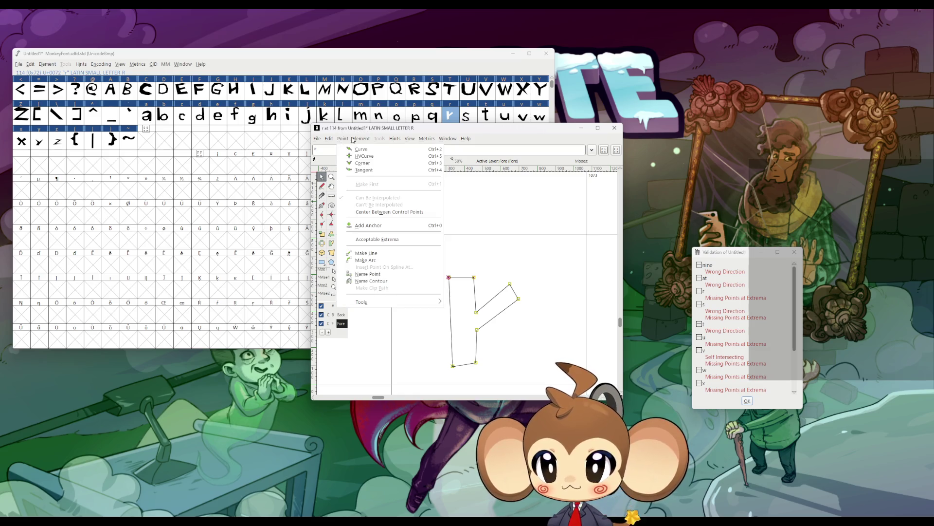
{"action": "left_click", "coordinate": [373, 254]}
{"action": "left_click", "coordinate": [608, 132]}
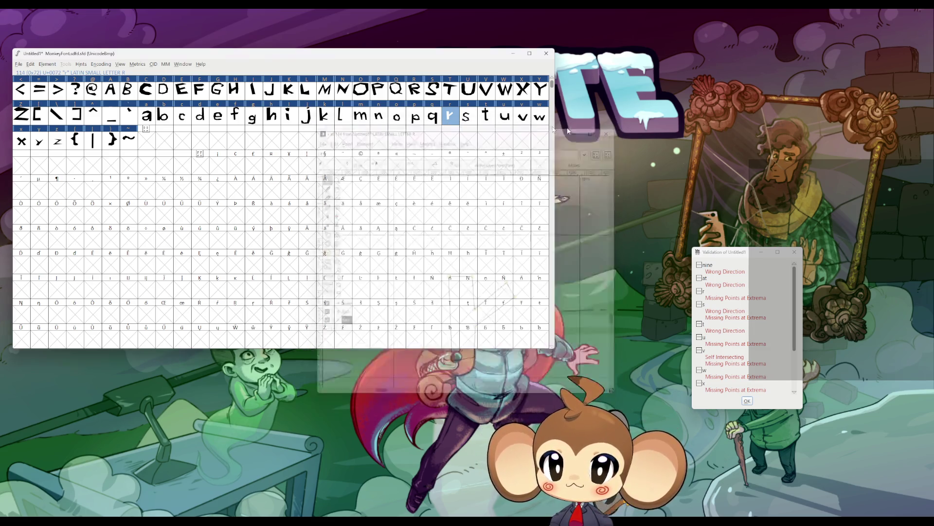
{"action": "double_click", "coordinate": [466, 115]}
{"action": "mouse_move", "coordinate": [424, 265]}
{"action": "left_mouse_down"}
{"action": "mouse_move", "coordinate": [487, 336]}
{"action": "mouse_move", "coordinate": [562, 392]}
{"action": "left_mouse_up"}
{"action": "left_click", "coordinate": [343, 140]}
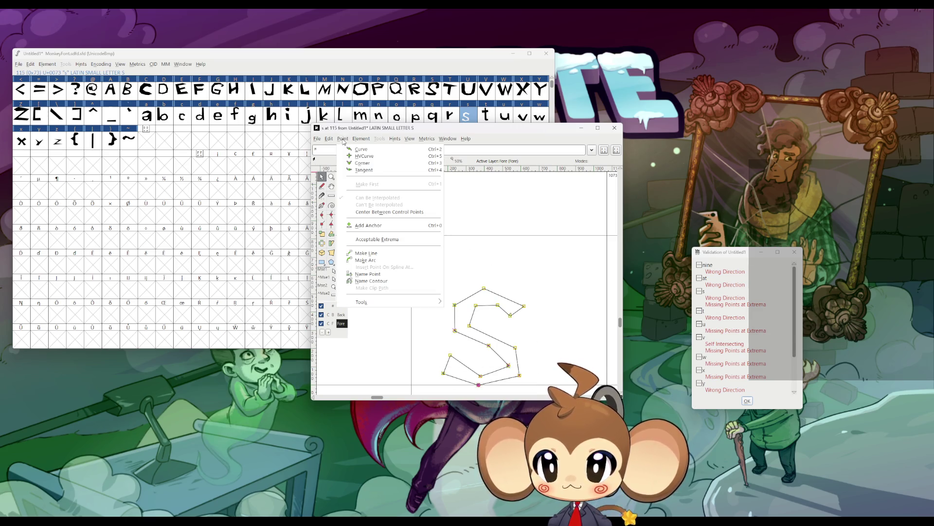
{"action": "left_click", "coordinate": [382, 254]}
{"action": "left_click", "coordinate": [615, 128]}
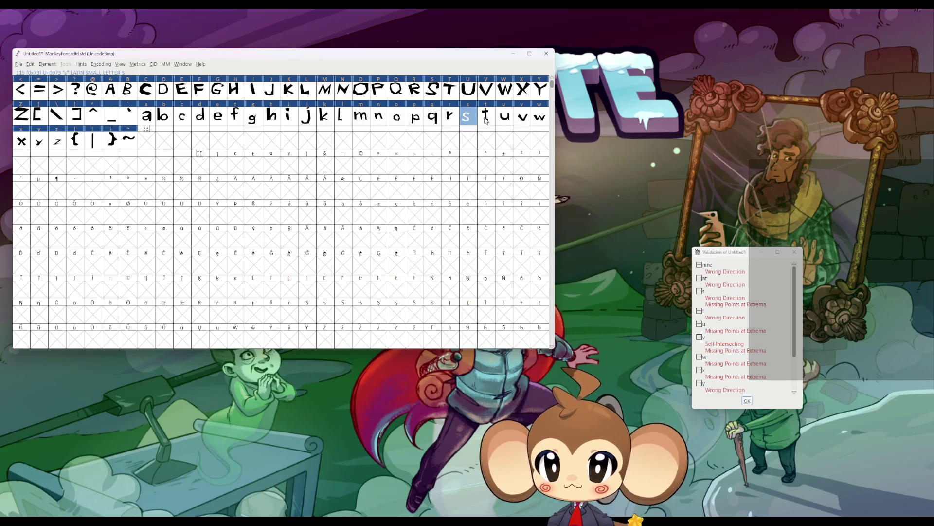
Step: Straighten the t and u glyph outlines with Make Line
{"action": "double_click", "coordinate": [485, 115]}
{"action": "left_click_drag", "start_coordinate": [438, 215], "coordinate": [532, 375]}
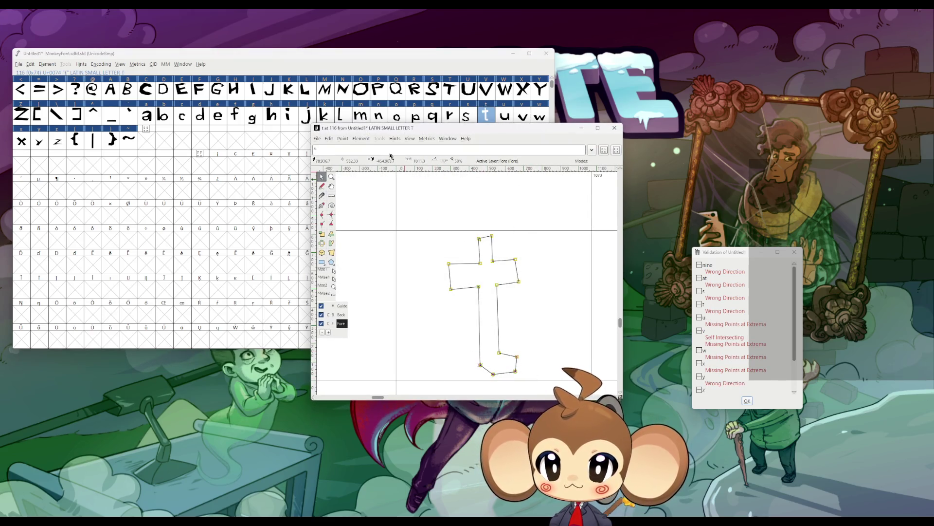
{"action": "left_click", "coordinate": [343, 138]}
{"action": "left_click", "coordinate": [382, 253]}
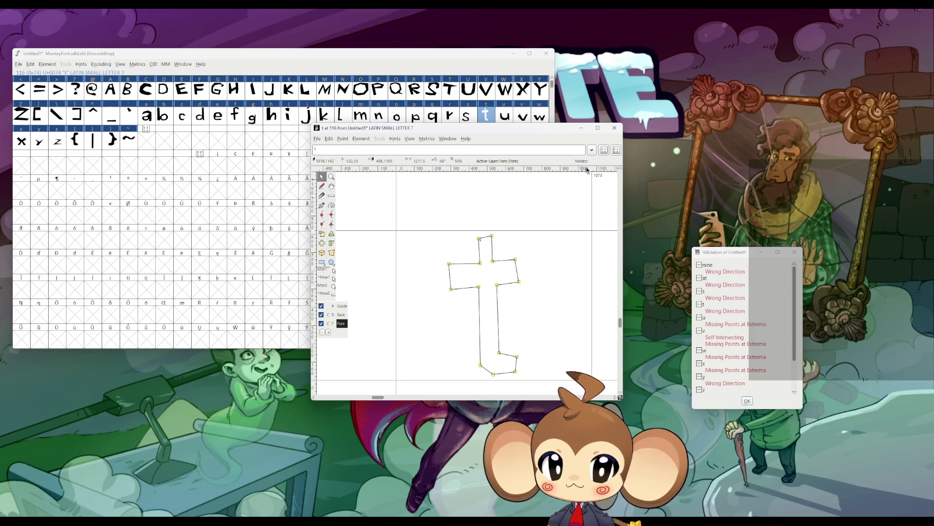
{"action": "left_click", "coordinate": [614, 127]}
{"action": "double_click", "coordinate": [505, 116]}
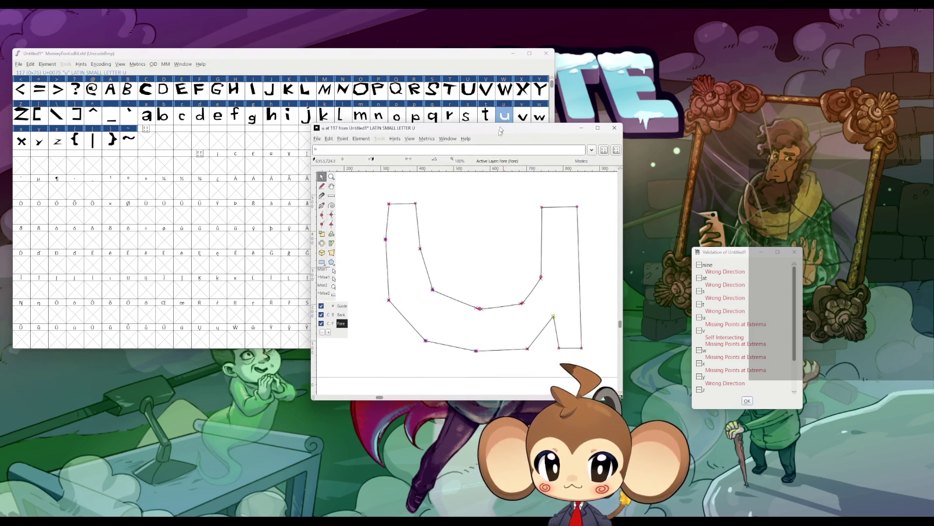
{"action": "left_click_drag", "start_coordinate": [367, 187], "coordinate": [601, 361]}
{"action": "left_click", "coordinate": [361, 139]}
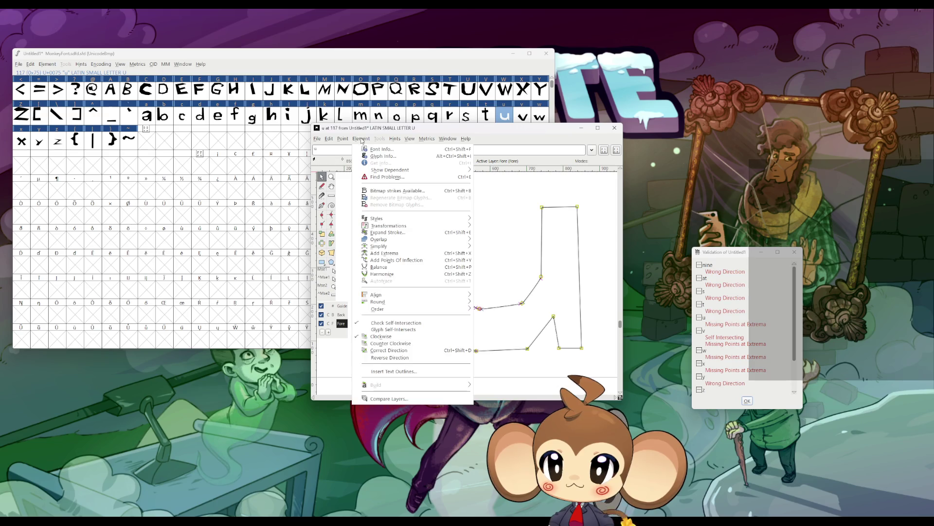
{"action": "mouse_move", "coordinate": [343, 138]}
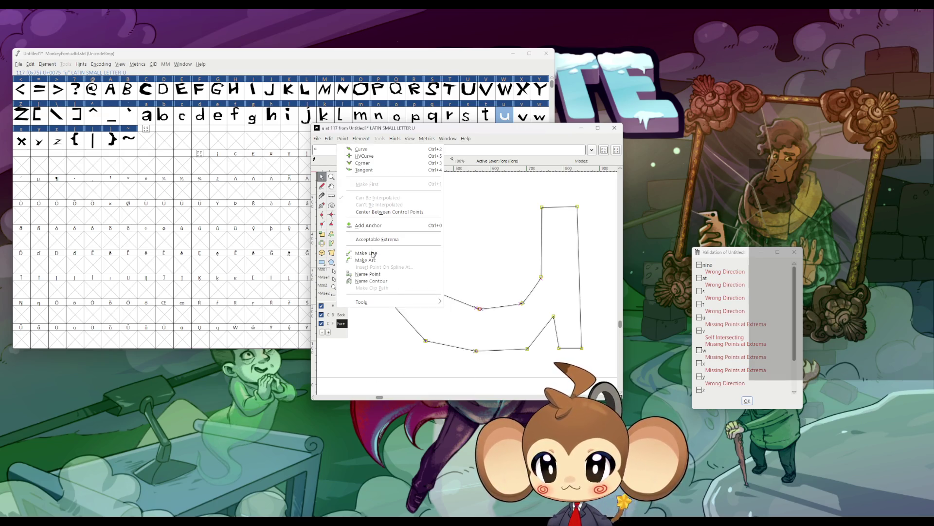
{"action": "left_click", "coordinate": [372, 254]}
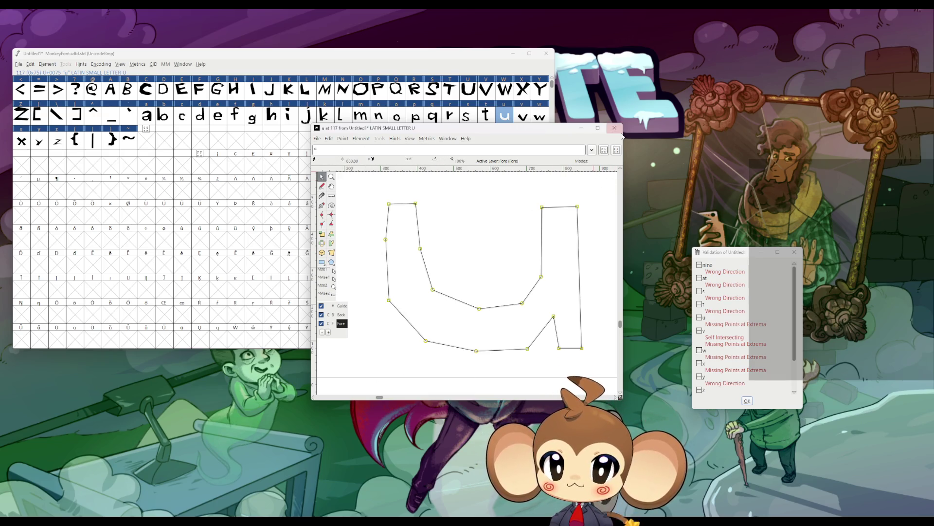
{"action": "left_click", "coordinate": [614, 127]}
Step: Fix the wrong path direction on s and t from the validation list
{"action": "double_click", "coordinate": [715, 300]}
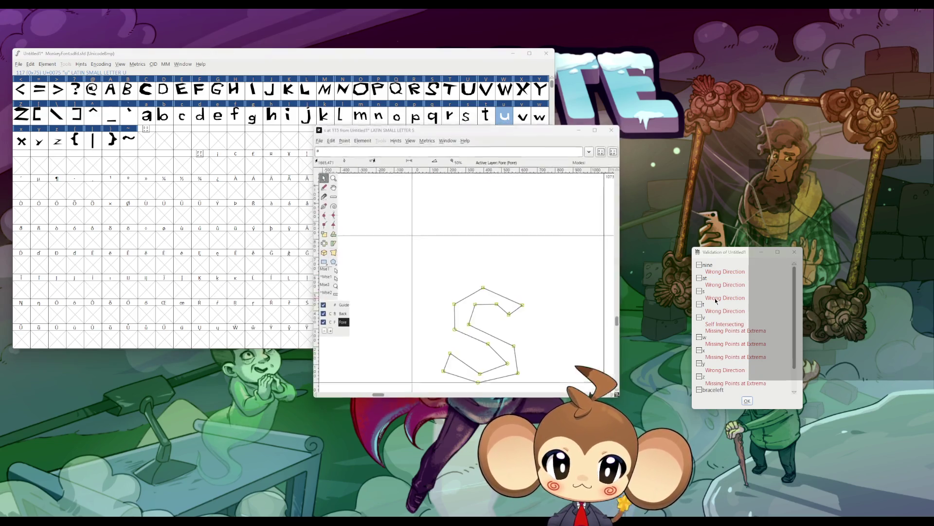
{"action": "left_click", "coordinate": [467, 280]}
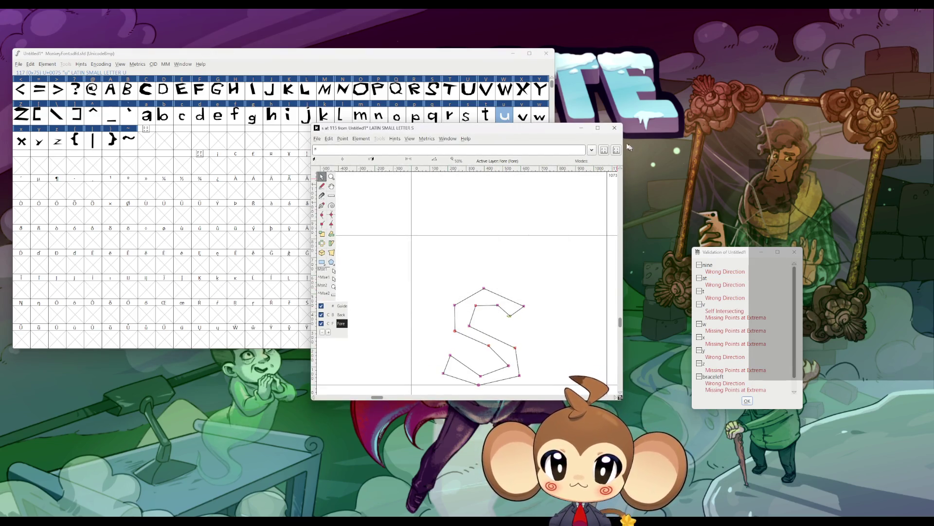
{"action": "left_click", "coordinate": [614, 127]}
{"action": "double_click", "coordinate": [714, 300]}
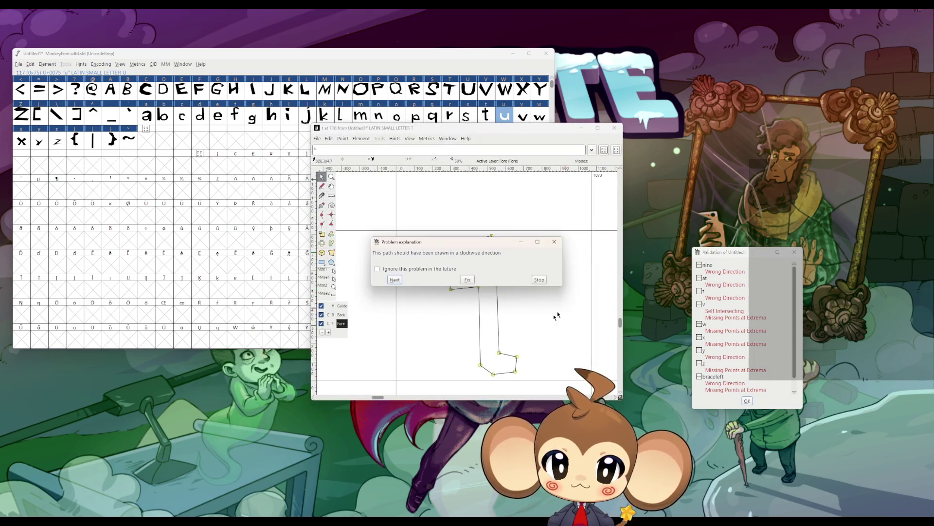
{"action": "left_click", "coordinate": [470, 281]}
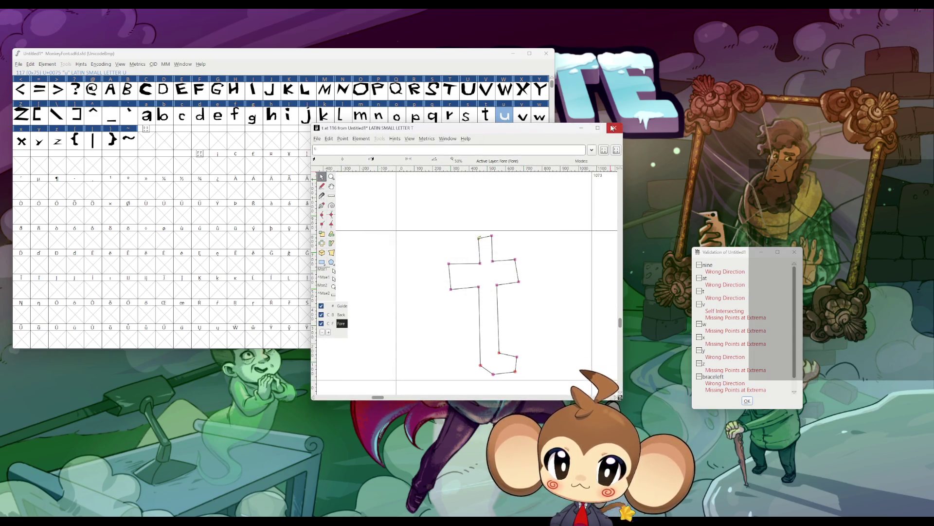
{"action": "left_click", "coordinate": [615, 128]}
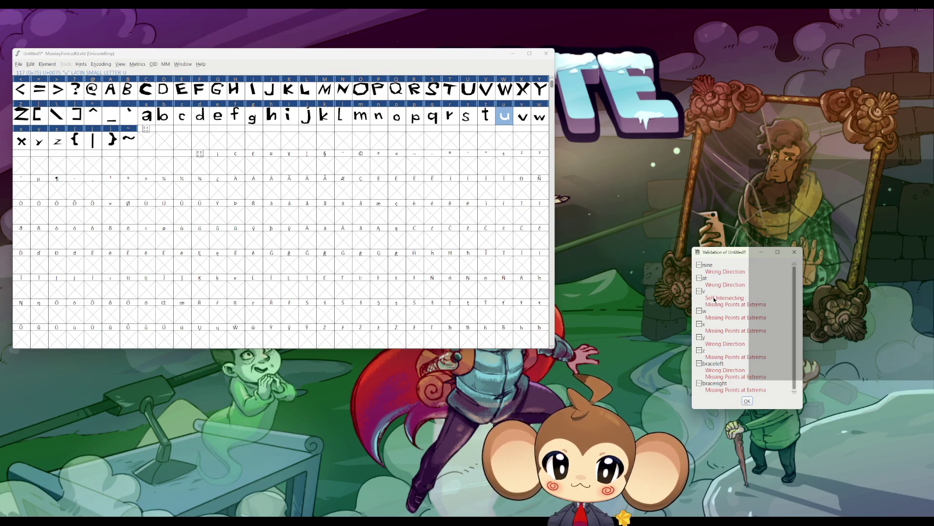
Step: Select every point of the v outline and convert it to straight lines
{"action": "double_click", "coordinate": [523, 116]}
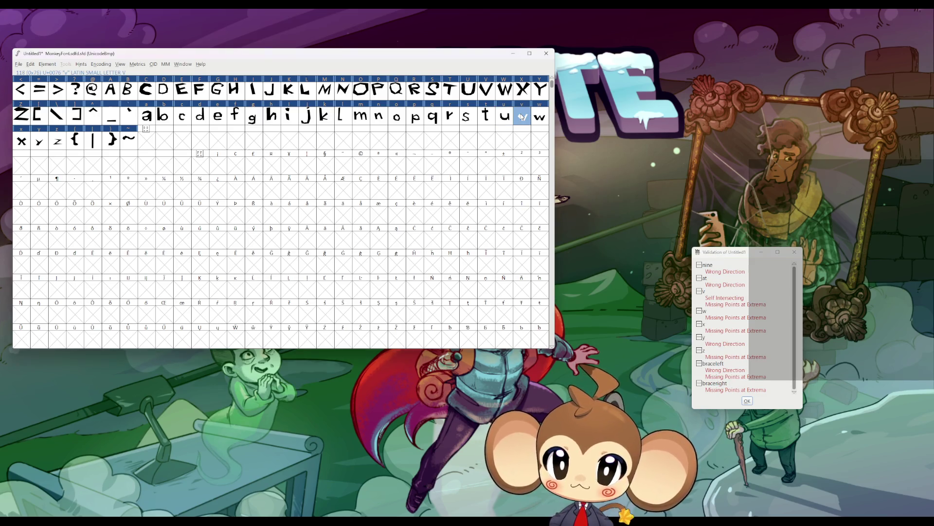
{"action": "left_click_drag", "start_coordinate": [365, 190], "coordinate": [600, 368]}
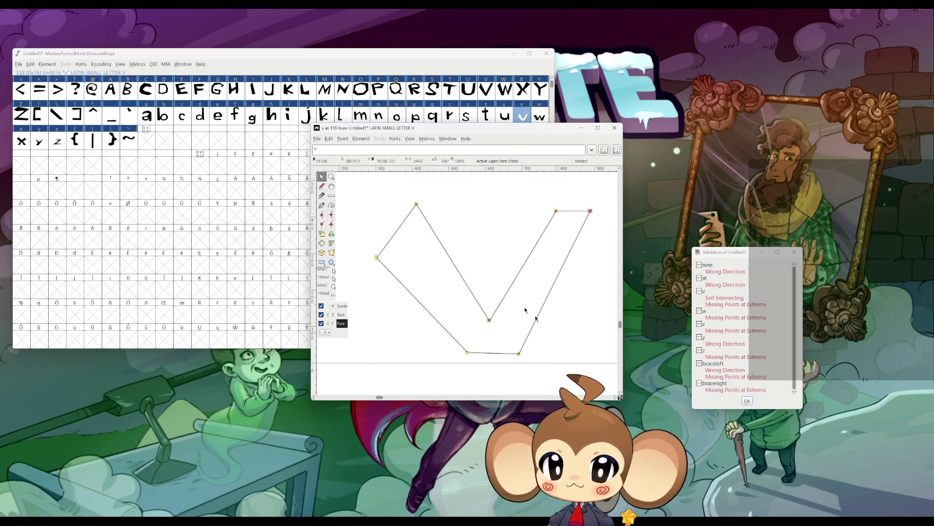
{"action": "left_click", "coordinate": [329, 139]}
{"action": "left_click", "coordinate": [340, 141]}
{"action": "left_click", "coordinate": [343, 141]}
{"action": "left_click", "coordinate": [370, 253]}
{"action": "left_click", "coordinate": [615, 127]}
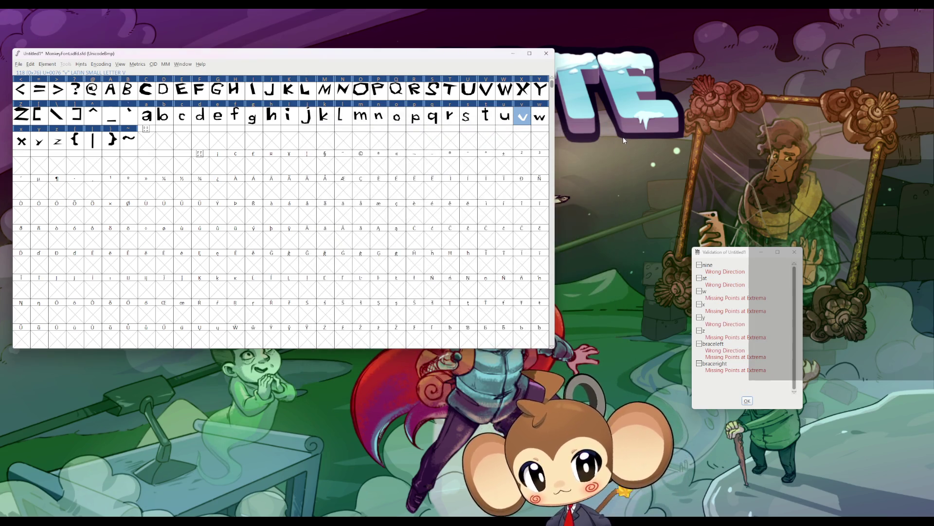
Step: Convert the w and x outlines to straight lines, selecting x's points with Ctrl+A
{"action": "double_click", "coordinate": [539, 116]}
{"action": "left_click_drag", "start_coordinate": [404, 221], "coordinate": [562, 326]}
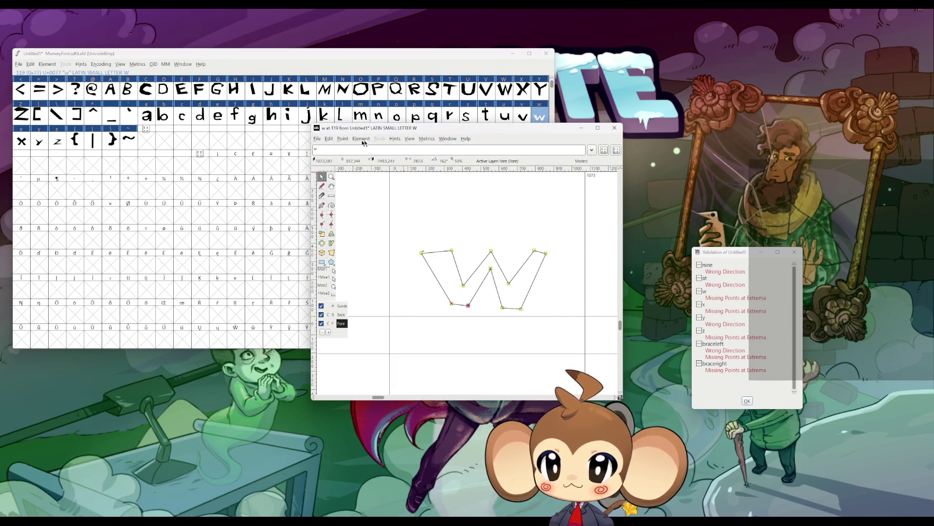
{"action": "left_click", "coordinate": [342, 139]}
{"action": "left_click", "coordinate": [366, 253]}
{"action": "left_click", "coordinate": [615, 128]}
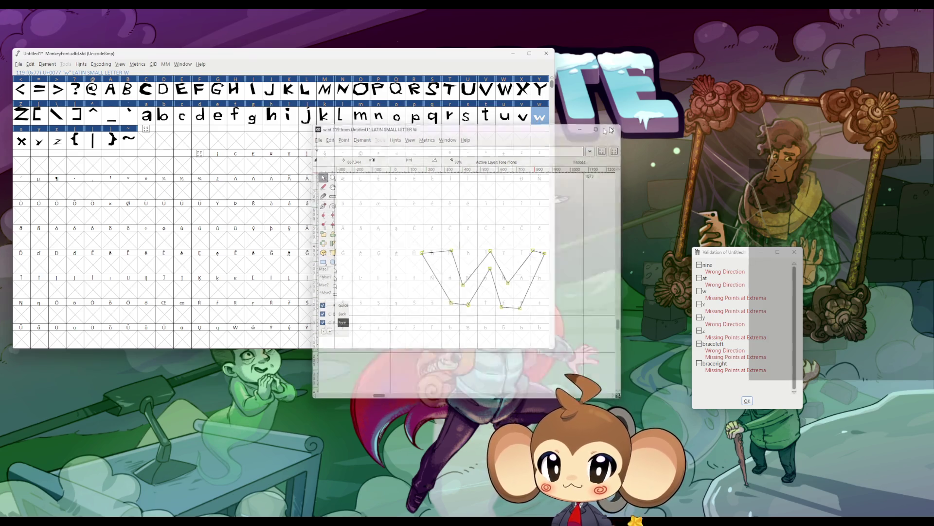
{"action": "double_click", "coordinate": [22, 141]}
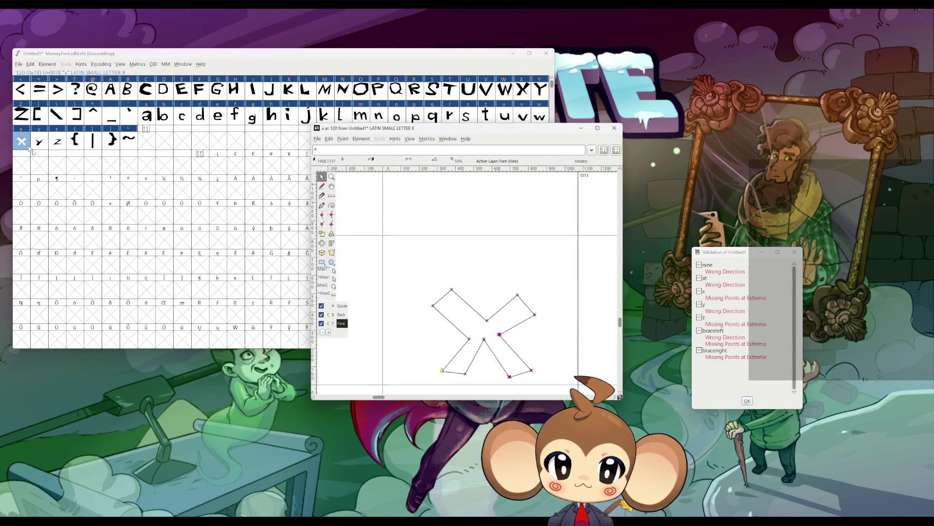
{"action": "left_click_drag", "start_coordinate": [418, 266], "coordinate": [488, 340]}
{"action": "key", "text": "ctrl+a"}
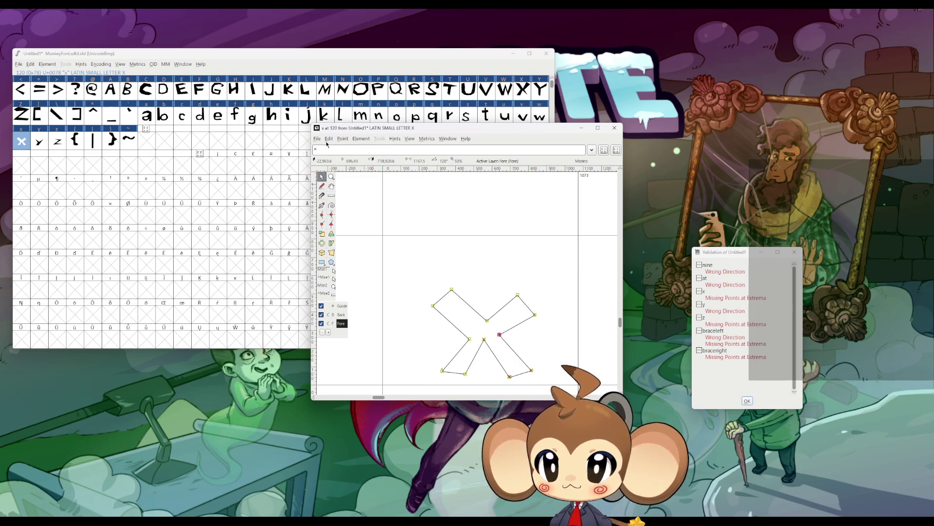
{"action": "left_click", "coordinate": [329, 139]}
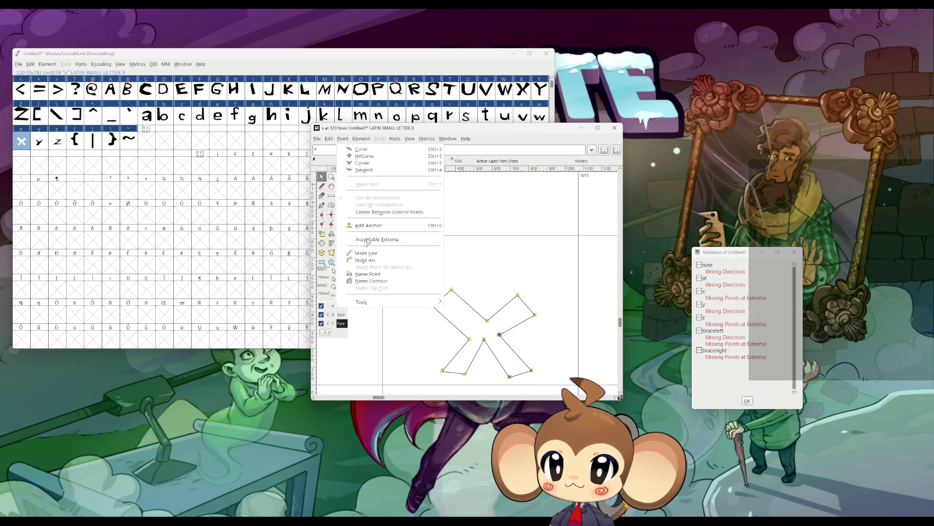
{"action": "left_click", "coordinate": [369, 240]}
{"action": "left_click", "coordinate": [614, 128]}
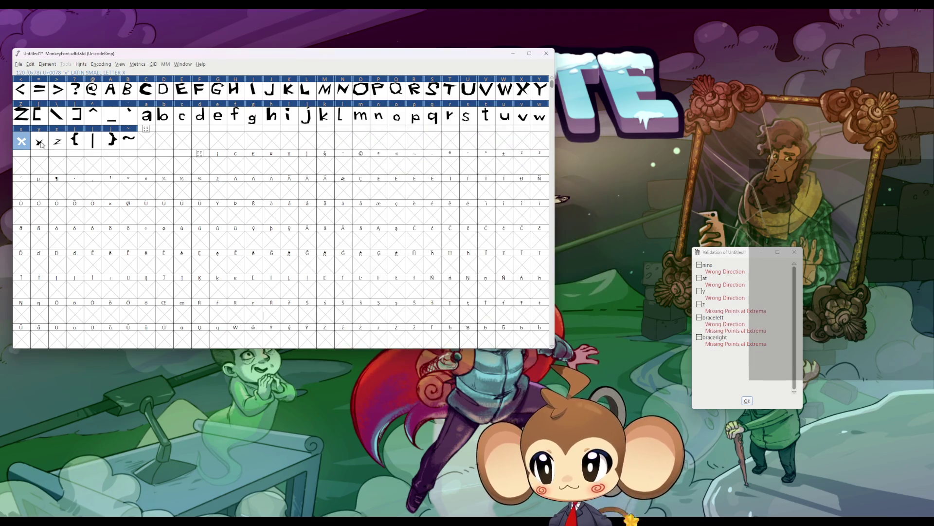
Step: Straighten the y and z glyph outlines with Make Line
{"action": "double_click", "coordinate": [39, 141]}
{"action": "left_click_drag", "start_coordinate": [366, 195], "coordinate": [588, 377]}
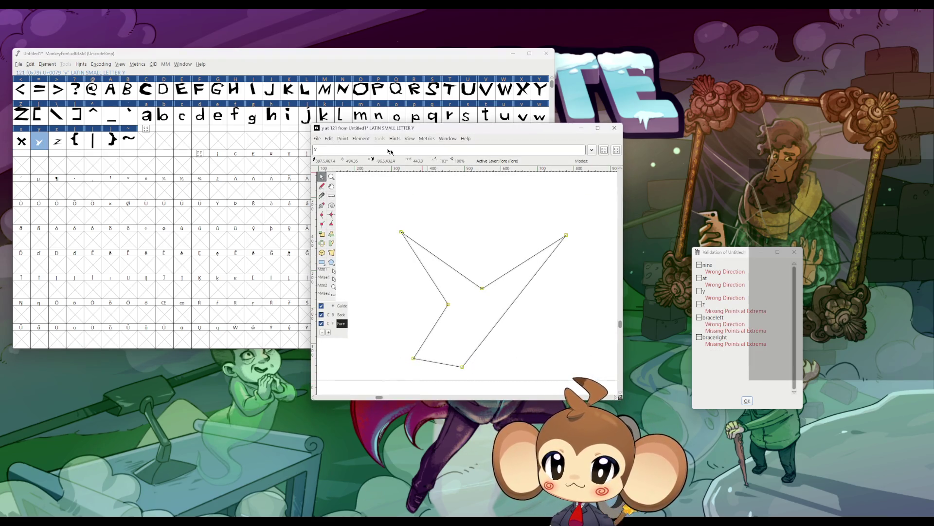
{"action": "left_click", "coordinate": [343, 139]}
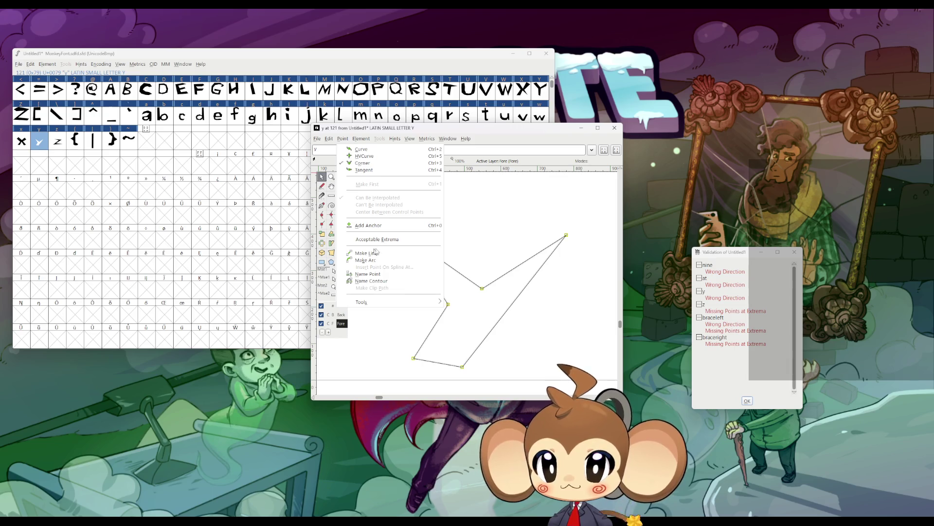
{"action": "left_click", "coordinate": [373, 253]}
{"action": "left_click", "coordinate": [614, 128]}
{"action": "left_click", "coordinate": [54, 146]}
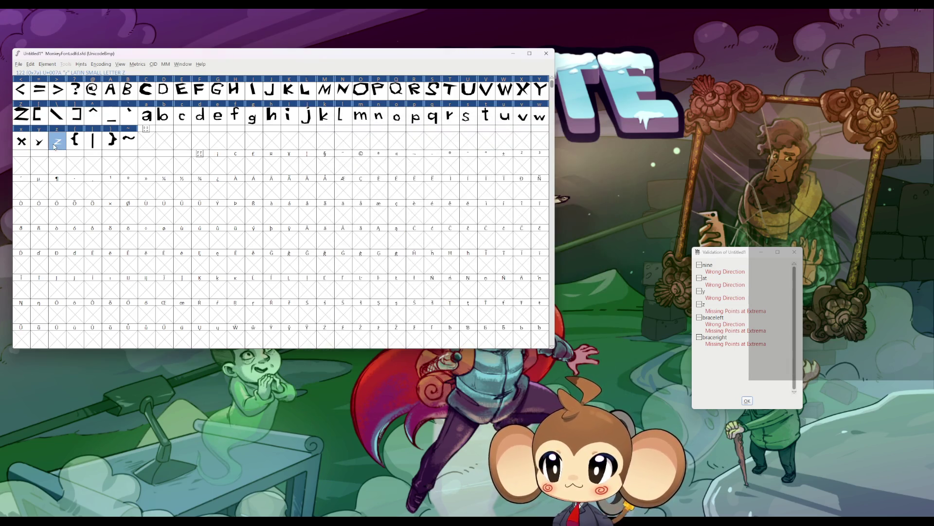
{"action": "double_click", "coordinate": [55, 146]}
{"action": "left_click_drag", "start_coordinate": [380, 192], "coordinate": [589, 342]}
{"action": "left_click", "coordinate": [339, 140]}
{"action": "left_click", "coordinate": [370, 254]}
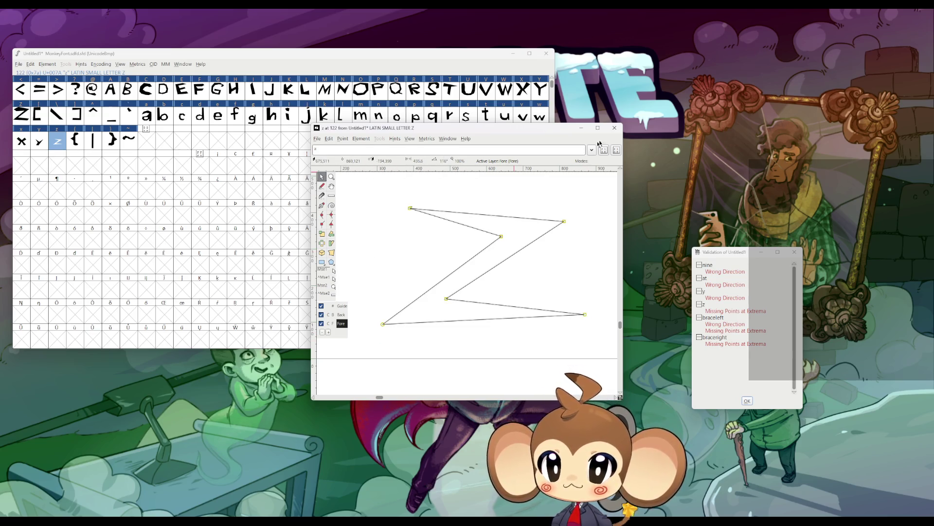
{"action": "left_click", "coordinate": [614, 128]}
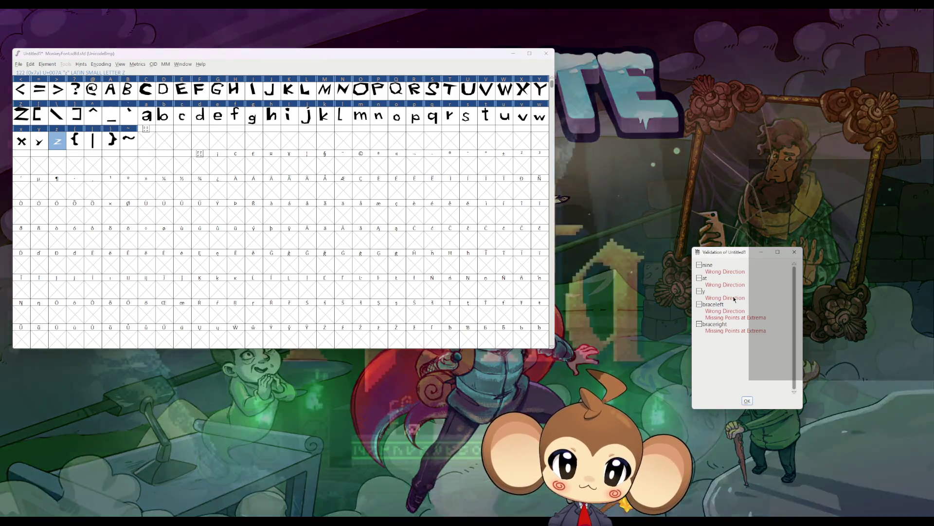
Step: Reopen y from the validation errors and dismiss its problem explanation
{"action": "double_click", "coordinate": [738, 297]}
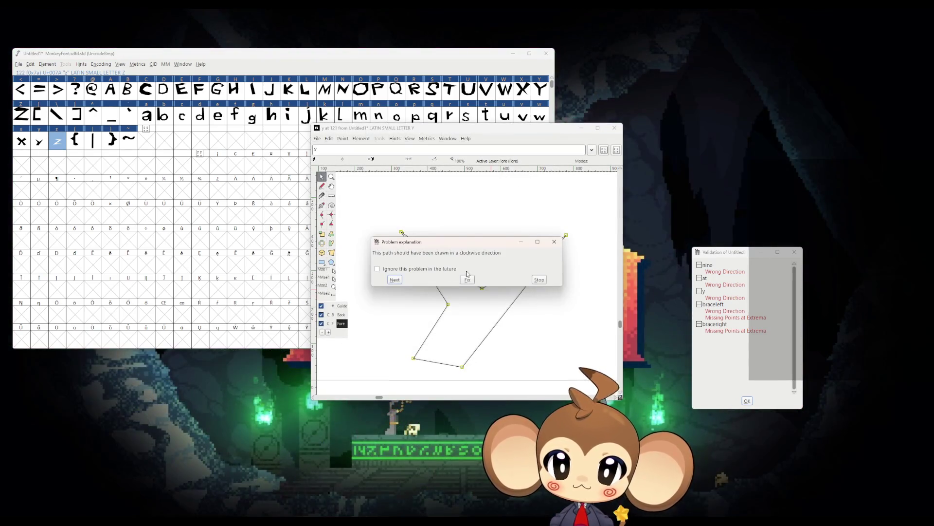
{"action": "left_click", "coordinate": [468, 281]}
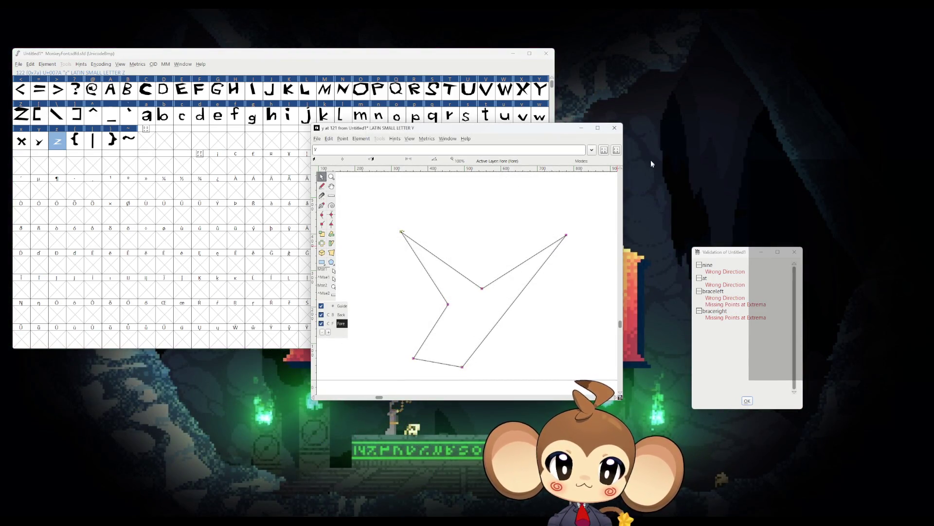
{"action": "left_click", "coordinate": [614, 128]}
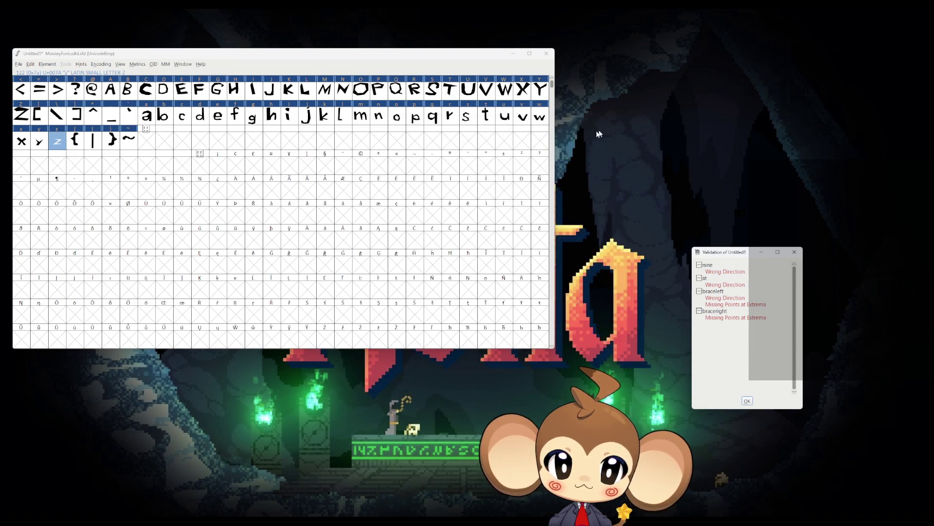
Step: Convert the left curly brace outline to straight lines and recheck it from validation
{"action": "double_click", "coordinate": [76, 138]}
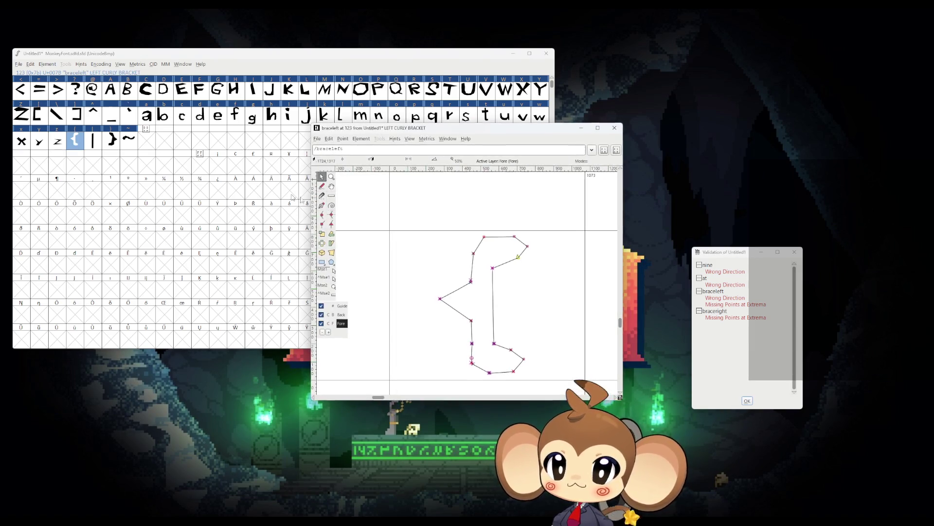
{"action": "left_click_drag", "start_coordinate": [423, 209], "coordinate": [547, 380]}
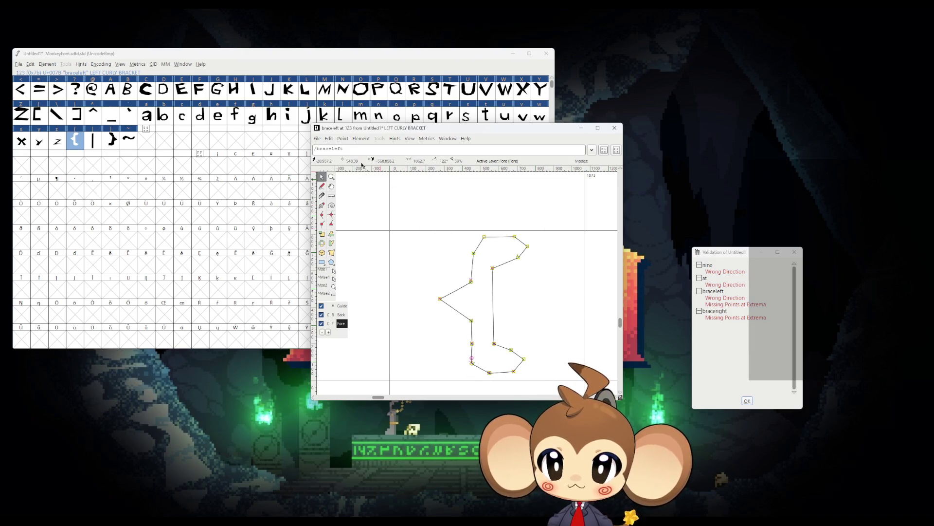
{"action": "left_click", "coordinate": [343, 138]}
{"action": "left_click", "coordinate": [365, 253]}
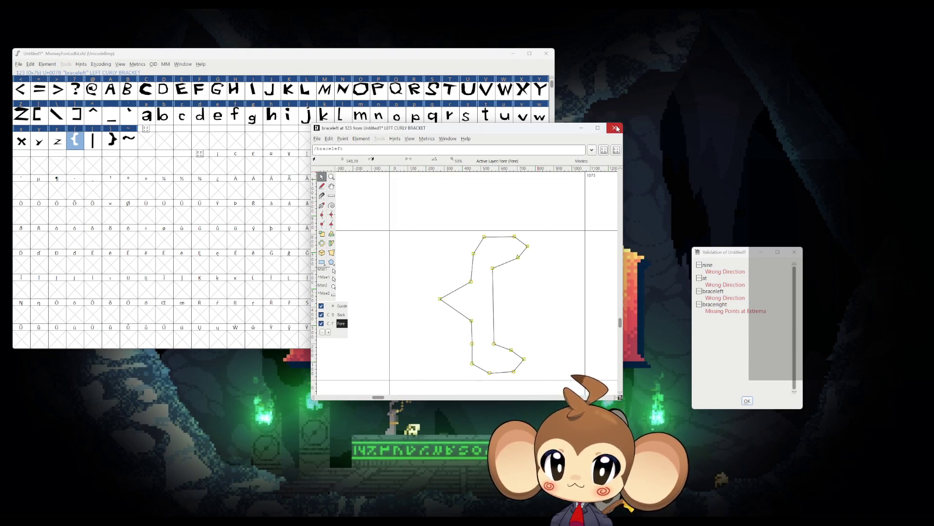
{"action": "left_click", "coordinate": [614, 128]}
{"action": "double_click", "coordinate": [721, 298]}
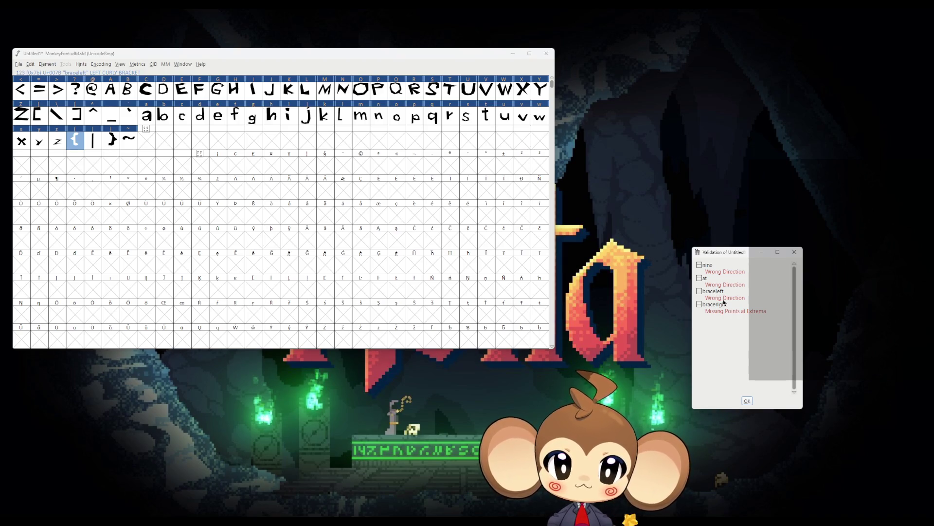
{"action": "left_click", "coordinate": [614, 128]}
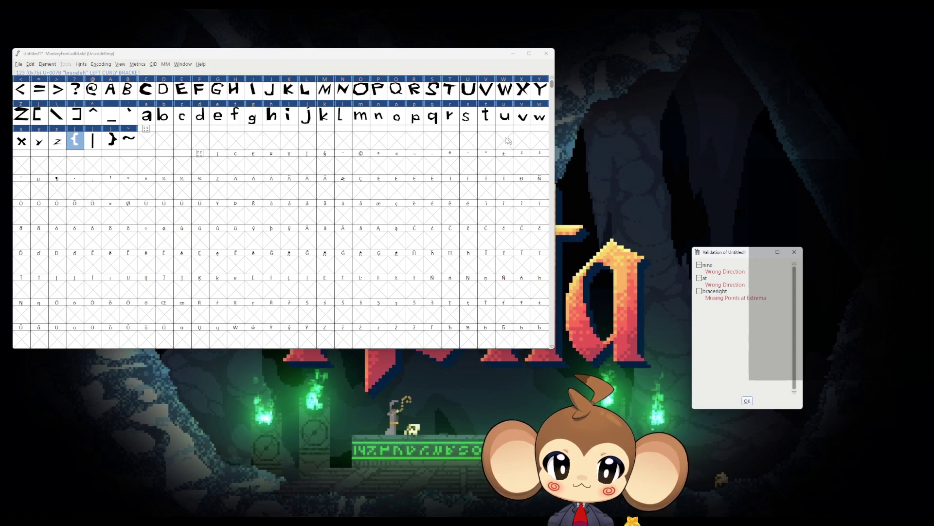
Step: Make the right curly brace outline straight lines, then save the font
{"action": "double_click", "coordinate": [111, 140]}
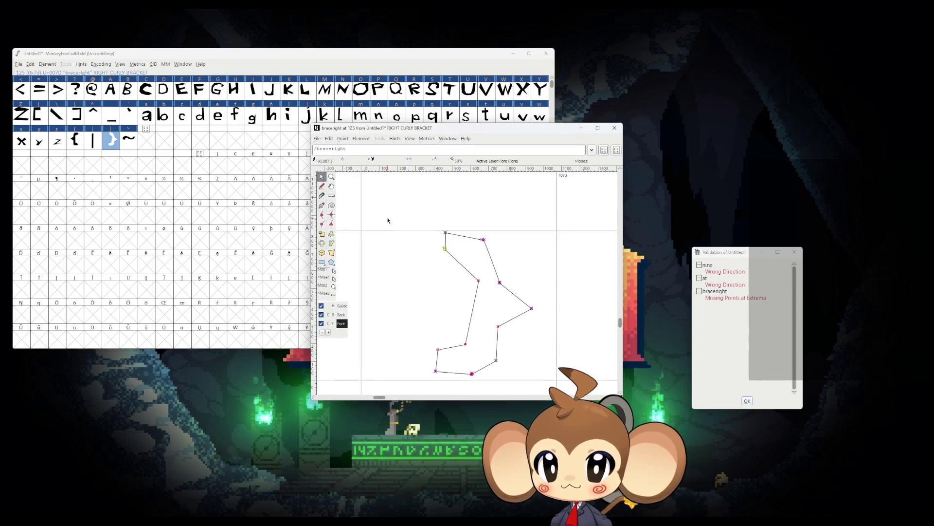
{"action": "left_click", "coordinate": [343, 139]}
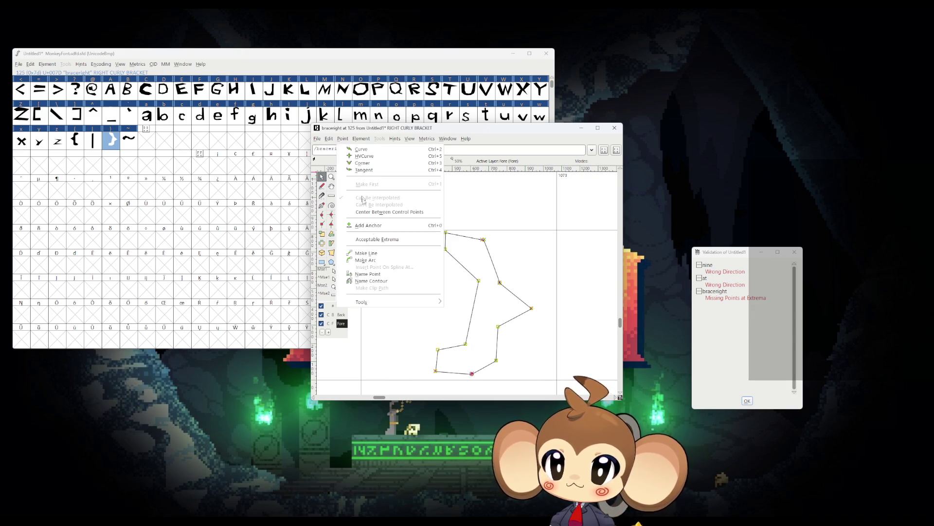
{"action": "left_click", "coordinate": [572, 177]}
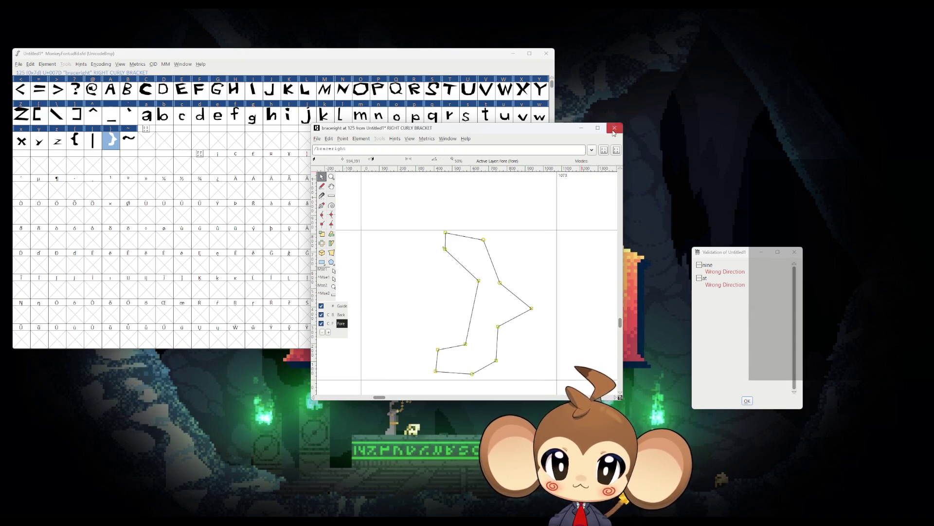
{"action": "left_click", "coordinate": [615, 127]}
{"action": "key", "text": "ctrl+s"}
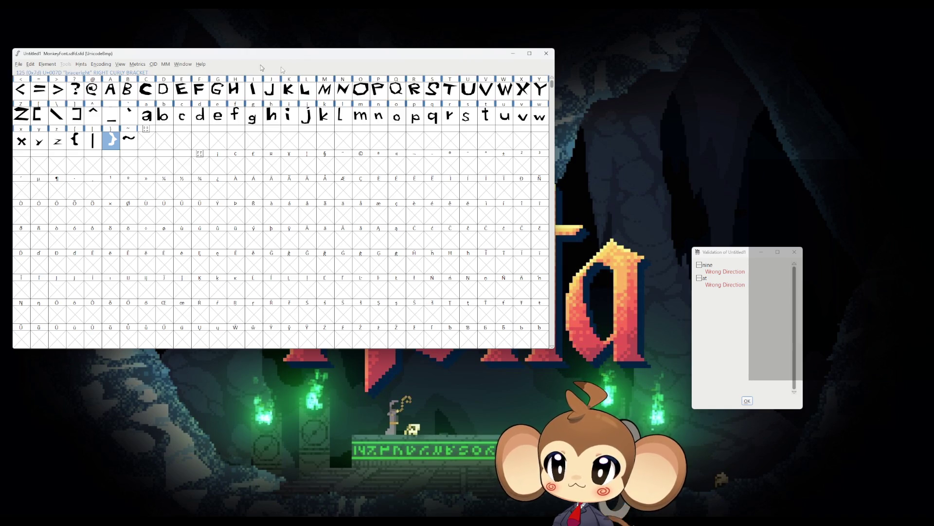
Step: Close the validation results and generate the TrueType font MonkeyFont.ttf
{"action": "scroll", "coordinate": [242, 166], "scroll_direction": "up", "scroll_amount": 2}
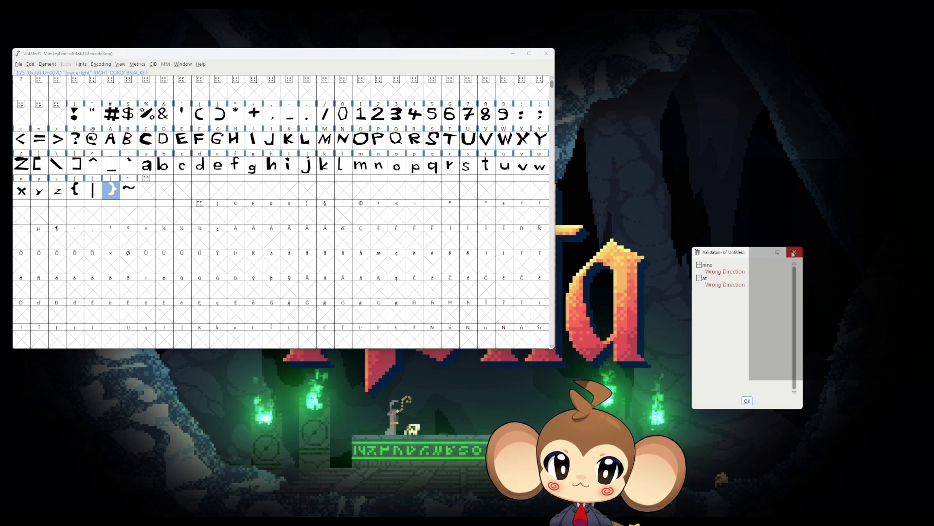
{"action": "left_click", "coordinate": [794, 252]}
{"action": "left_click", "coordinate": [18, 64]}
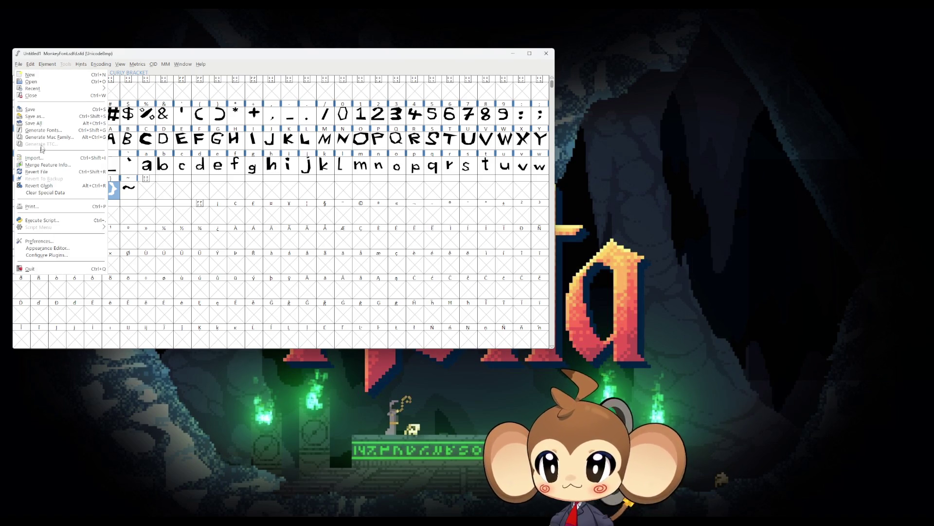
{"action": "left_click", "coordinate": [44, 130]}
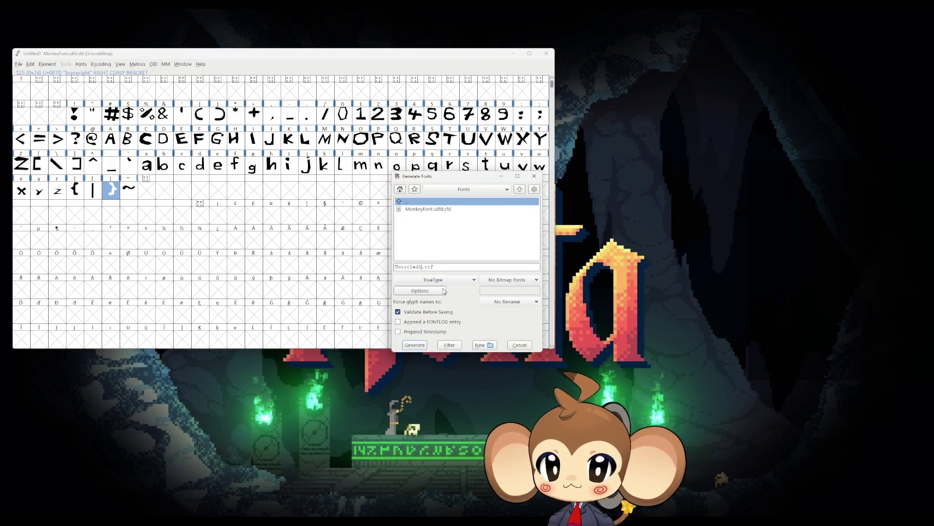
{"action": "type", "text": "MonkeyFont"}
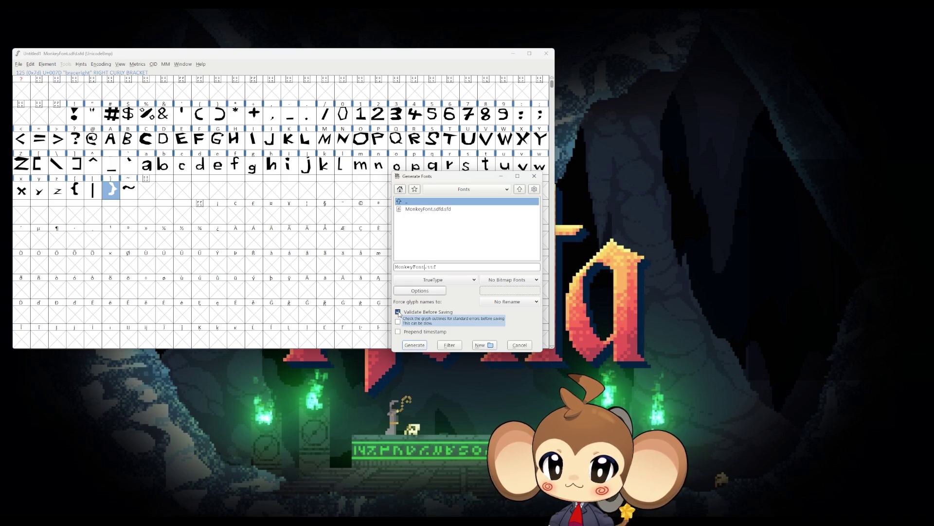
{"action": "key", "text": "Return"}
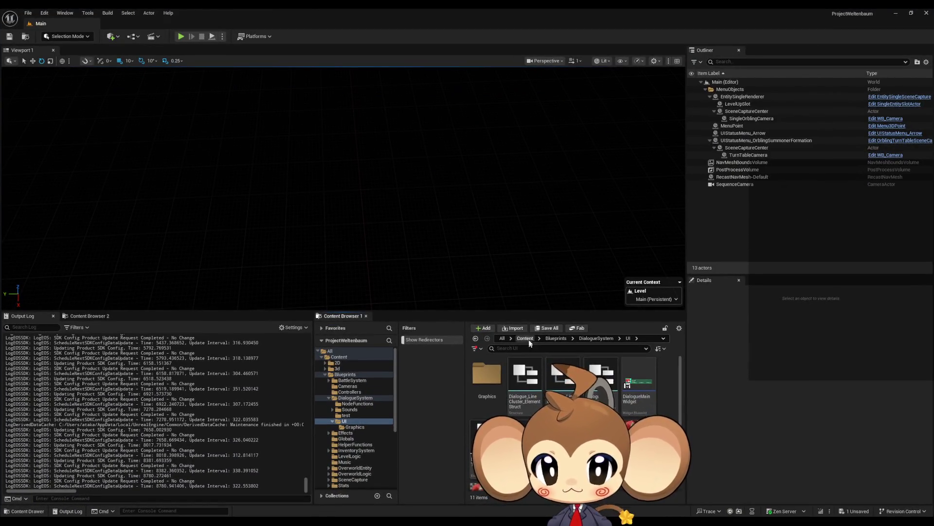
Step: Navigate Unreal's Content Browser back to Content and into the Fonts folder
{"action": "left_click", "coordinate": [525, 338]}
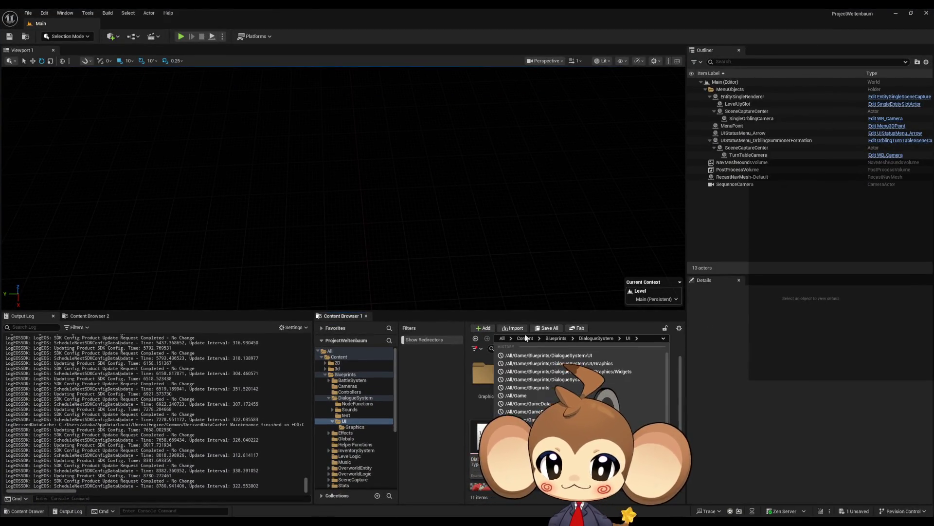
{"action": "left_click", "coordinate": [526, 337]}
{"action": "double_click", "coordinate": [563, 434]}
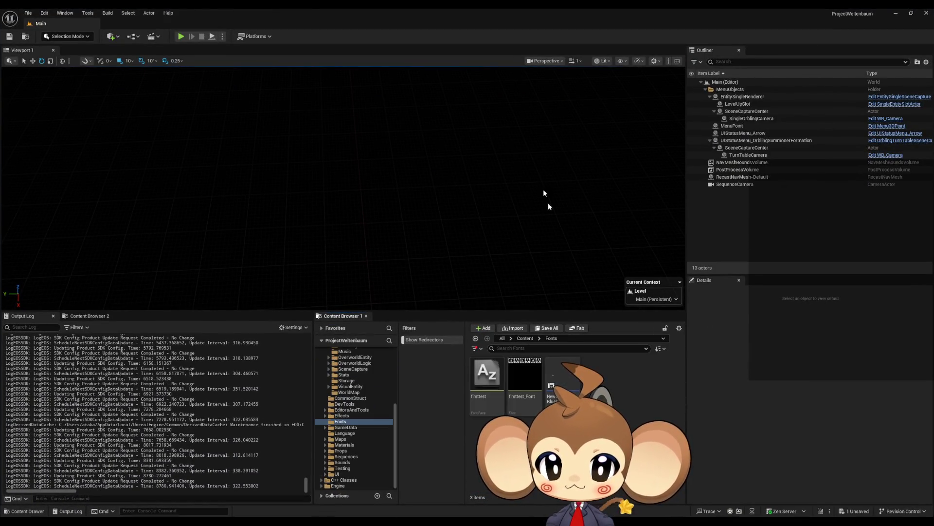
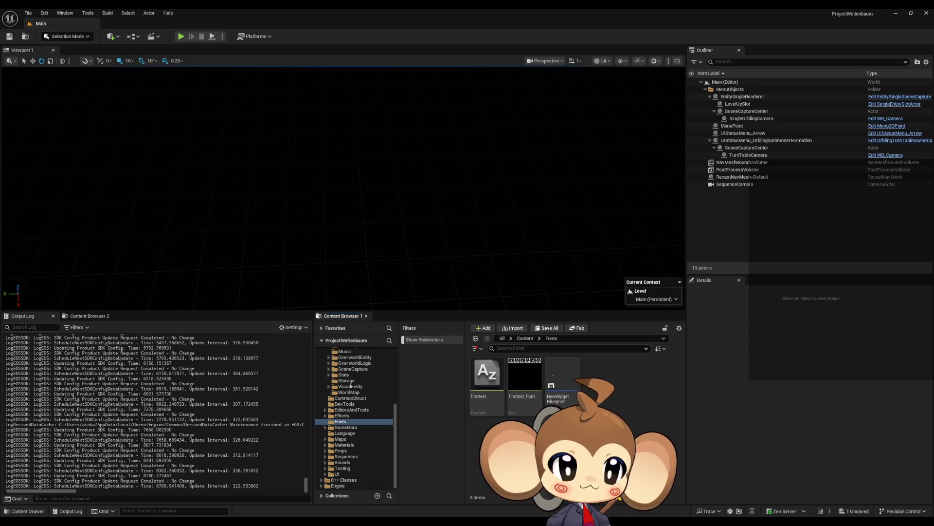
Step: Import the MonkeyFont file into Fonts, create a MonkeyFont_Font asset, and inspect both assets
{"action": "left_click_drag", "start_coordinate": [933, 396], "coordinate": [611, 396]}
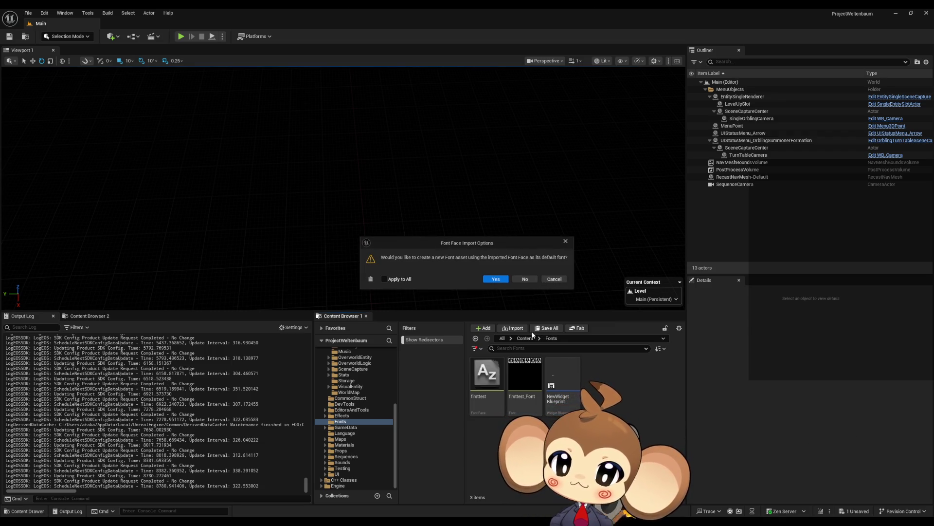
{"action": "left_click", "coordinate": [498, 279]}
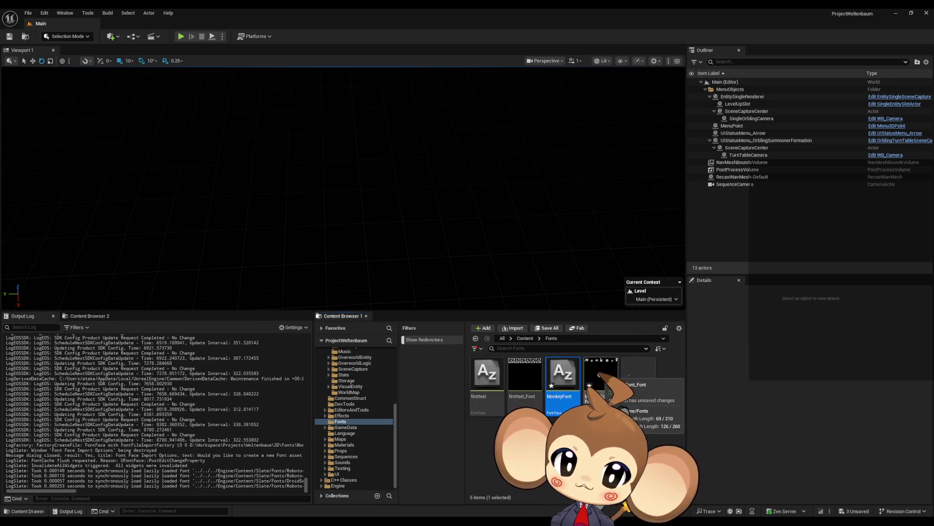
{"action": "mouse_move", "coordinate": [599, 376]}
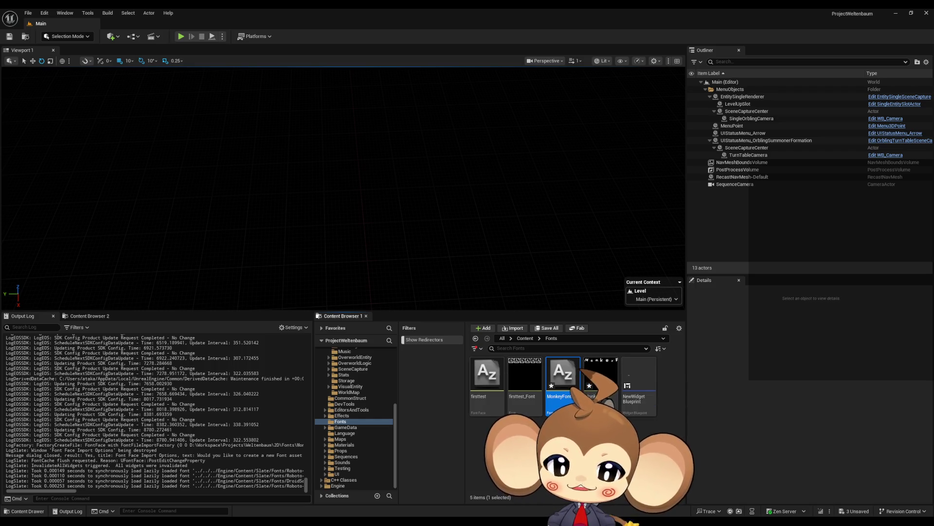
{"action": "double_click", "coordinate": [600, 374]}
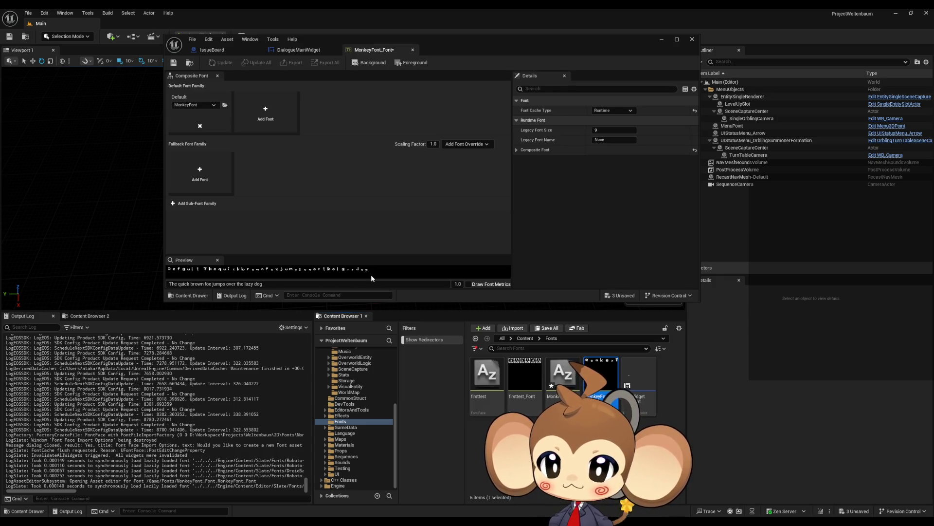
{"action": "double_click", "coordinate": [569, 380]}
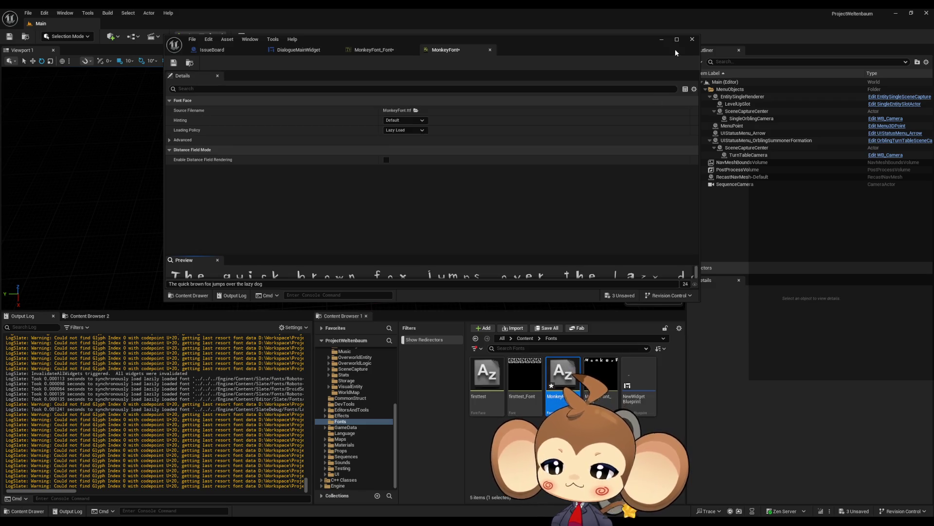
{"action": "left_click", "coordinate": [692, 39]}
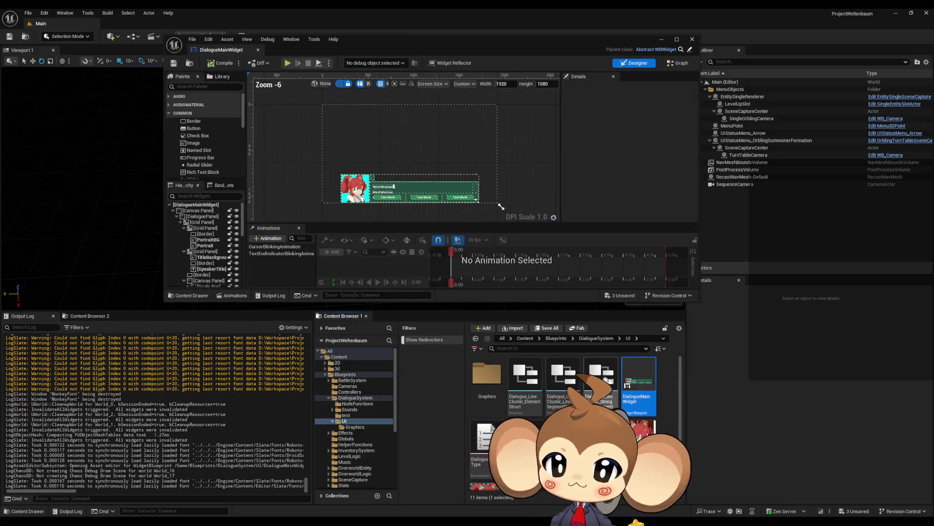
Step: In DialogueMainWidget, set the Mira1 text block's Font Family to MonkeyFont_Font
{"action": "double_click", "coordinate": [433, 39]}
{"action": "scroll", "coordinate": [301, 161], "scroll_direction": "up", "scroll_amount": 8}
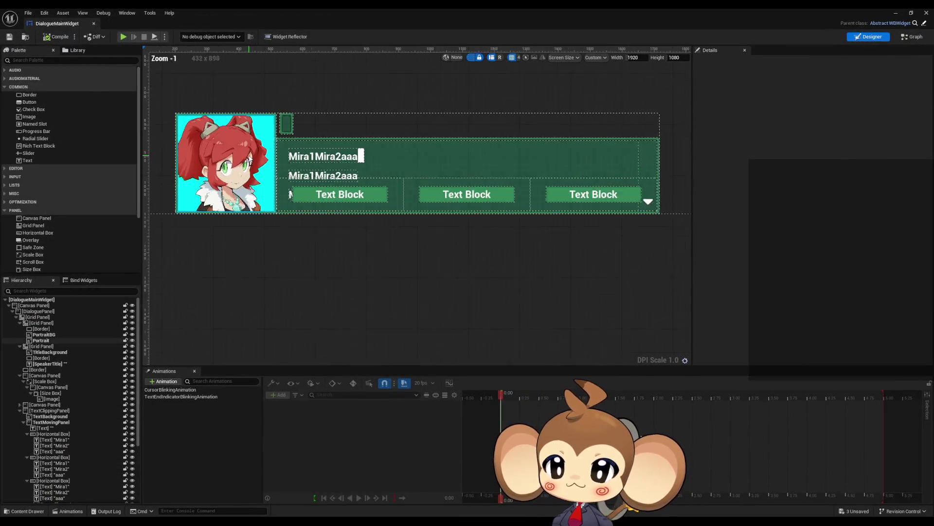
{"action": "left_click", "coordinate": [362, 170]}
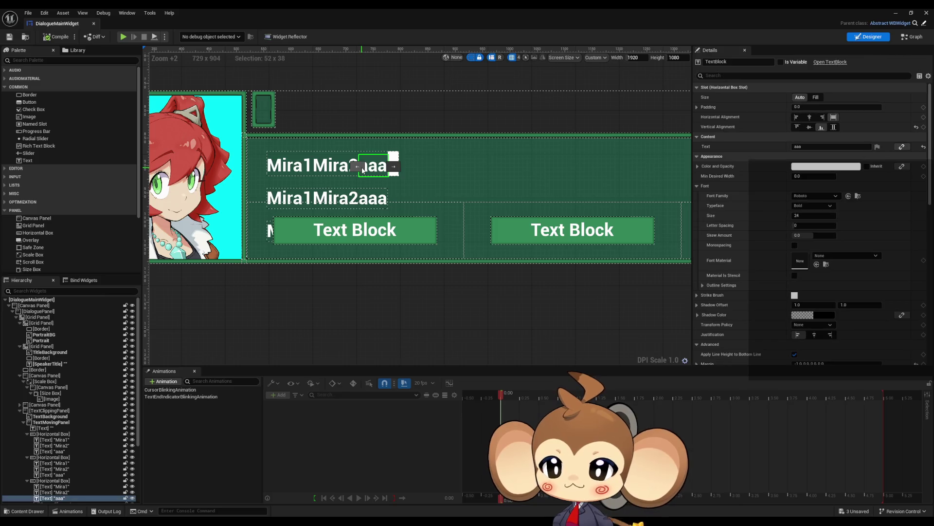
{"action": "left_click", "coordinate": [58, 487]}
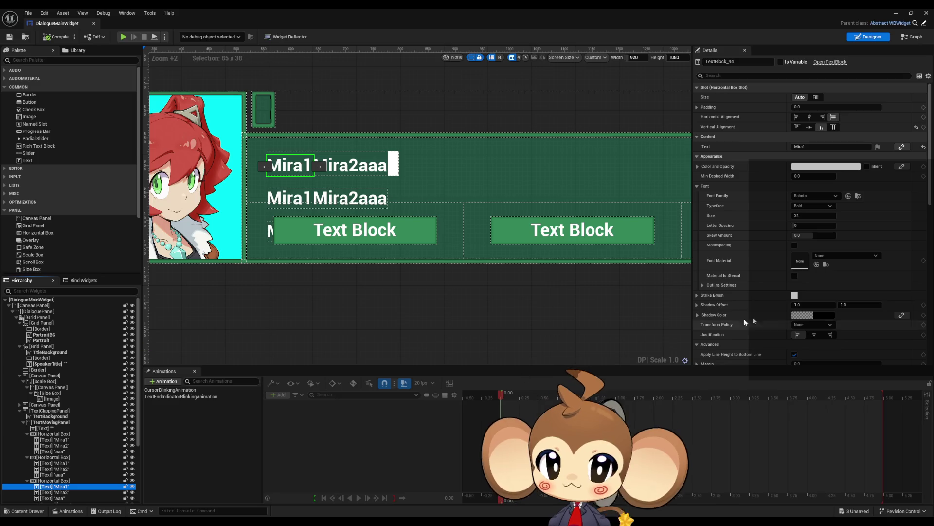
{"action": "left_click", "coordinate": [822, 196]}
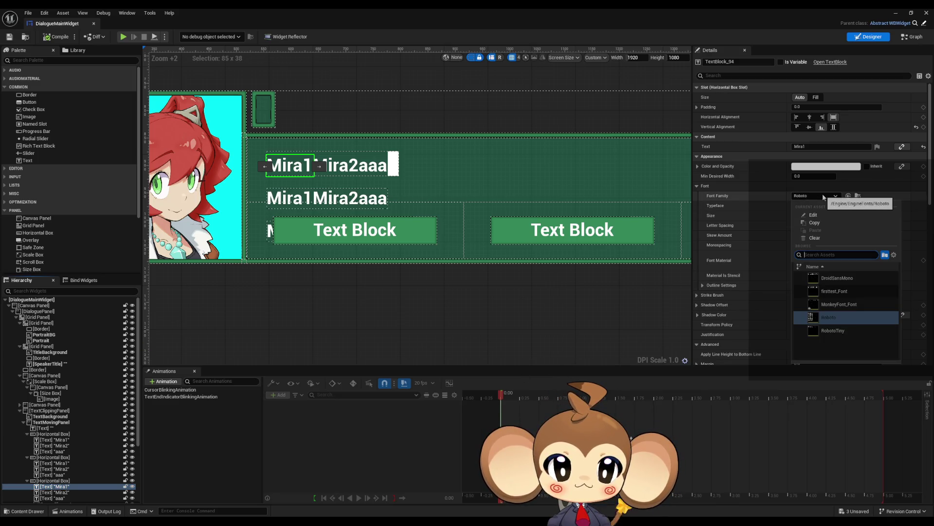
{"action": "left_click", "coordinate": [838, 305]}
{"action": "scroll", "coordinate": [312, 168], "scroll_direction": "up", "scroll_amount": 7}
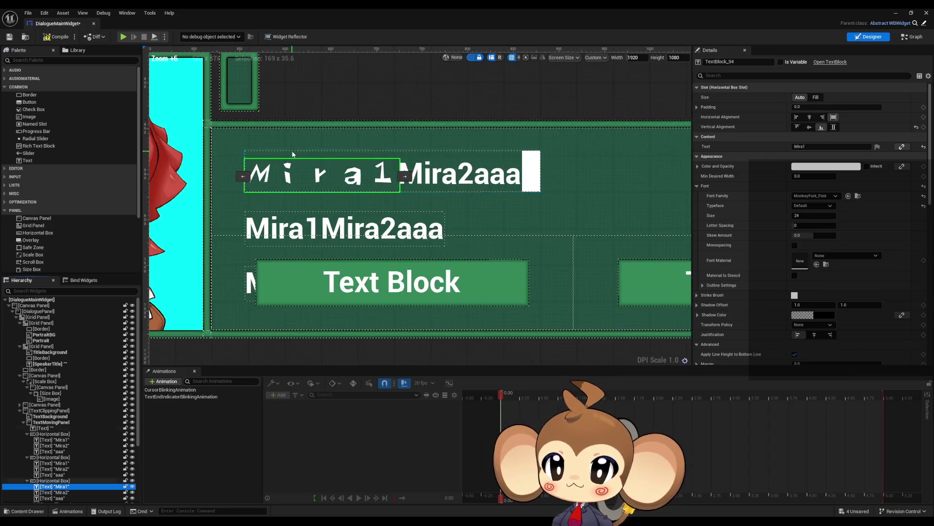
{"action": "left_click_drag", "start_coordinate": [459, 127], "coordinate": [471, 153]}
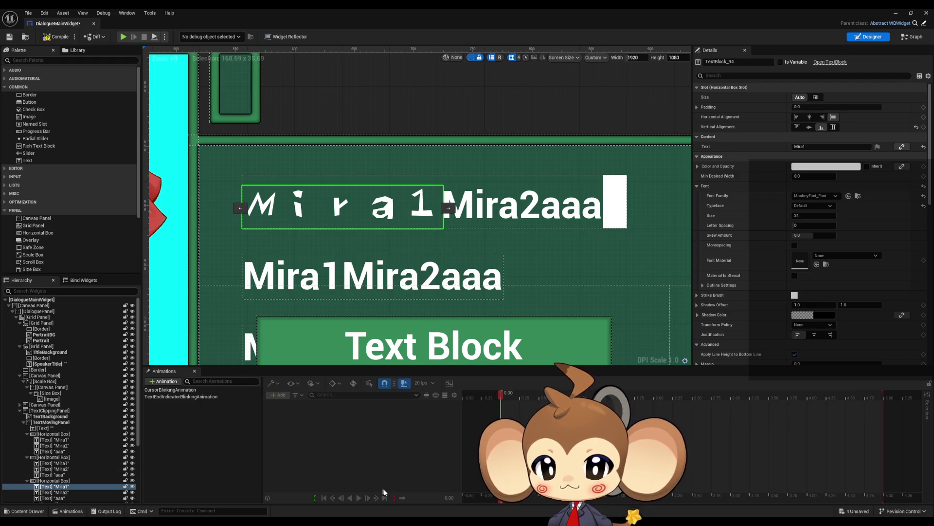
{"action": "key", "text": "alt+Tab"}
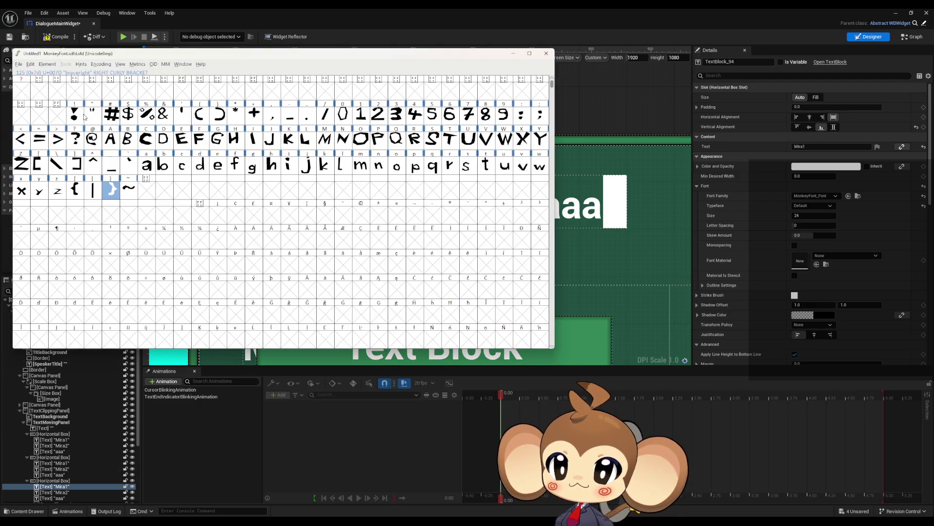
Step: Shift the ! and " glyphs left, narrowing the double quote's advance width to 317
{"action": "double_click", "coordinate": [80, 118]}
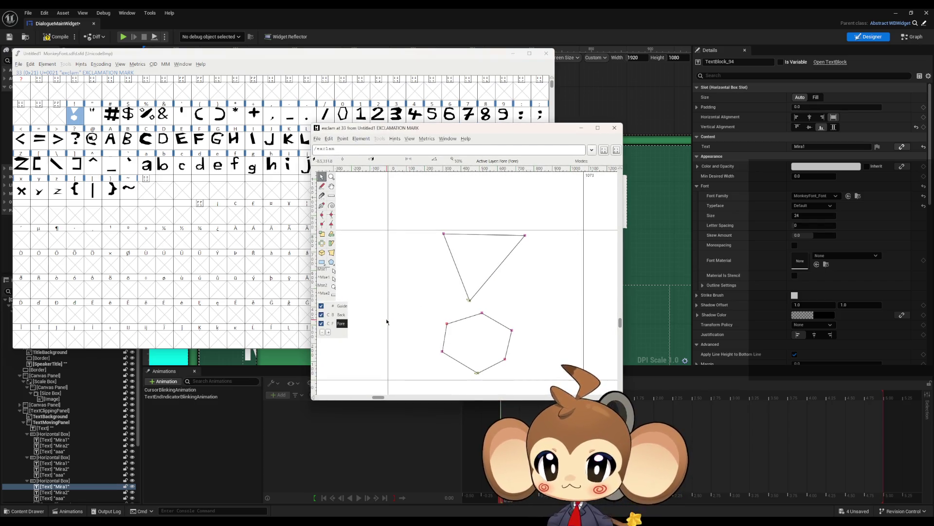
{"action": "mouse_move", "coordinate": [387, 321]}
{"action": "left_mouse_down"}
{"action": "mouse_move", "coordinate": [403, 324]}
{"action": "mouse_move", "coordinate": [342, 325]}
{"action": "left_mouse_up"}
{"action": "left_click_drag", "start_coordinate": [537, 315], "coordinate": [484, 319]}
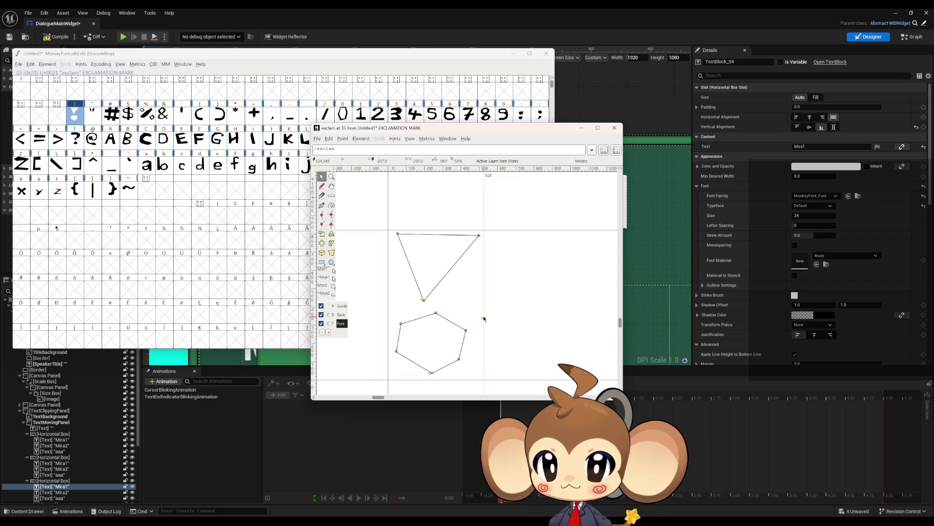
{"action": "left_click", "coordinate": [582, 128]}
{"action": "double_click", "coordinate": [94, 119]}
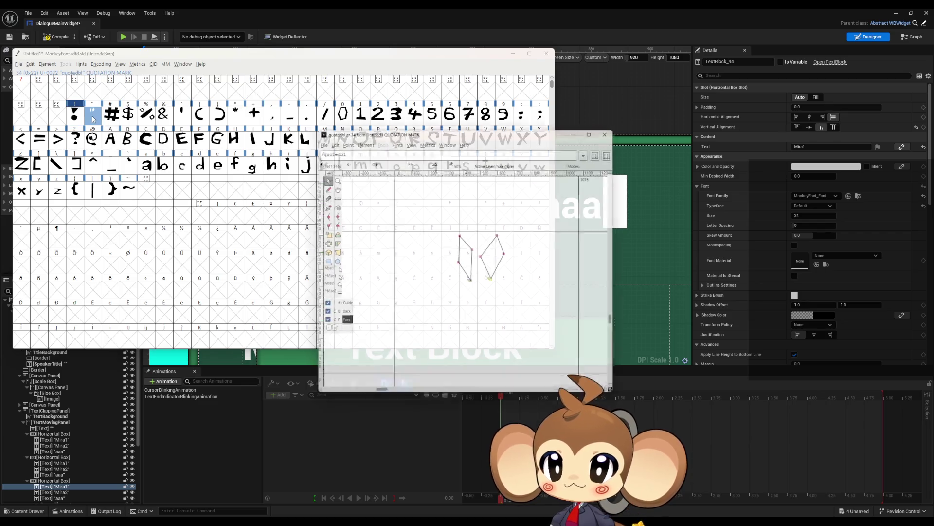
{"action": "mouse_move", "coordinate": [393, 296]}
{"action": "left_mouse_down"}
{"action": "mouse_move", "coordinate": [451, 295]}
{"action": "mouse_move", "coordinate": [330, 293]}
{"action": "left_mouse_up"}
{"action": "left_click_drag", "start_coordinate": [524, 270], "coordinate": [449, 276]}
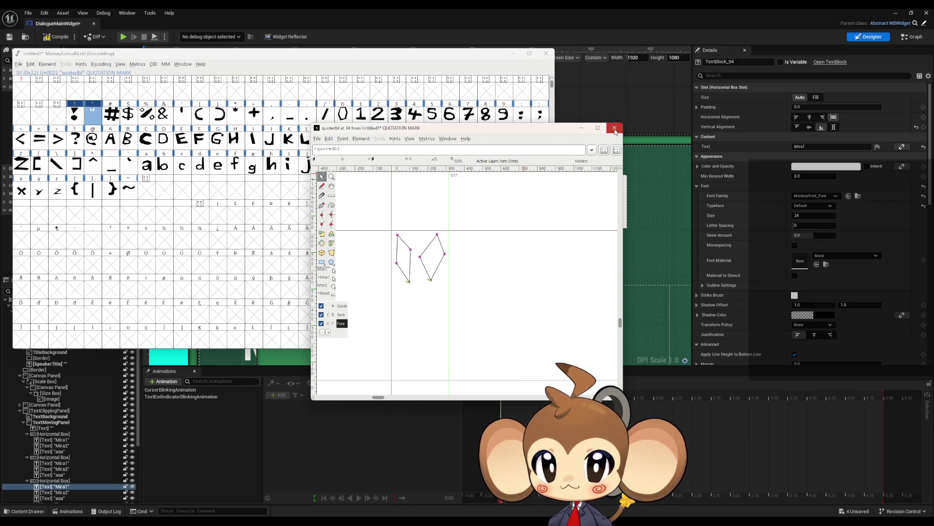
{"action": "left_click", "coordinate": [615, 128]}
Step: Shift the # and $ outlines left, narrowing the dollar sign's width to 757 and nudging it down
{"action": "double_click", "coordinate": [111, 114]}
{"action": "left_click_drag", "start_coordinate": [373, 293], "coordinate": [352, 293]}
{"action": "left_click", "coordinate": [614, 128]}
{"action": "double_click", "coordinate": [128, 114]}
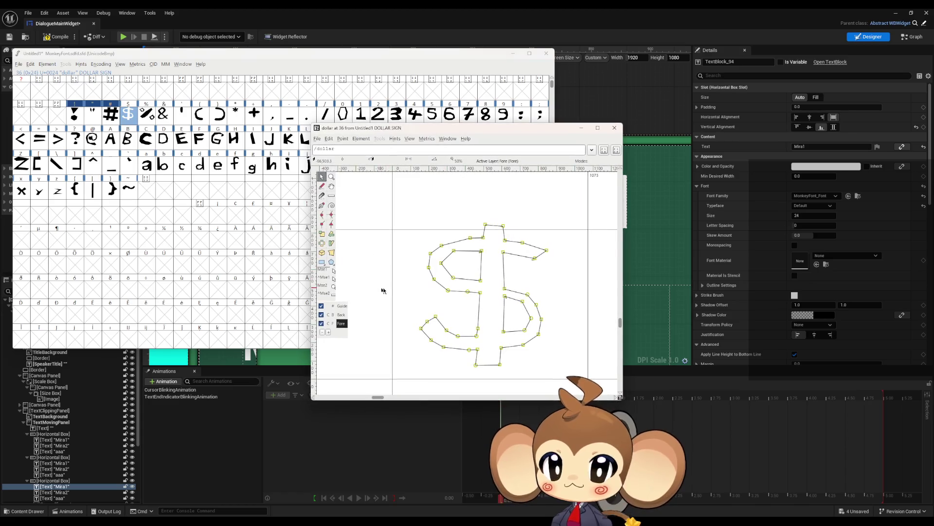
{"action": "left_click_drag", "start_coordinate": [392, 289], "coordinate": [369, 292]}
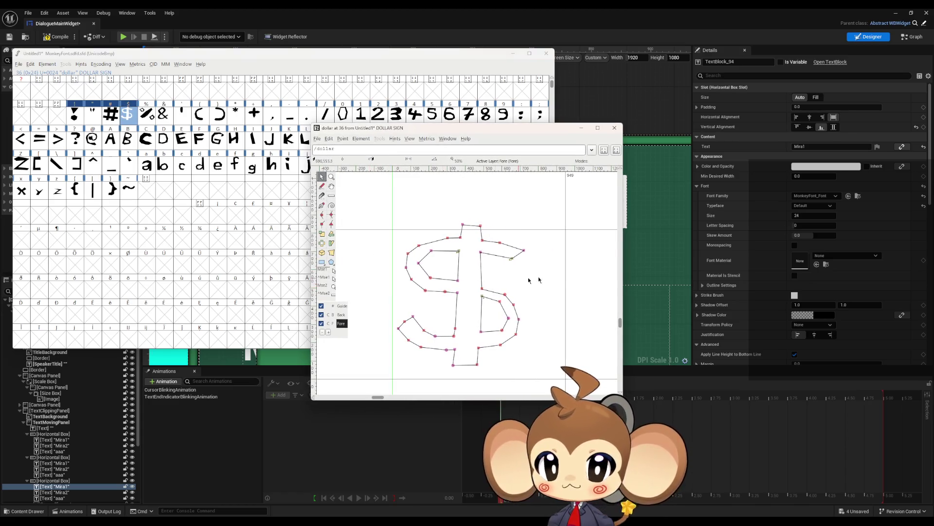
{"action": "left_click_drag", "start_coordinate": [565, 276], "coordinate": [530, 279]}
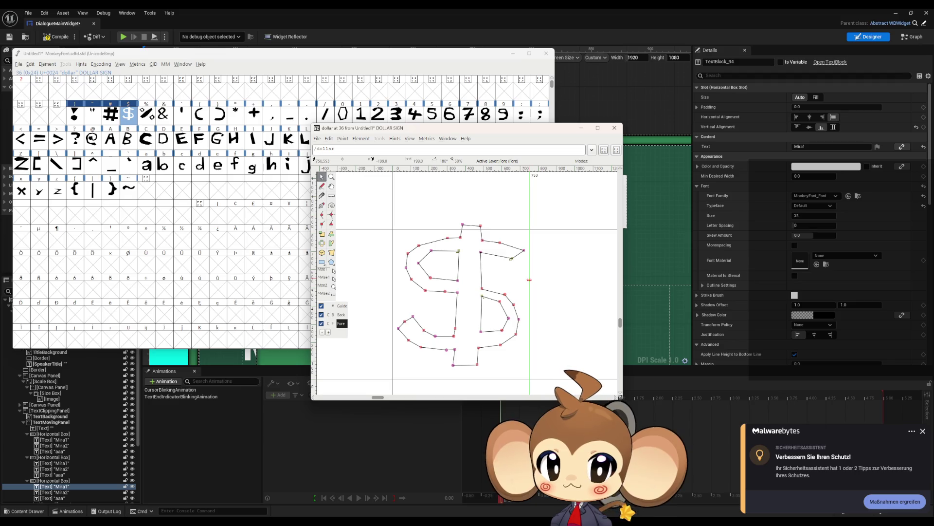
{"action": "left_click_drag", "start_coordinate": [375, 196], "coordinate": [537, 373]}
{"action": "left_click_drag", "start_coordinate": [478, 349], "coordinate": [477, 358]}
{"action": "left_click", "coordinate": [923, 431]}
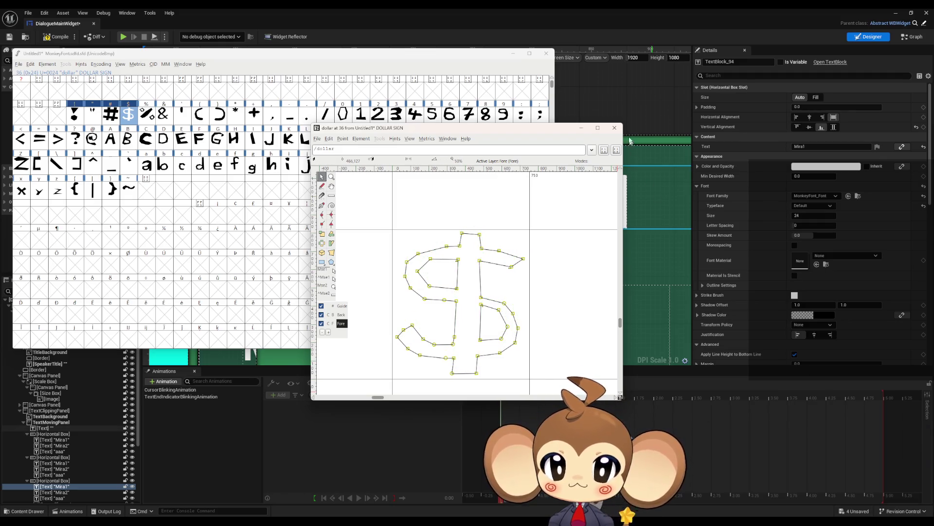
{"action": "left_click", "coordinate": [615, 127]}
{"action": "double_click", "coordinate": [146, 114]}
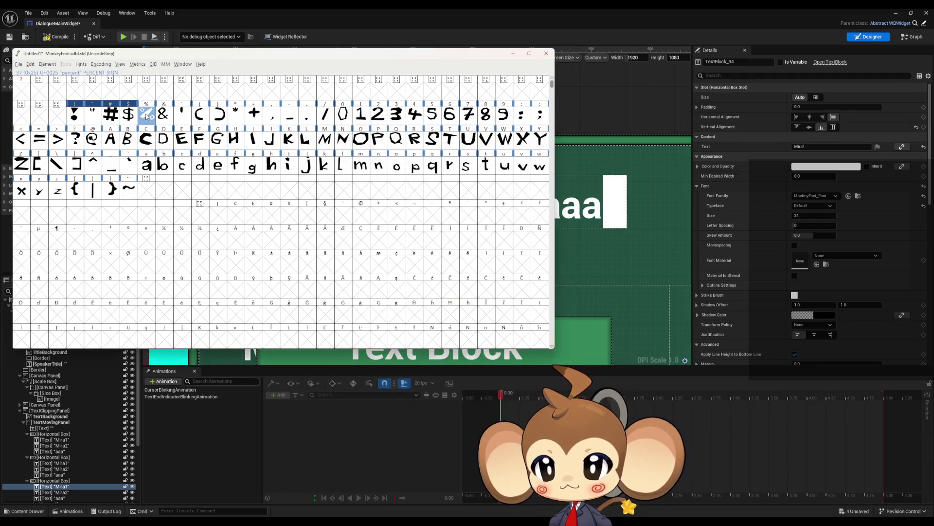
Step: Tighten the % and & glyphs, narrowing the ampersand's advance width to 665
{"action": "left_click_drag", "start_coordinate": [377, 300], "coordinate": [356, 301]}
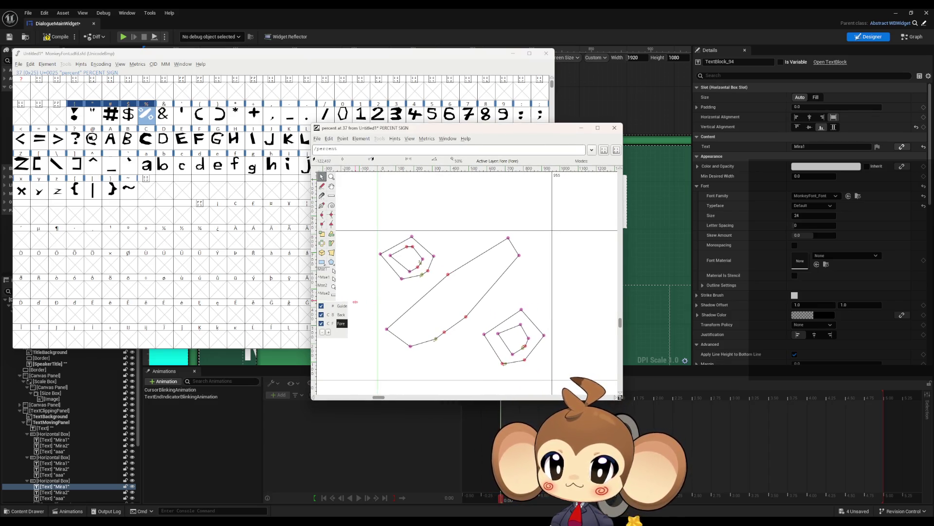
{"action": "left_click_drag", "start_coordinate": [552, 287], "coordinate": [548, 282]}
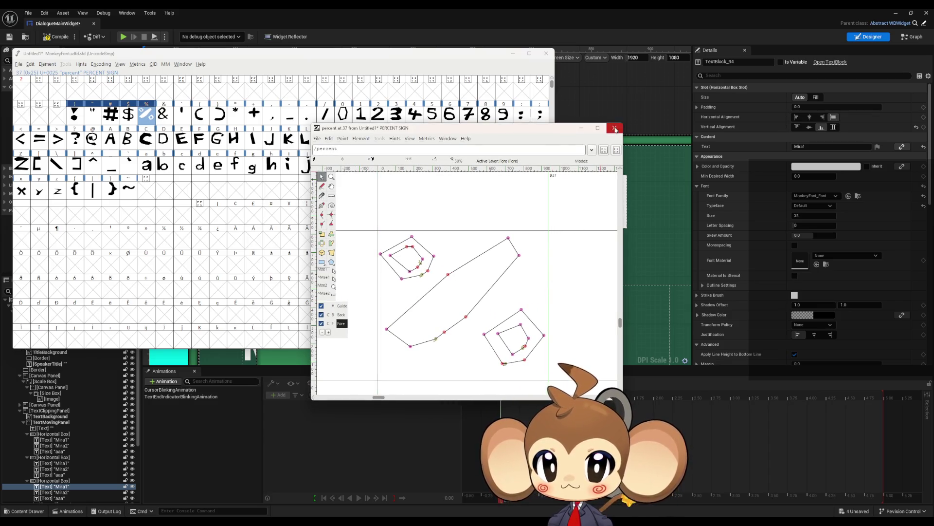
{"action": "left_click", "coordinate": [614, 128]}
{"action": "double_click", "coordinate": [163, 114]}
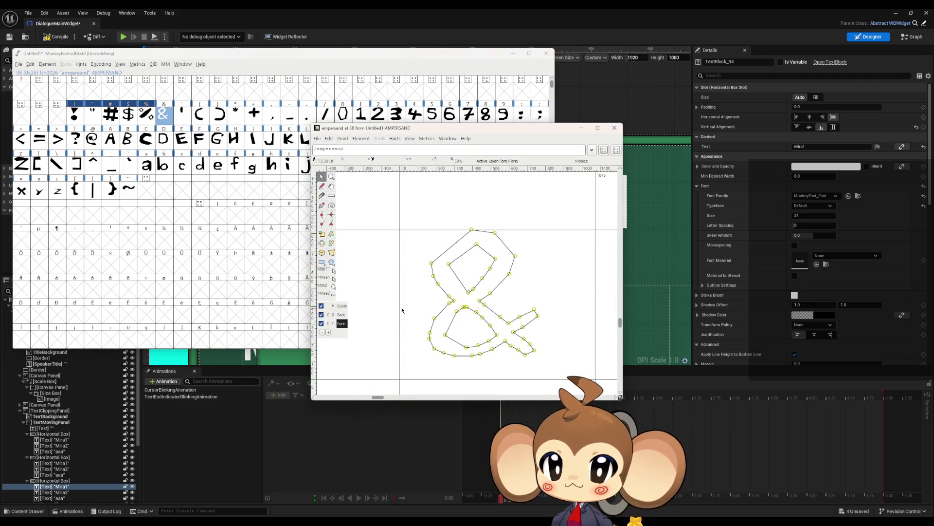
{"action": "left_click_drag", "start_coordinate": [399, 309], "coordinate": [375, 313]}
{"action": "mouse_move", "coordinate": [379, 197]}
{"action": "left_mouse_down"}
{"action": "mouse_move", "coordinate": [526, 377]}
{"action": "mouse_move", "coordinate": [506, 366]}
{"action": "mouse_move", "coordinate": [503, 374]}
{"action": "left_mouse_up"}
{"action": "left_click", "coordinate": [570, 316]}
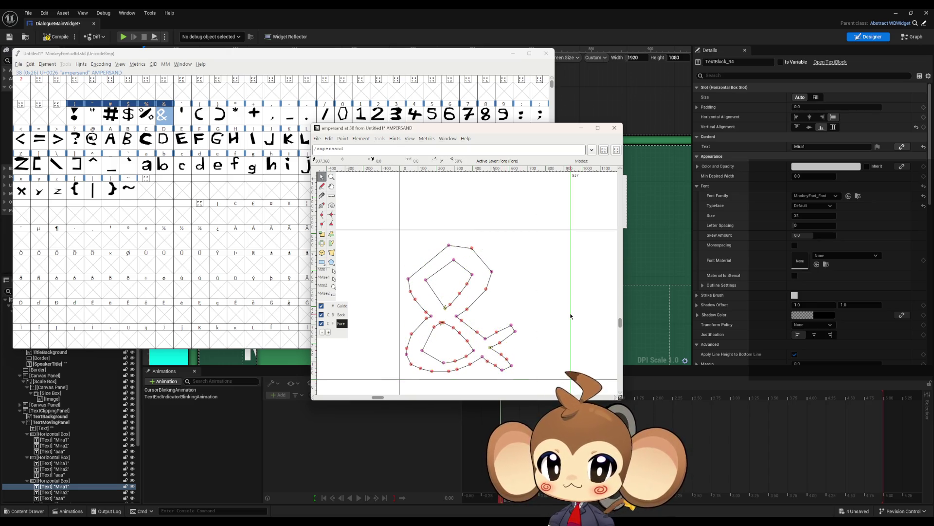
{"action": "left_click_drag", "start_coordinate": [570, 316], "coordinate": [521, 320]}
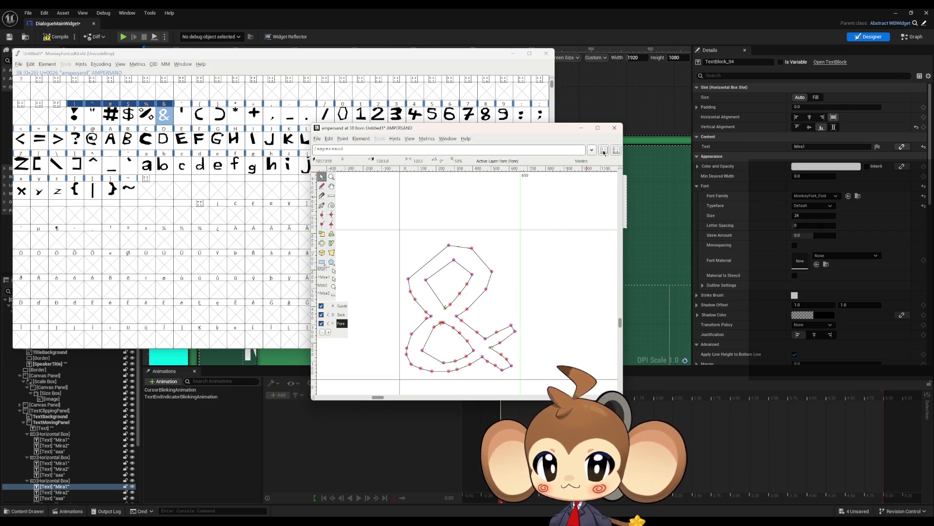
{"action": "left_click", "coordinate": [614, 129]}
Step: Shift the ' and ( outlines left, narrowing their advance widths to 201 and 595
{"action": "double_click", "coordinate": [182, 114]}
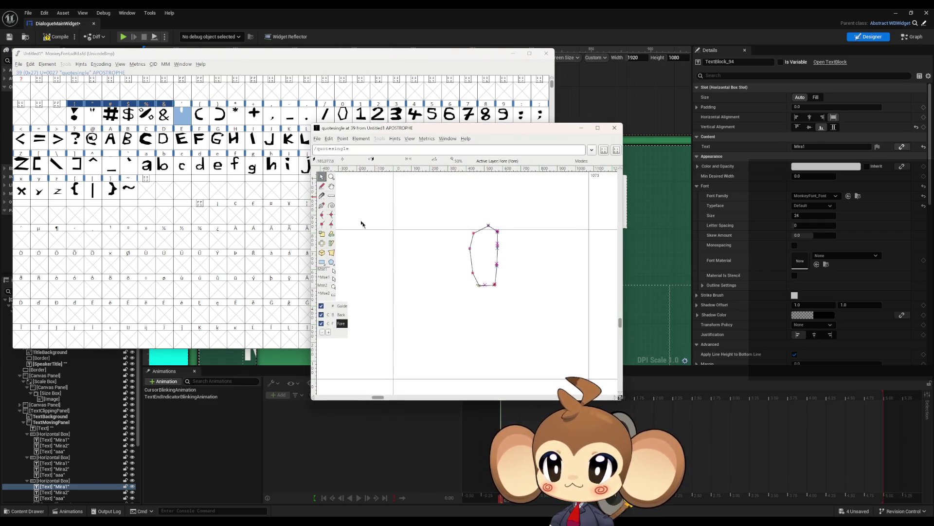
{"action": "left_click_drag", "start_coordinate": [393, 299], "coordinate": [322, 300]}
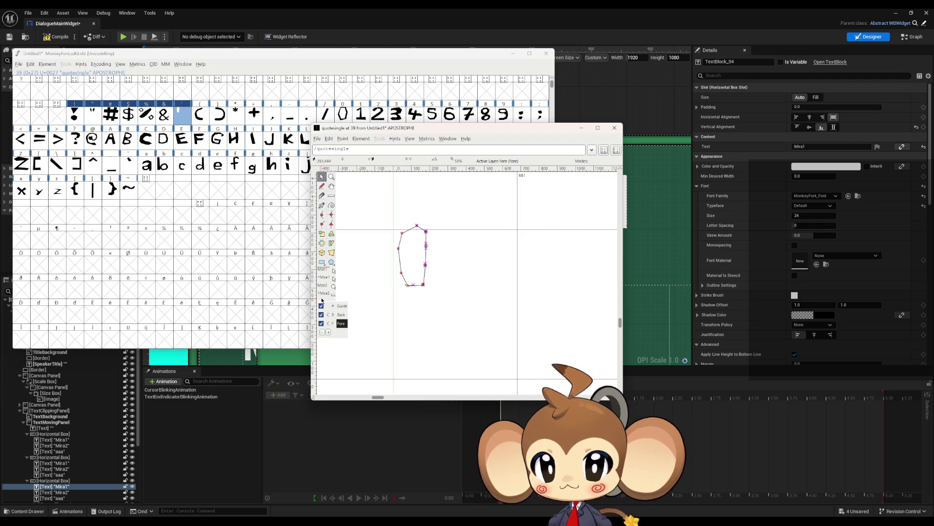
{"action": "left_click_drag", "start_coordinate": [381, 201], "coordinate": [446, 317]}
{"action": "left_click_drag", "start_coordinate": [423, 287], "coordinate": [422, 298]}
{"action": "left_click_drag", "start_coordinate": [517, 273], "coordinate": [429, 281]}
{"action": "left_click", "coordinate": [615, 127]}
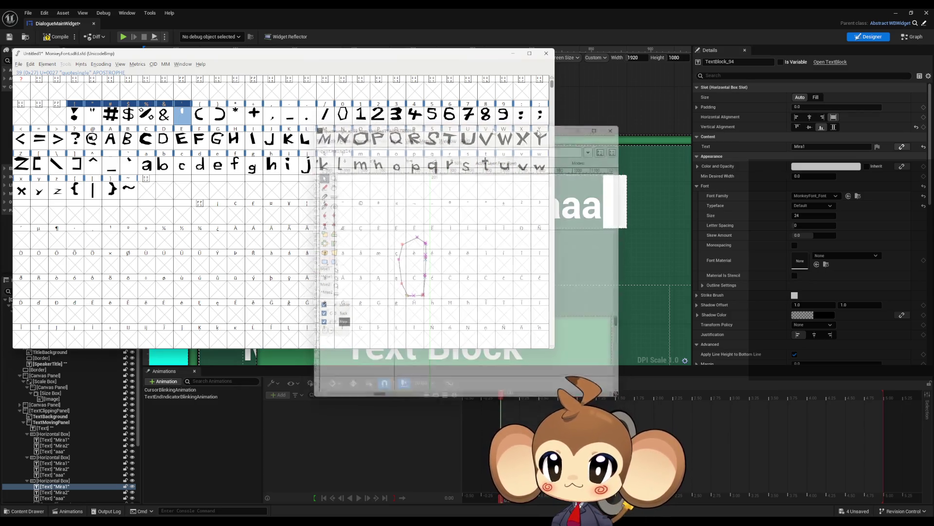
{"action": "double_click", "coordinate": [200, 116]}
{"action": "mouse_move", "coordinate": [425, 208]}
{"action": "left_mouse_down"}
{"action": "mouse_move", "coordinate": [533, 386]}
{"action": "mouse_move", "coordinate": [511, 359]}
{"action": "mouse_move", "coordinate": [498, 360]}
{"action": "left_mouse_up"}
{"action": "left_click_drag", "start_coordinate": [594, 299], "coordinate": [507, 307]}
{"action": "left_click", "coordinate": [614, 127]}
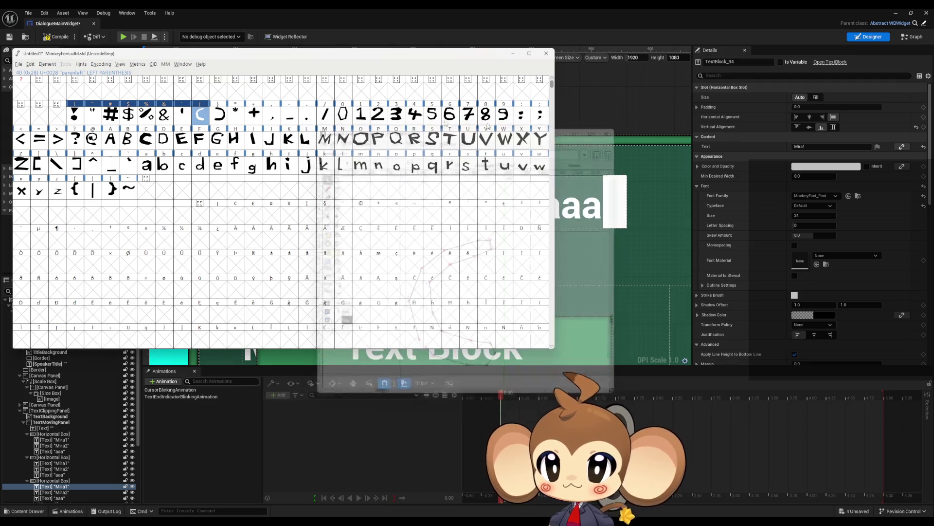
Step: Move the right parenthesis glyph left and narrow its advance width to 708
{"action": "double_click", "coordinate": [219, 115]}
{"action": "scroll", "coordinate": [467, 282], "scroll_direction": "left", "scroll_amount": 2}
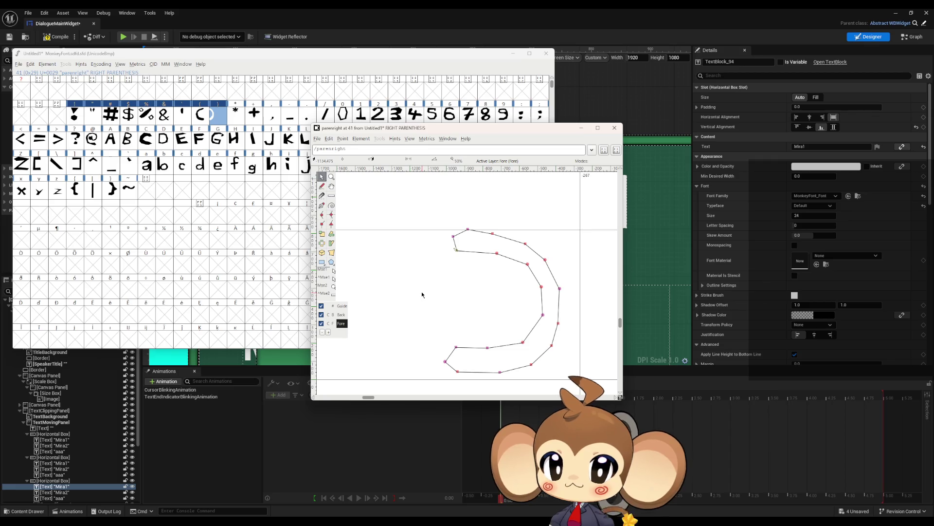
{"action": "key", "text": "ctrl+z"}
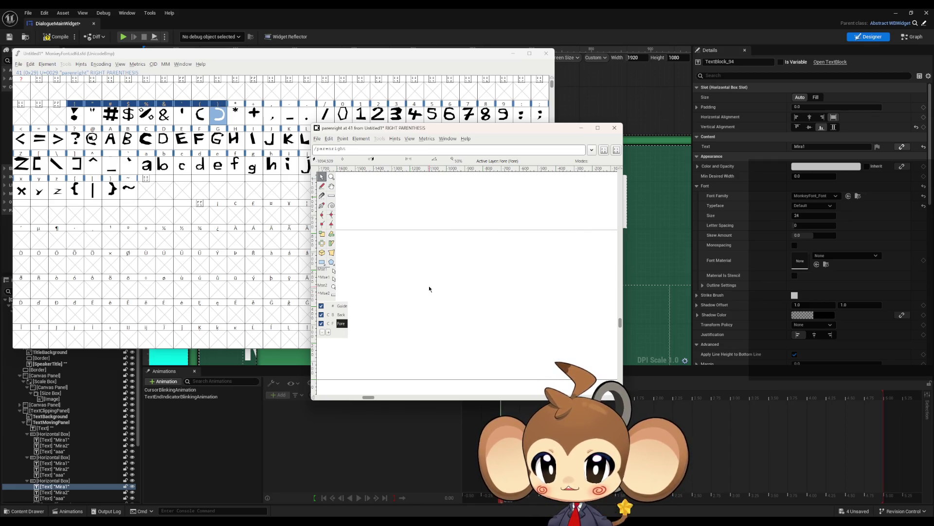
{"action": "scroll", "coordinate": [450, 283], "scroll_direction": "down", "scroll_amount": 3, "text": "ctrl"}
{"action": "scroll", "coordinate": [477, 292], "scroll_direction": "up", "scroll_amount": 2, "text": "ctrl"}
{"action": "left_click", "coordinate": [476, 279]}
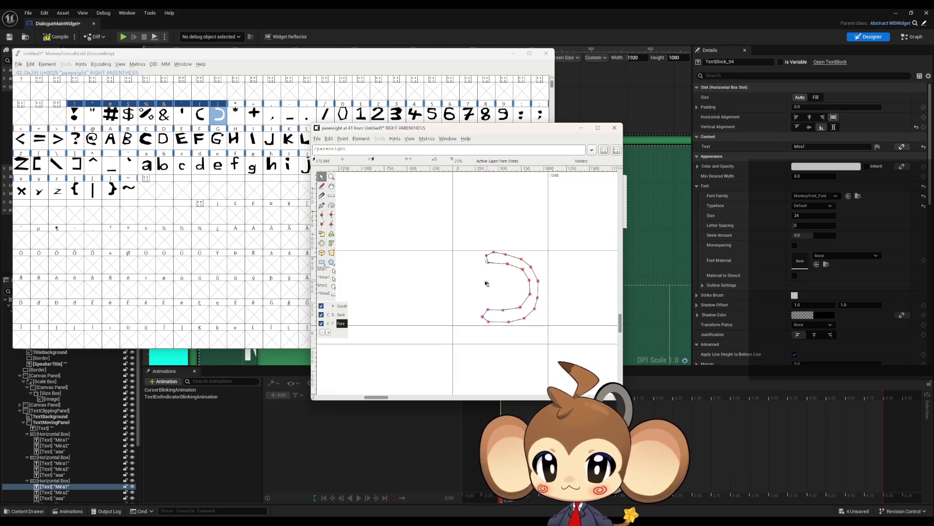
{"action": "scroll", "coordinate": [483, 302], "scroll_direction": "up", "scroll_amount": 1, "text": "ctrl"}
{"action": "left_click_drag", "start_coordinate": [393, 310], "coordinate": [334, 310]}
{"action": "left_click_drag", "start_coordinate": [522, 292], "coordinate": [511, 292]}
{"action": "left_click", "coordinate": [615, 128]}
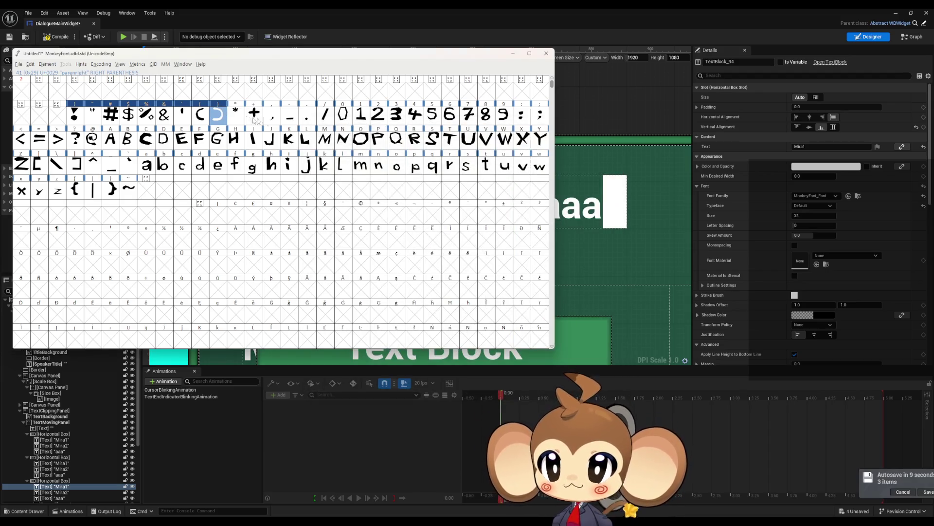
Step: Move the asterisk left with a 381 advance width and narrow the plus sign's width
{"action": "double_click", "coordinate": [235, 114]}
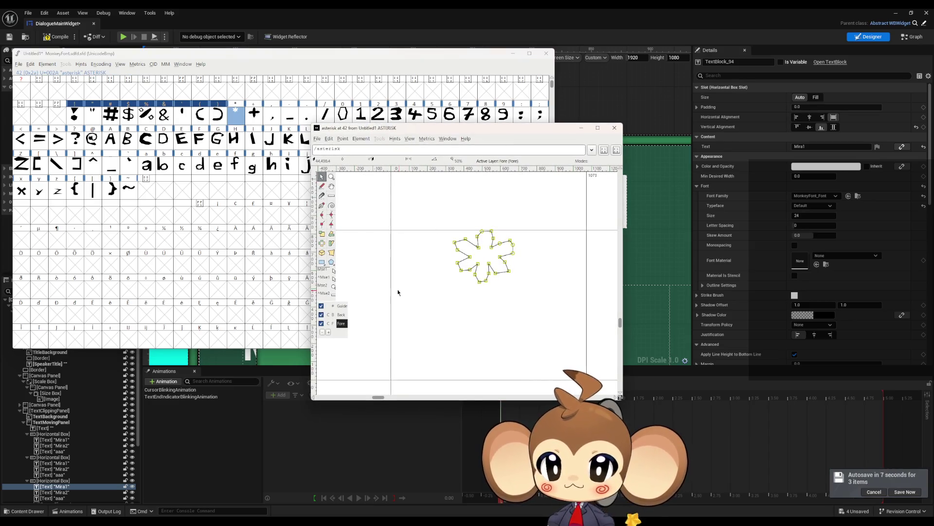
{"action": "left_click_drag", "start_coordinate": [349, 296], "coordinate": [334, 297]}
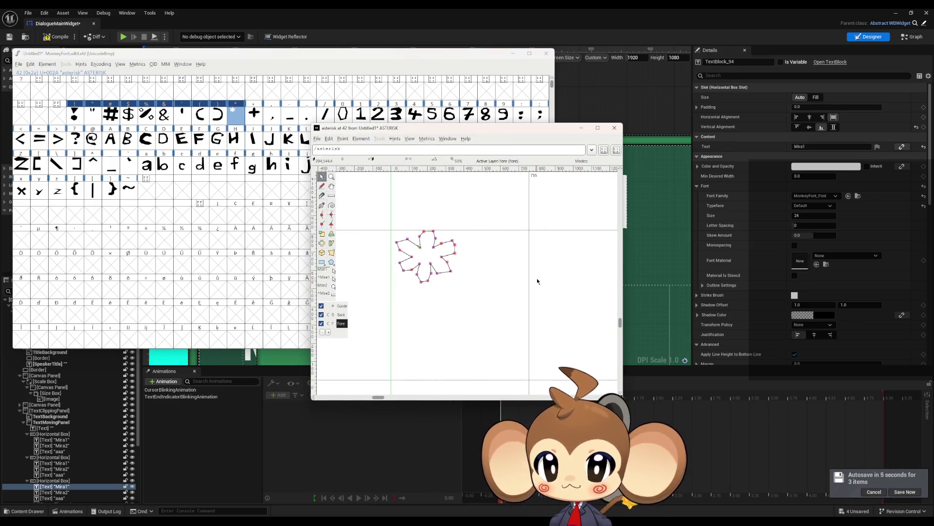
{"action": "left_click_drag", "start_coordinate": [529, 278], "coordinate": [461, 283]}
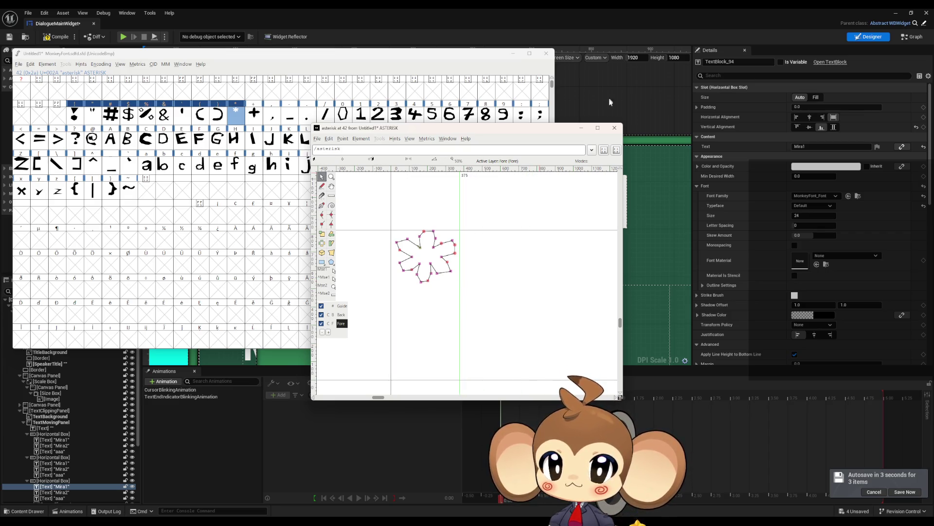
{"action": "left_click", "coordinate": [615, 128]}
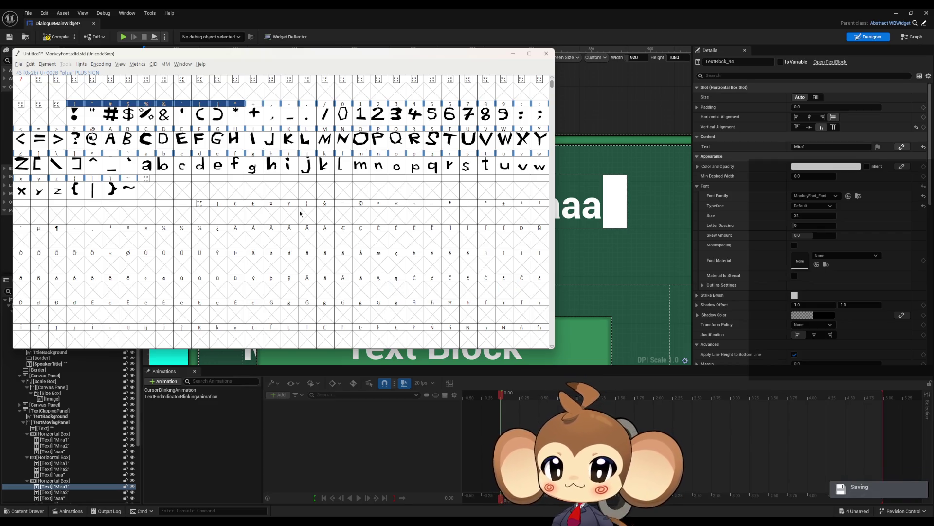
{"action": "double_click", "coordinate": [252, 114]}
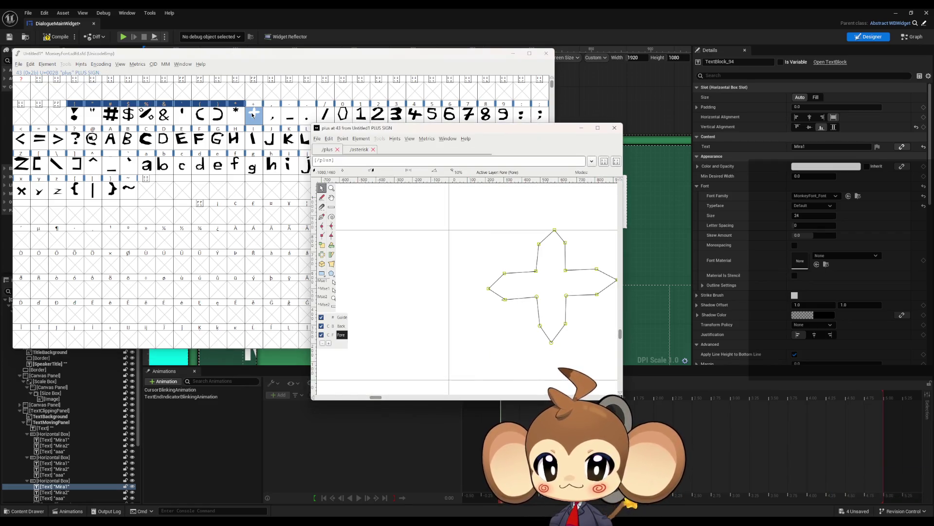
{"action": "key", "text": "ctrl+z"}
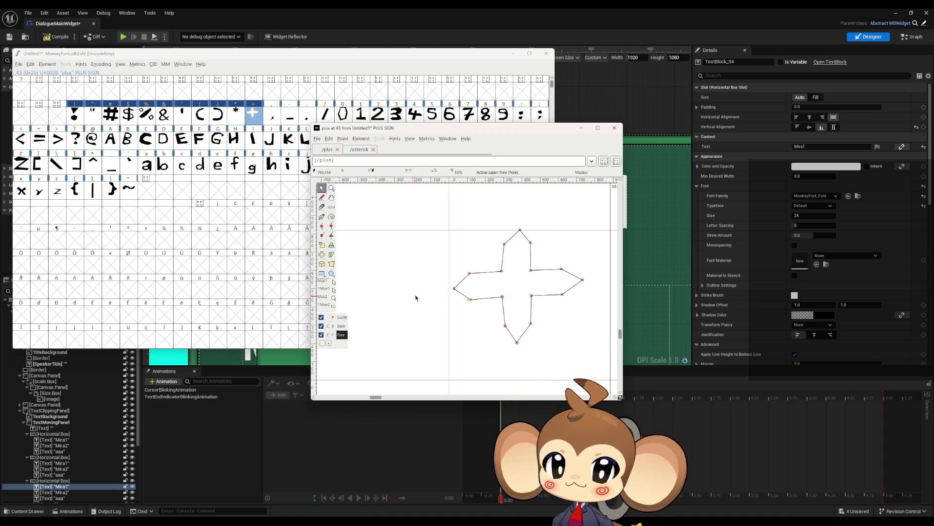
{"action": "left_click_drag", "start_coordinate": [605, 280], "coordinate": [588, 280]}
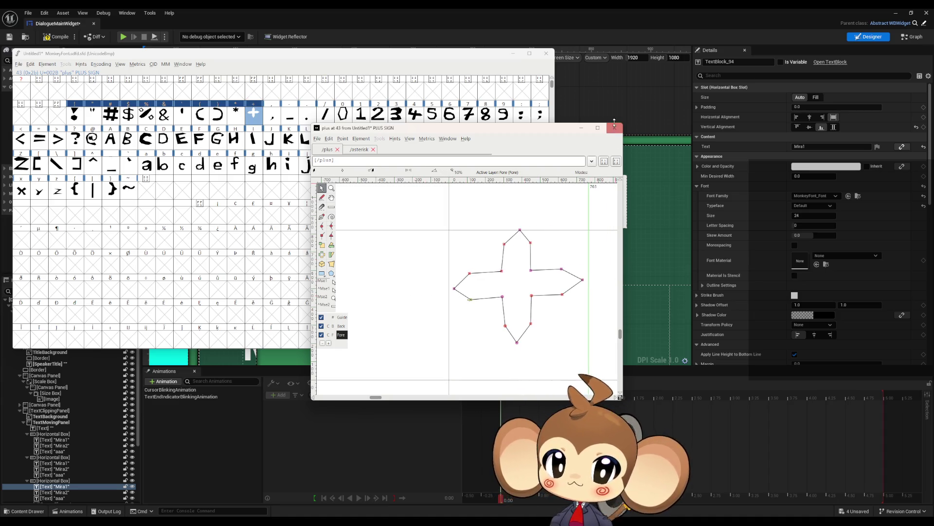
{"action": "left_click", "coordinate": [615, 126]}
Step: Shift the comma and hyphen left, narrowing their advance widths to 337 and 509
{"action": "double_click", "coordinate": [270, 119]}
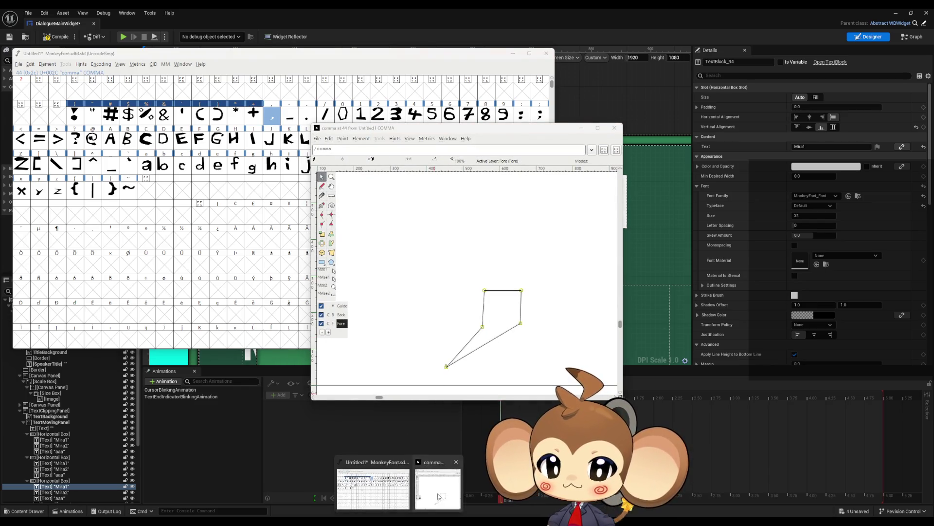
{"action": "scroll", "coordinate": [385, 266], "scroll_direction": "down", "scroll_amount": 2}
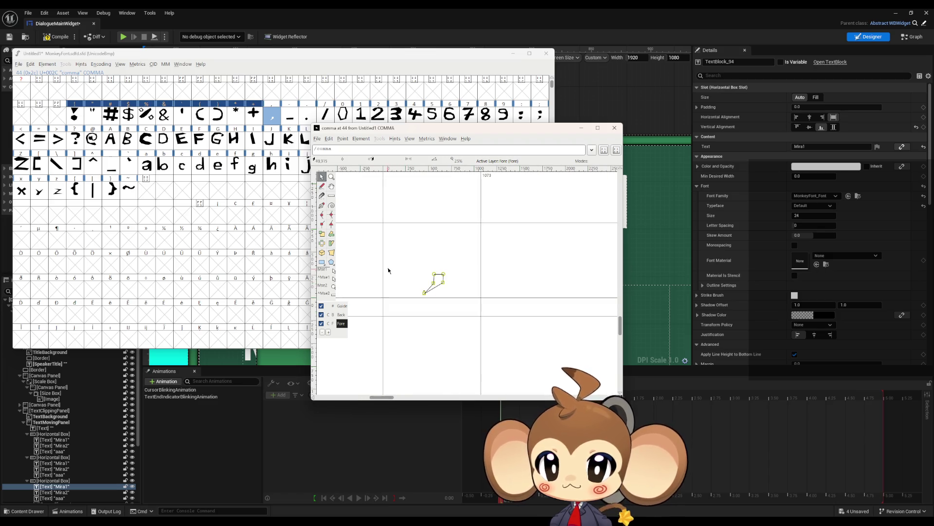
{"action": "left_click_drag", "start_coordinate": [481, 260], "coordinate": [414, 261]}
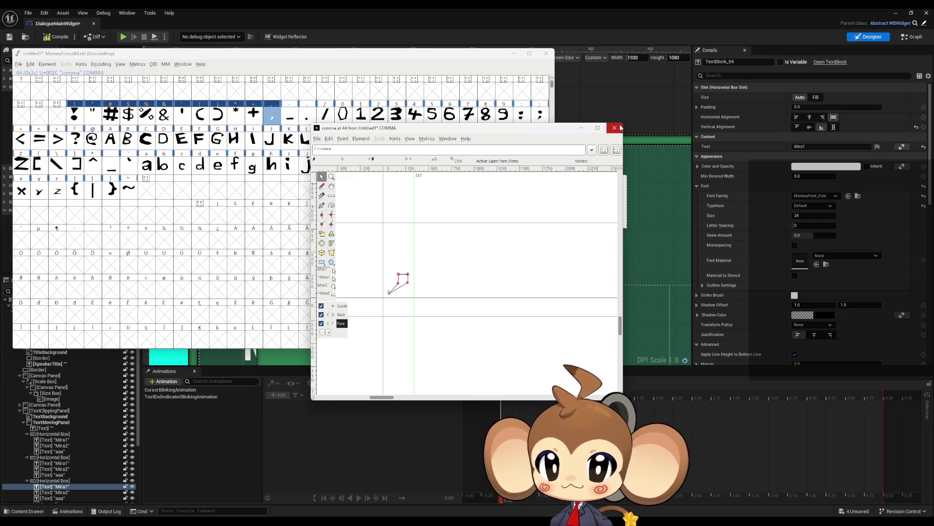
{"action": "left_click", "coordinate": [615, 128]}
{"action": "double_click", "coordinate": [291, 116]}
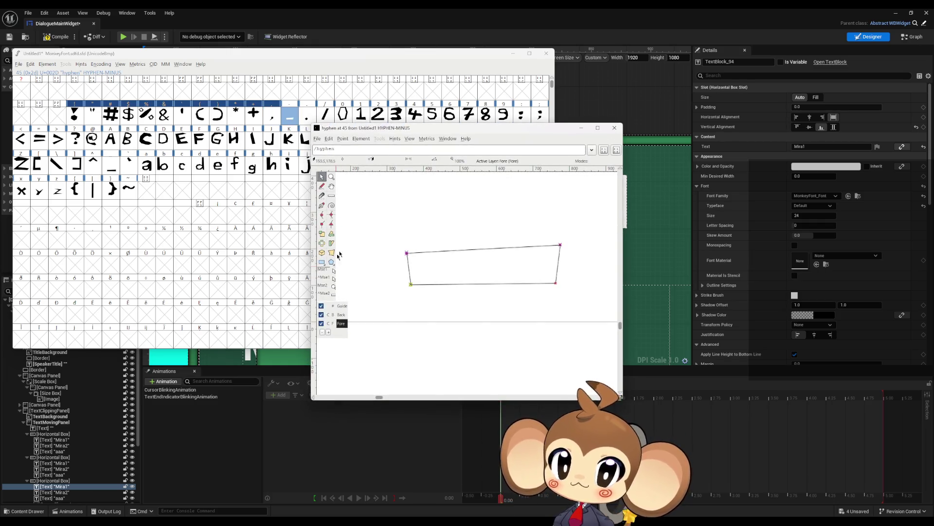
{"action": "scroll", "coordinate": [511, 290], "scroll_direction": "down", "scroll_amount": 4}
{"action": "left_click_drag", "start_coordinate": [492, 290], "coordinate": [463, 291]}
{"action": "left_click_drag", "start_coordinate": [561, 281], "coordinate": [538, 282]}
{"action": "left_click", "coordinate": [615, 127]}
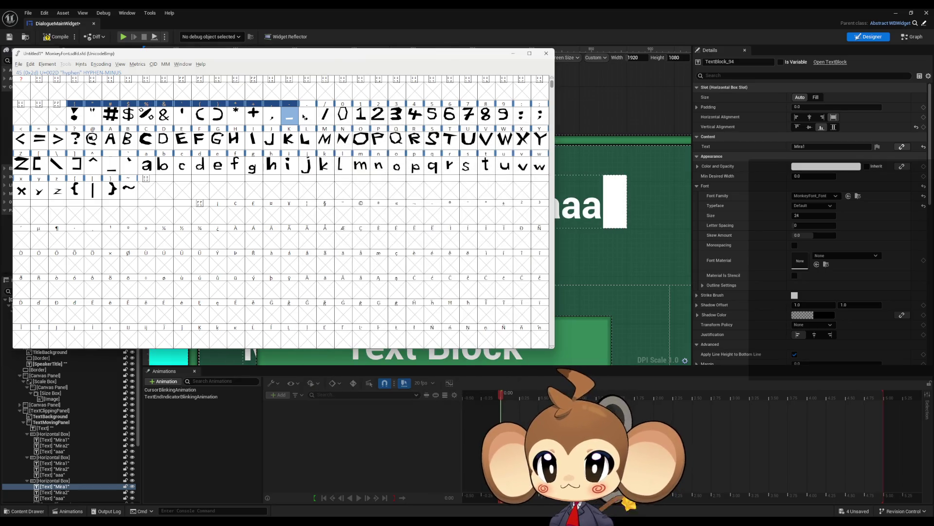
Step: Narrow the period's advance width to 265 and shift the slash glyph left
{"action": "double_click", "coordinate": [306, 115]}
{"action": "scroll", "coordinate": [410, 292], "scroll_direction": "down", "scroll_amount": 5}
{"action": "left_click_drag", "start_coordinate": [363, 276], "coordinate": [360, 276]}
{"action": "left_click_drag", "start_coordinate": [450, 265], "coordinate": [395, 266]}
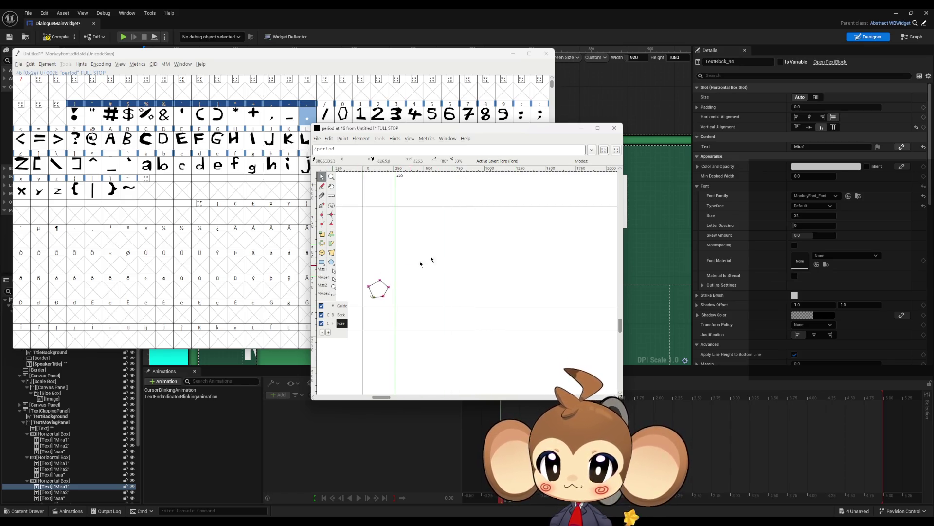
{"action": "left_click", "coordinate": [613, 129]}
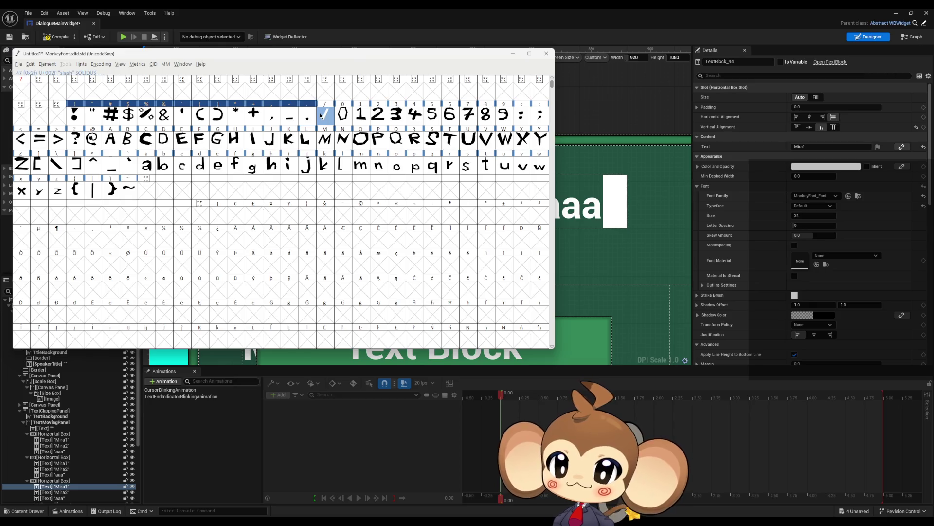
{"action": "double_click", "coordinate": [322, 116]}
{"action": "key", "text": "Left"}
{"action": "key", "text": "Left"}
{"action": "key", "text": "Left"}
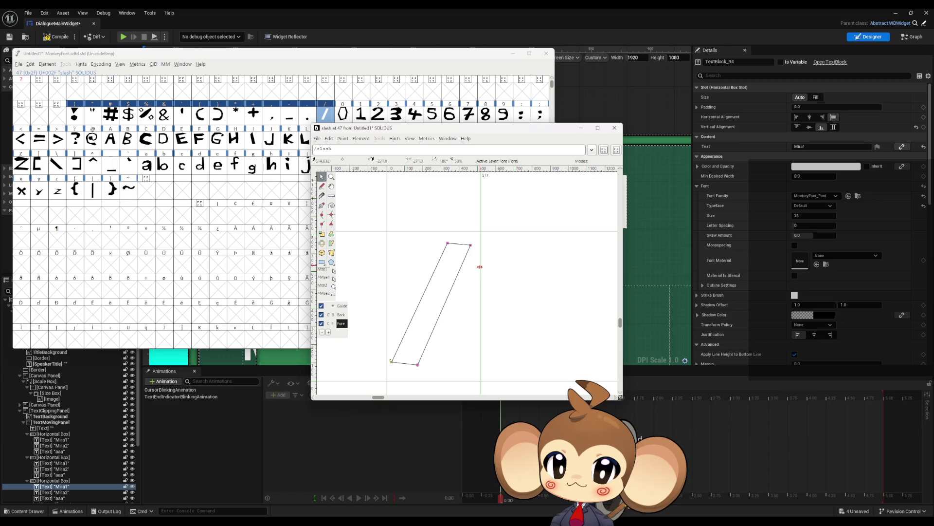
{"action": "left_click", "coordinate": [614, 127]}
{"action": "double_click", "coordinate": [348, 117]}
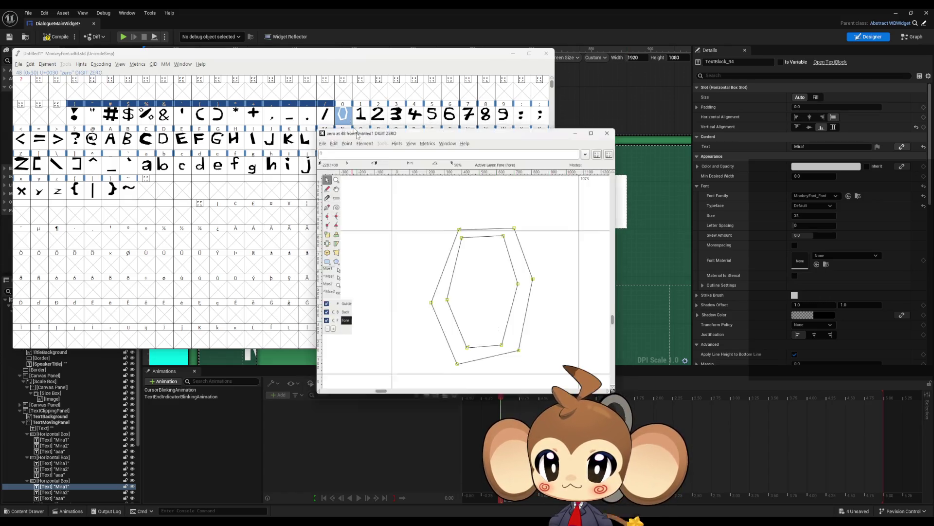
Step: Reposition the 0 outline (width 873) and move the 1 left with advance width 631
{"action": "left_click_drag", "start_coordinate": [419, 210], "coordinate": [549, 385]}
{"action": "key", "text": "shift+Down"}
{"action": "key", "text": "shift+Down"}
{"action": "key", "text": "shift+Down"}
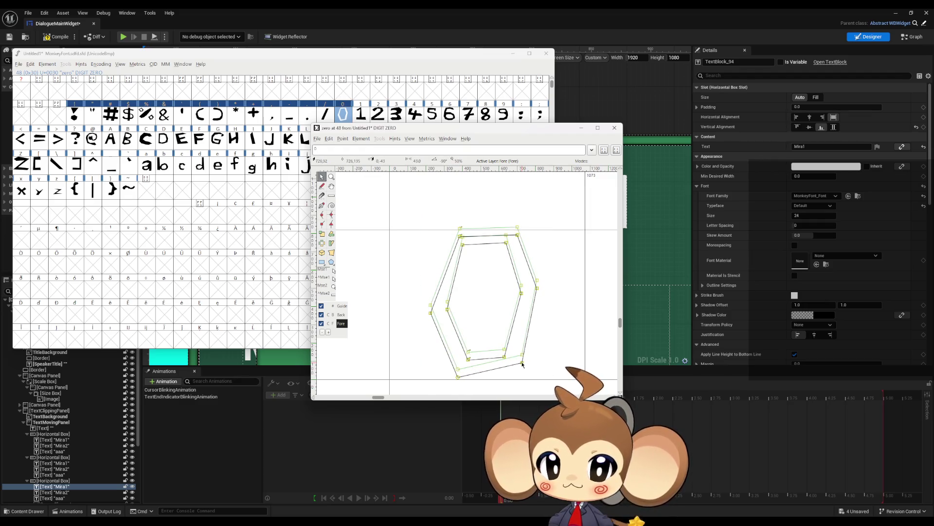
{"action": "mouse_move", "coordinate": [389, 320]}
{"action": "left_mouse_down"}
{"action": "mouse_move", "coordinate": [545, 305]}
{"action": "mouse_move", "coordinate": [505, 305]}
{"action": "left_mouse_up"}
{"action": "left_click", "coordinate": [614, 127]}
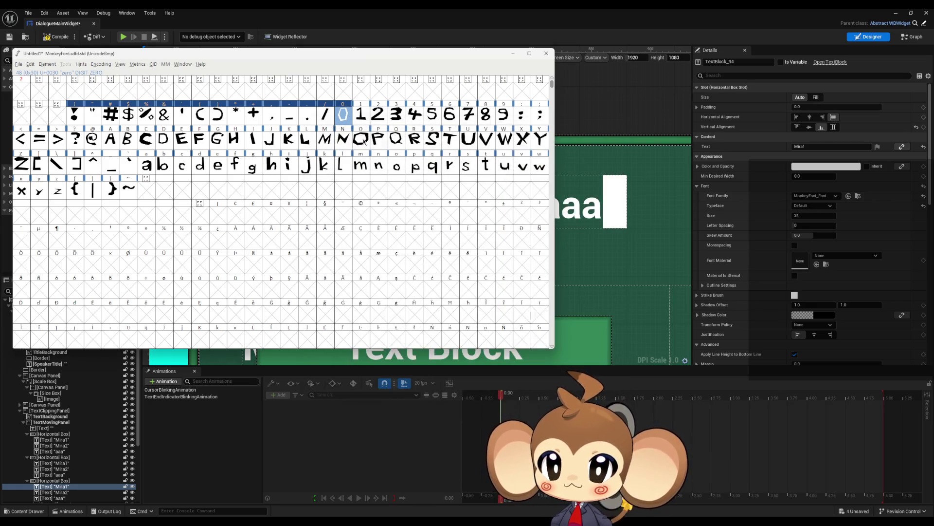
{"action": "double_click", "coordinate": [361, 113]}
{"action": "mouse_move", "coordinate": [433, 234]}
{"action": "left_mouse_down"}
{"action": "mouse_move", "coordinate": [548, 373]}
{"action": "mouse_move", "coordinate": [536, 375]}
{"action": "left_mouse_up"}
{"action": "left_click", "coordinate": [465, 327]}
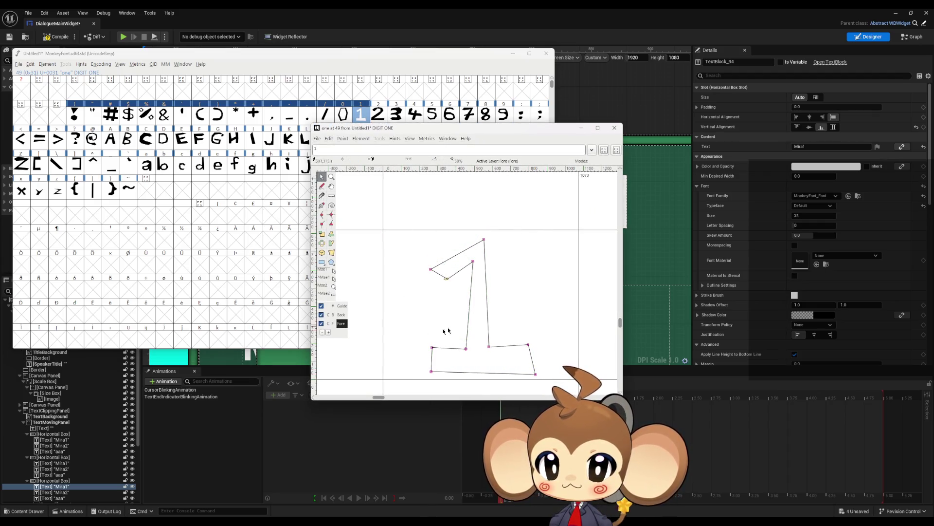
{"action": "left_click_drag", "start_coordinate": [382, 333], "coordinate": [341, 335]}
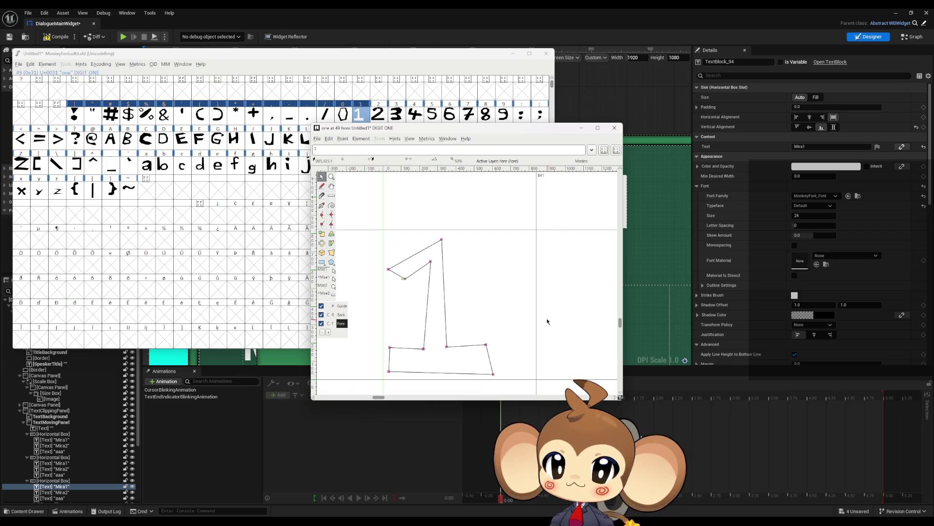
{"action": "left_click_drag", "start_coordinate": [536, 317], "coordinate": [499, 325]}
Step: Move the 2 outline left and down with a narrower width, and select the 3 outline
{"action": "left_click", "coordinate": [614, 128]}
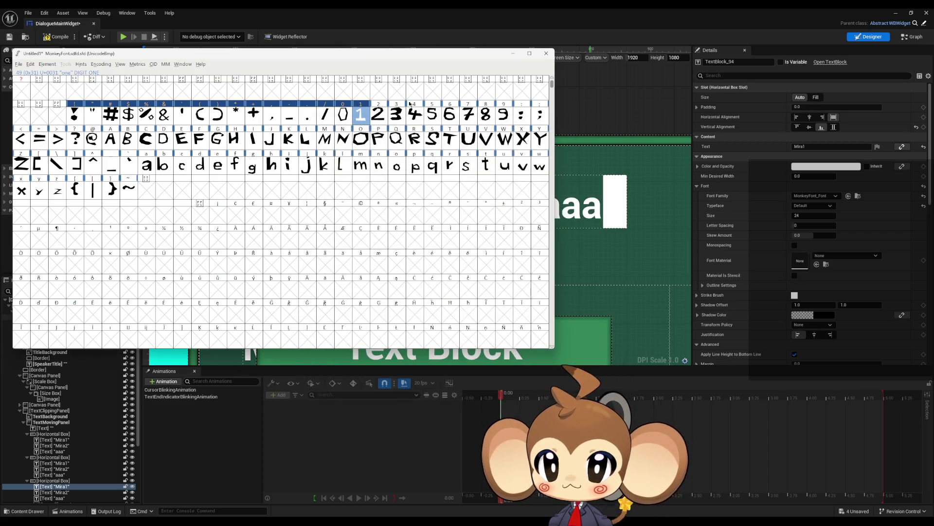
{"action": "double_click", "coordinate": [378, 113]}
{"action": "mouse_move", "coordinate": [454, 279]}
{"action": "left_mouse_down"}
{"action": "mouse_move", "coordinate": [570, 371]}
{"action": "mouse_move", "coordinate": [538, 377]}
{"action": "left_mouse_up"}
{"action": "left_click_drag", "start_coordinate": [592, 334], "coordinate": [545, 335]}
{"action": "left_click", "coordinate": [614, 127]}
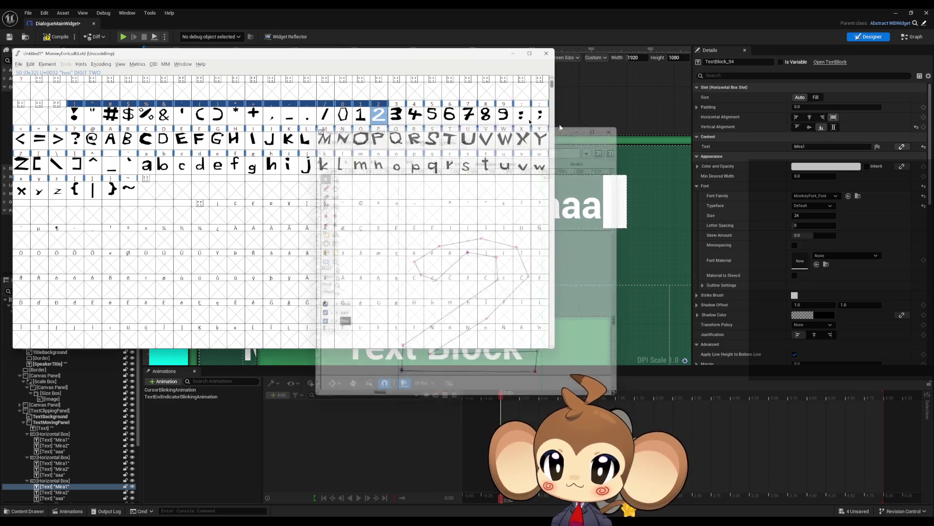
{"action": "double_click", "coordinate": [396, 114]}
{"action": "mouse_move", "coordinate": [402, 204]}
{"action": "left_mouse_down"}
{"action": "mouse_move", "coordinate": [555, 364]}
{"action": "mouse_move", "coordinate": [487, 374]}
{"action": "left_mouse_up"}
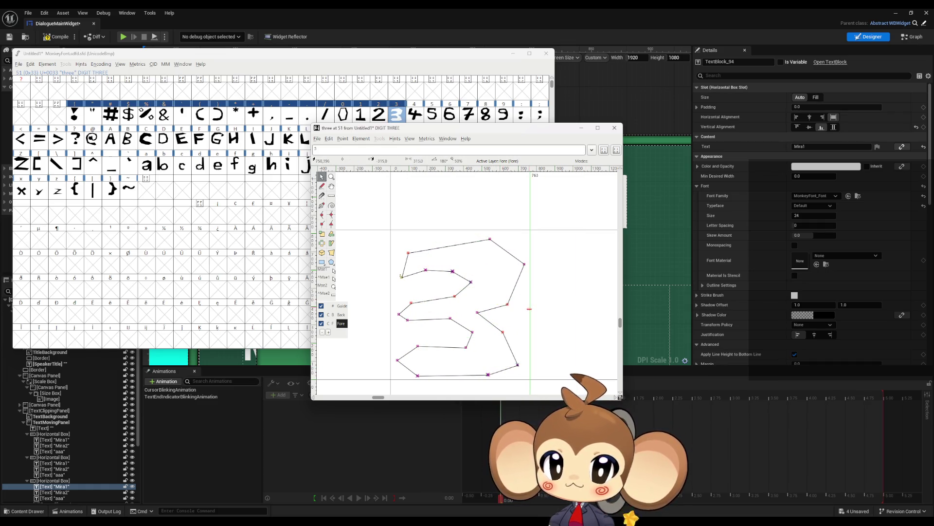
{"action": "left_click", "coordinate": [614, 128]}
Step: Shift the 4 outline left and down and narrow its advance width
{"action": "double_click", "coordinate": [412, 115]}
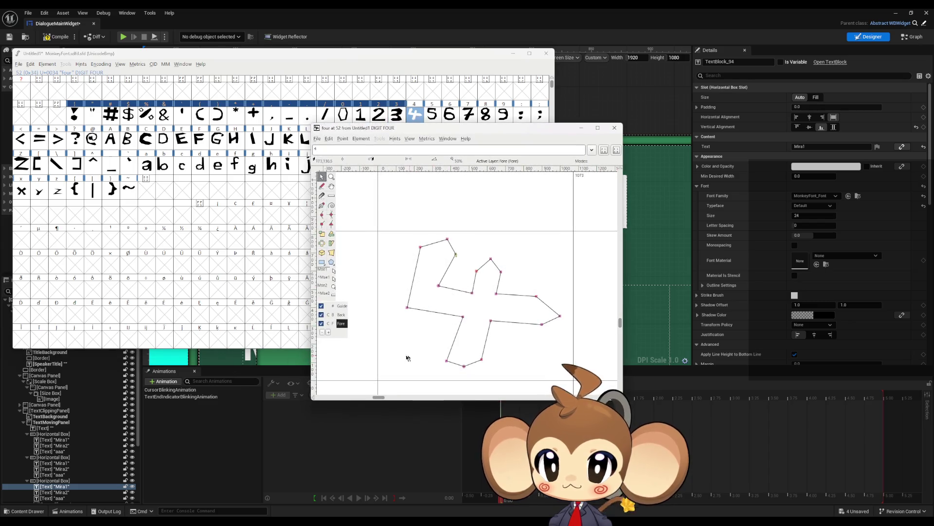
{"action": "left_click_drag", "start_coordinate": [389, 220], "coordinate": [578, 376]}
{"action": "left_click_drag", "start_coordinate": [543, 325], "coordinate": [520, 336]}
{"action": "left_click_drag", "start_coordinate": [574, 301], "coordinate": [544, 309]}
{"action": "left_click", "coordinate": [614, 128]}
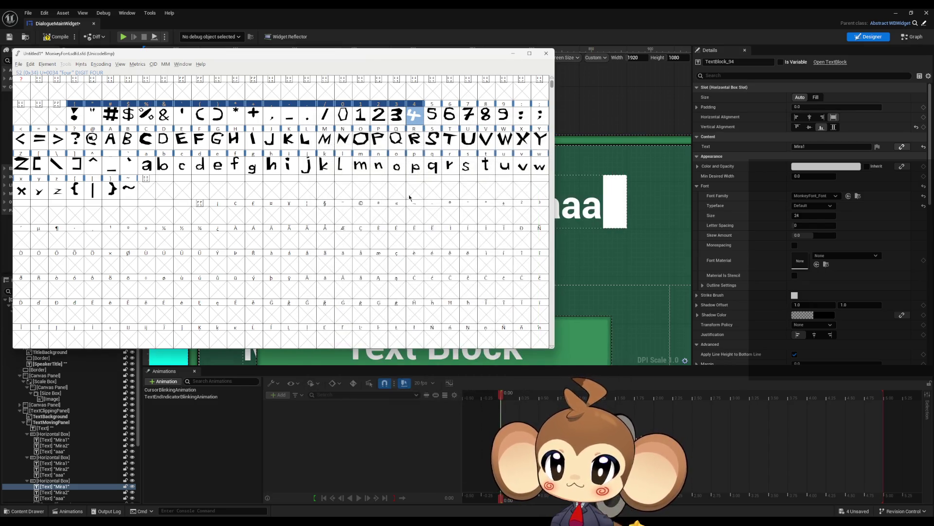
Step: Move the 5 and 6 outlines left and down and pull in both advance-width lines
{"action": "double_click", "coordinate": [433, 114]}
{"action": "mouse_move", "coordinate": [385, 194]}
{"action": "left_mouse_down"}
{"action": "mouse_move", "coordinate": [426, 257]}
{"action": "mouse_move", "coordinate": [527, 362]}
{"action": "left_mouse_up"}
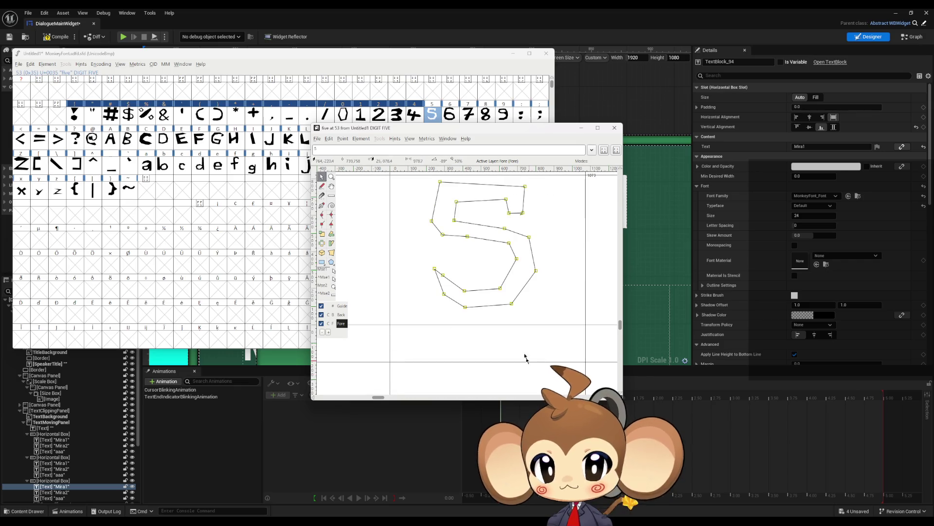
{"action": "left_click_drag", "start_coordinate": [513, 307], "coordinate": [475, 318]}
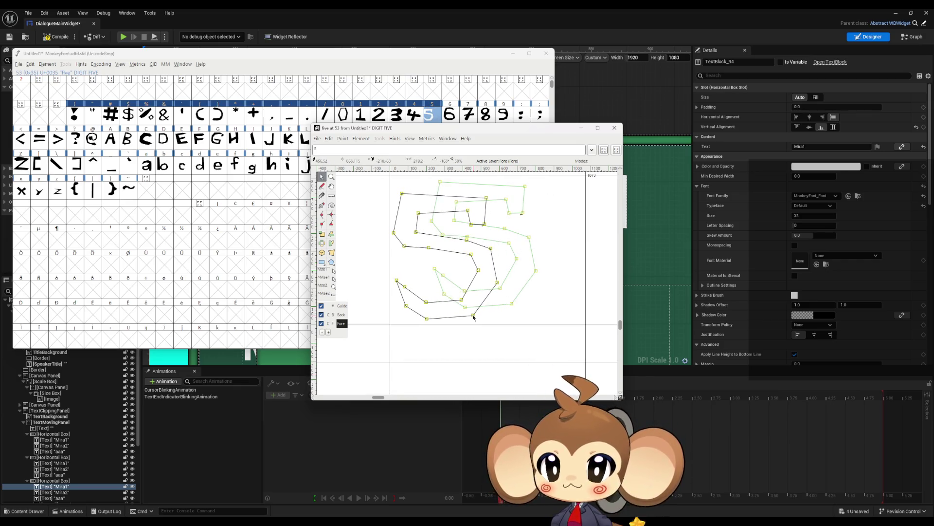
{"action": "left_click_drag", "start_coordinate": [586, 242], "coordinate": [506, 253]}
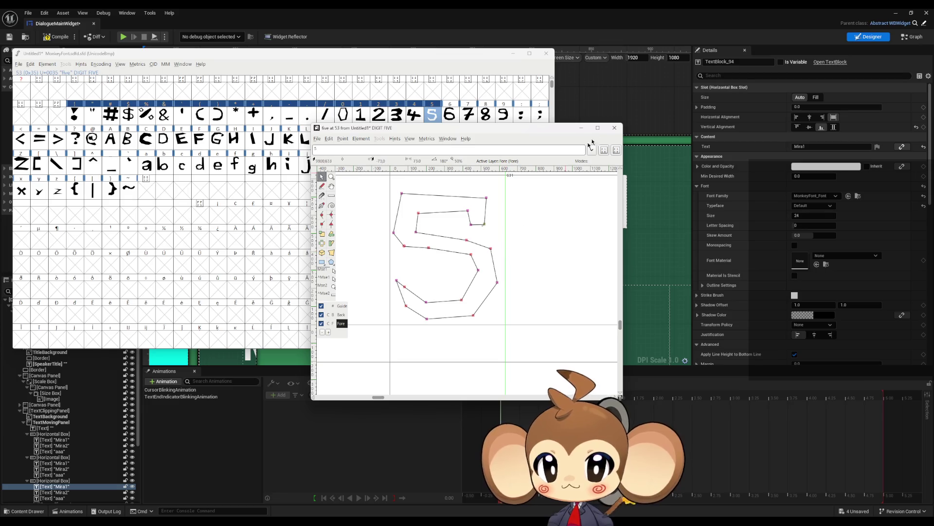
{"action": "left_click", "coordinate": [614, 128]}
{"action": "double_click", "coordinate": [450, 114]}
{"action": "left_click_drag", "start_coordinate": [383, 211], "coordinate": [571, 385]}
{"action": "left_click_drag", "start_coordinate": [514, 368], "coordinate": [489, 377]}
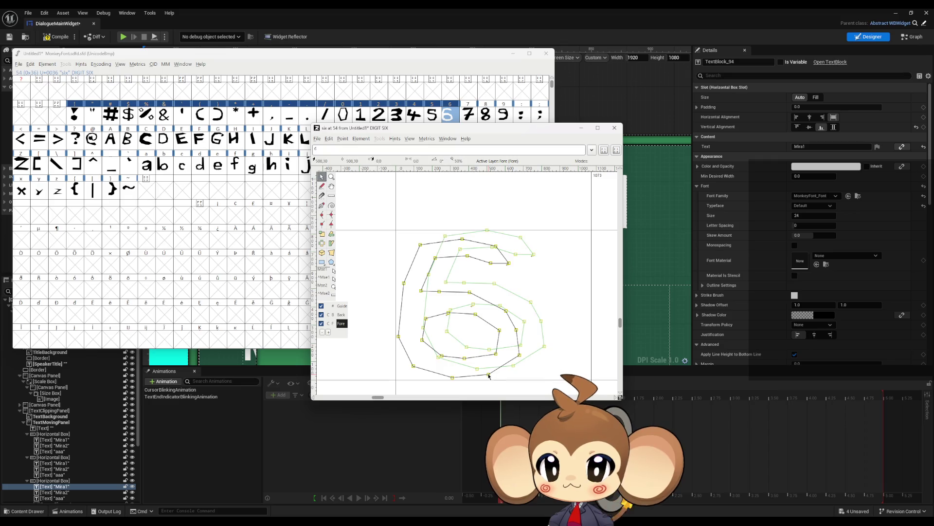
{"action": "left_click_drag", "start_coordinate": [592, 320], "coordinate": [527, 321]}
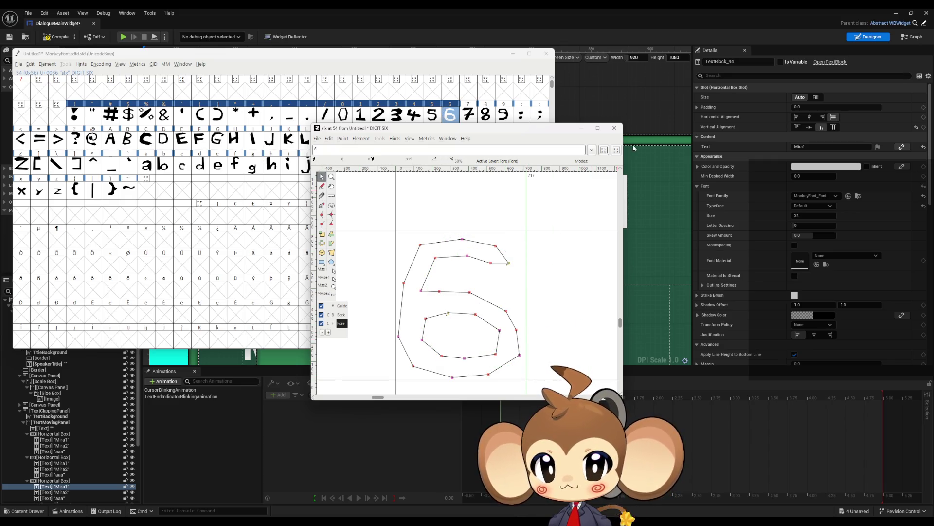
{"action": "left_click", "coordinate": [613, 128]}
{"action": "left_click", "coordinate": [471, 119]}
Step: Shift the 7 outline left and narrow its advance width to 755
{"action": "double_click", "coordinate": [468, 117]}
{"action": "left_click_drag", "start_coordinate": [392, 209], "coordinate": [562, 380]}
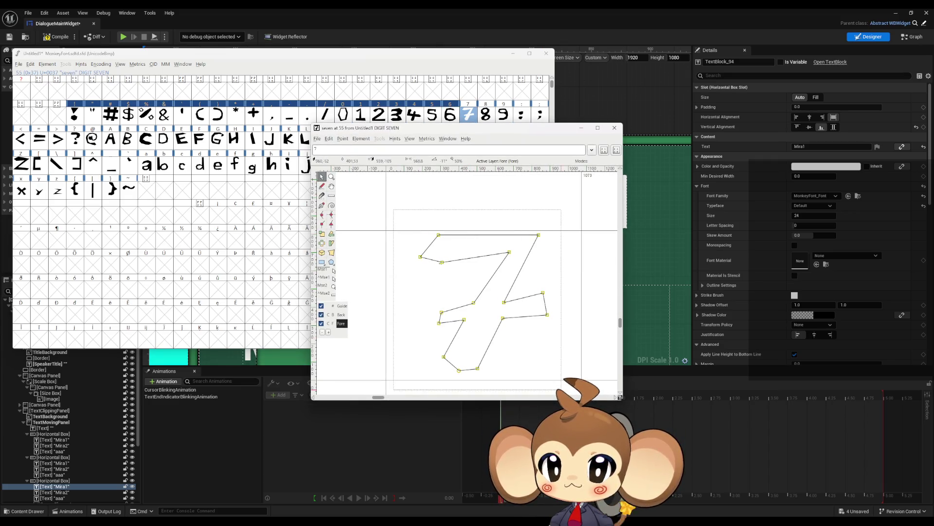
{"action": "left_click_drag", "start_coordinate": [461, 373], "coordinate": [448, 375]}
{"action": "left_click_drag", "start_coordinate": [581, 332], "coordinate": [524, 337]}
{"action": "left_click", "coordinate": [612, 124]}
Step: Move the 8 outline up and left and narrow its advance width to 633
{"action": "double_click", "coordinate": [485, 114]}
{"action": "key", "text": "ctrl+a"}
{"action": "left_click_drag", "start_coordinate": [516, 360], "coordinate": [482, 335]}
{"action": "left_click_drag", "start_coordinate": [580, 271], "coordinate": [506, 267]}
{"action": "left_click", "coordinate": [613, 129]}
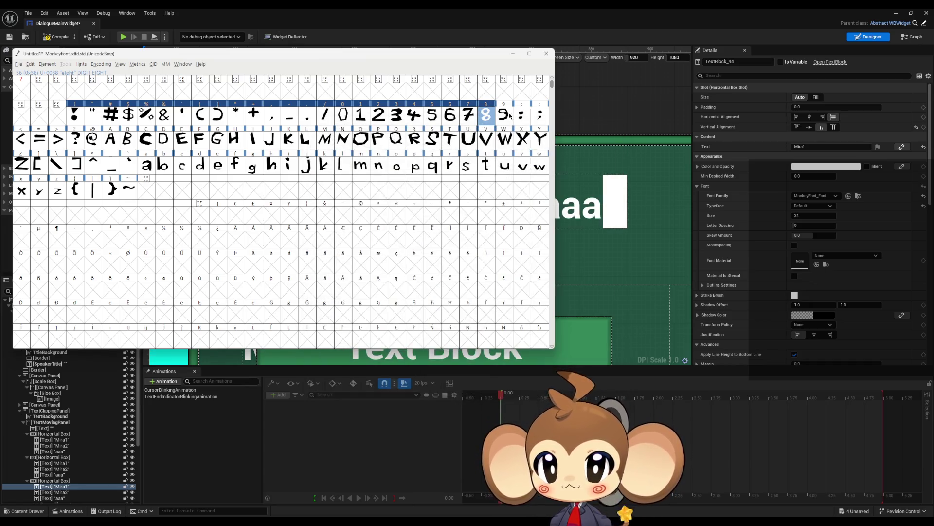
Step: Narrow the 9 glyph's advance width to 653 and the colon's to 349
{"action": "double_click", "coordinate": [504, 114]}
{"action": "mouse_move", "coordinate": [400, 224]}
{"action": "left_mouse_down"}
{"action": "mouse_move", "coordinate": [560, 377]}
{"action": "mouse_move", "coordinate": [499, 357]}
{"action": "left_mouse_up"}
{"action": "left_click_drag", "start_coordinate": [592, 290], "coordinate": [522, 290]}
{"action": "left_click", "coordinate": [613, 128]}
{"action": "double_click", "coordinate": [521, 114]}
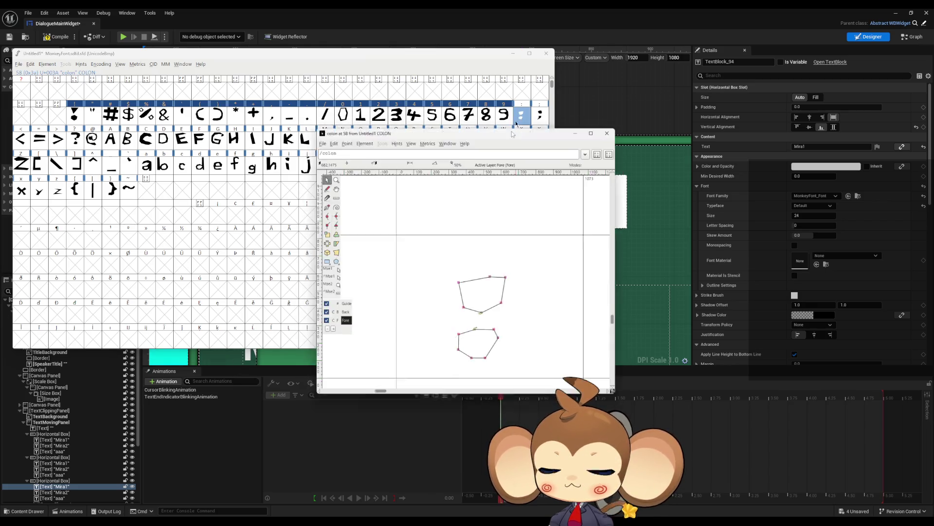
{"action": "mouse_move", "coordinate": [407, 258]}
{"action": "left_mouse_down"}
{"action": "mouse_move", "coordinate": [488, 366]}
{"action": "mouse_move", "coordinate": [434, 375]}
{"action": "left_mouse_up"}
{"action": "left_click_drag", "start_coordinate": [590, 320], "coordinate": [458, 325]}
{"action": "left_click", "coordinate": [614, 128]}
Step: Shift the semicolon outlines left and narrow the semicolon's advance width
{"action": "double_click", "coordinate": [540, 114]}
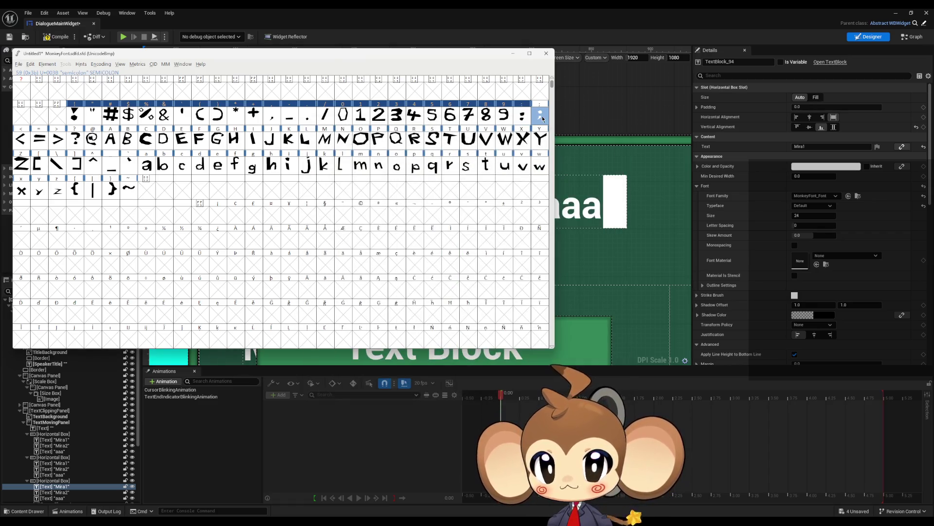
{"action": "left_click_drag", "start_coordinate": [418, 237], "coordinate": [533, 390]}
{"action": "left_click_drag", "start_coordinate": [498, 344], "coordinate": [436, 351]}
{"action": "left_click_drag", "start_coordinate": [583, 289], "coordinate": [456, 298]}
{"action": "left_click", "coordinate": [614, 128]}
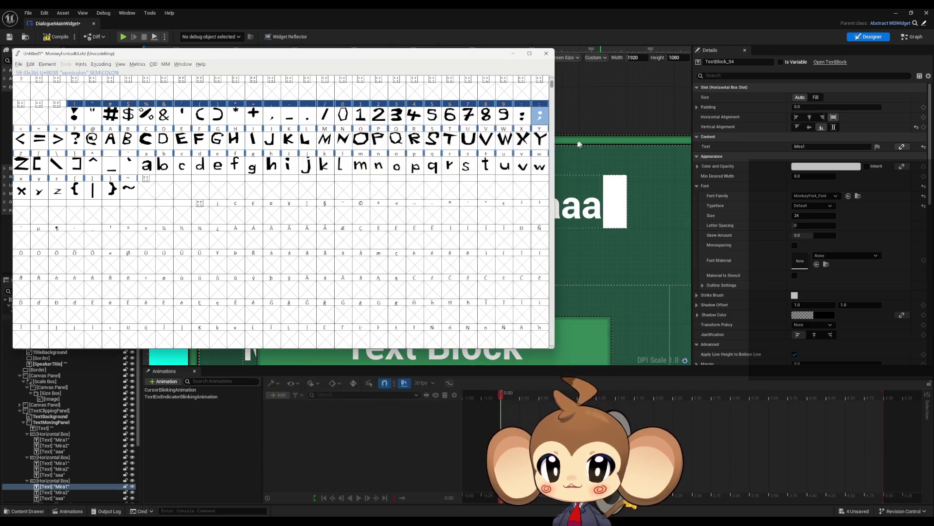
{"action": "double_click", "coordinate": [14, 141]}
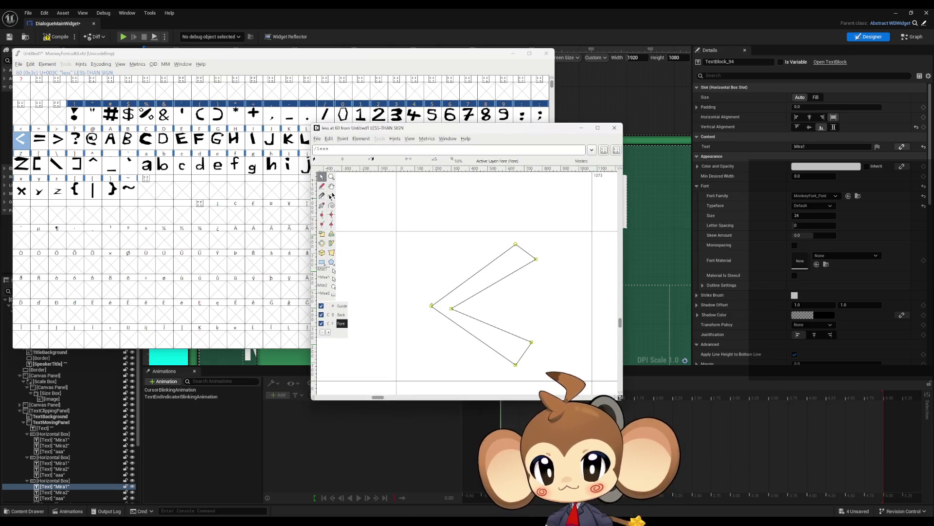
Step: Narrow the less-than advance width to 647 and the equals width to 815
{"action": "mouse_move", "coordinate": [458, 265]}
{"action": "left_mouse_down"}
{"action": "mouse_move", "coordinate": [566, 368]}
{"action": "mouse_move", "coordinate": [487, 357]}
{"action": "mouse_move", "coordinate": [505, 352]}
{"action": "left_mouse_up"}
{"action": "left_click_drag", "start_coordinate": [594, 304], "coordinate": [515, 306]}
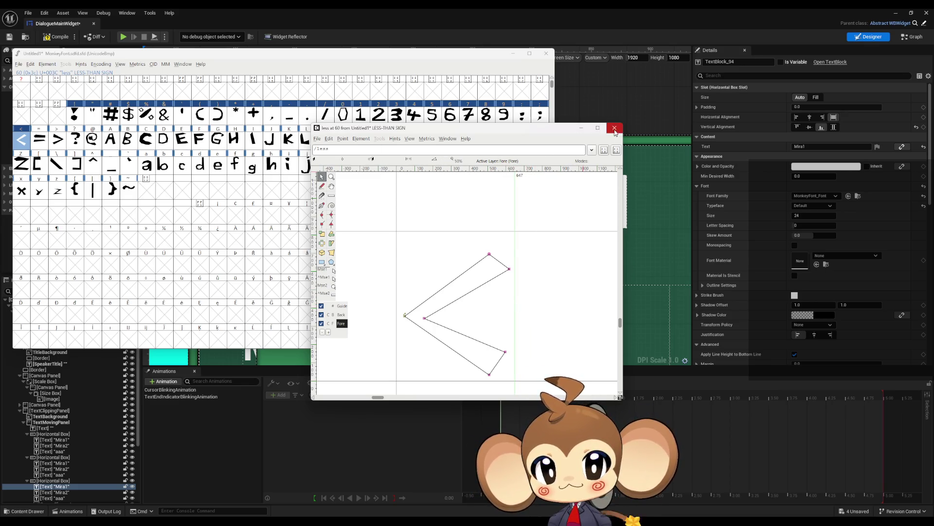
{"action": "left_click", "coordinate": [614, 127]}
{"action": "double_click", "coordinate": [39, 140]}
{"action": "left_click_drag", "start_coordinate": [431, 263], "coordinate": [586, 363]}
{"action": "mouse_move", "coordinate": [402, 249]}
{"action": "left_mouse_down"}
{"action": "mouse_move", "coordinate": [560, 355]}
{"action": "mouse_move", "coordinate": [518, 348]}
{"action": "left_mouse_up"}
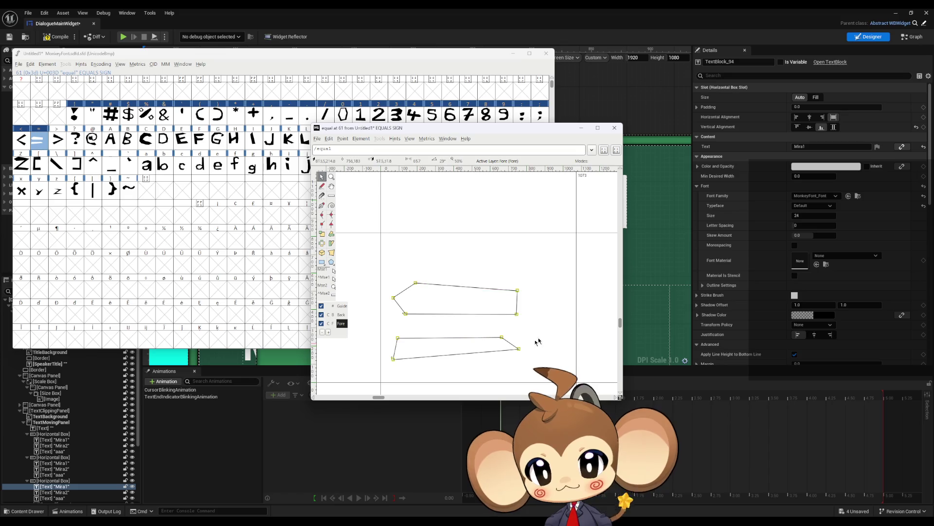
{"action": "mouse_move", "coordinate": [576, 322]}
{"action": "left_mouse_down"}
{"action": "mouse_move", "coordinate": [535, 292]}
{"action": "mouse_move", "coordinate": [530, 273]}
{"action": "left_mouse_up"}
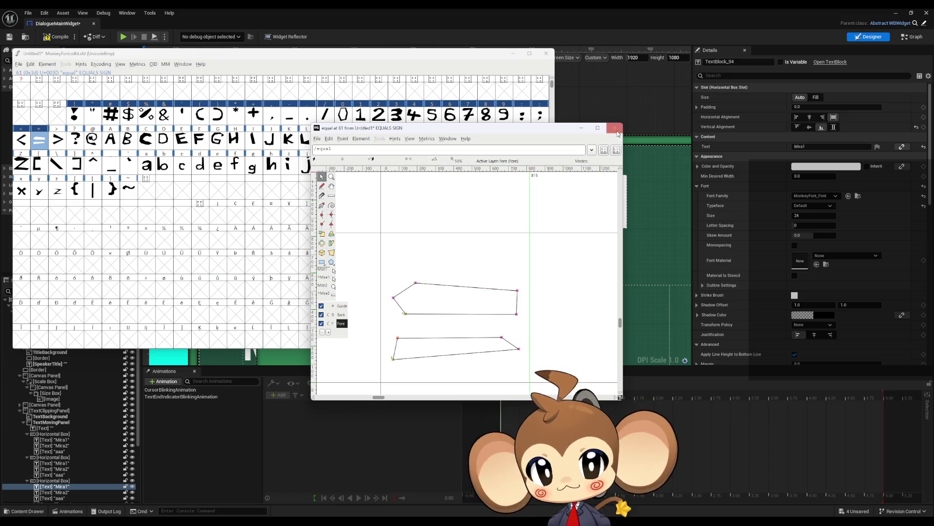
{"action": "left_click", "coordinate": [616, 131]}
Step: Shift the greater-than outline left and down and narrow its width to 775
{"action": "double_click", "coordinate": [57, 140]}
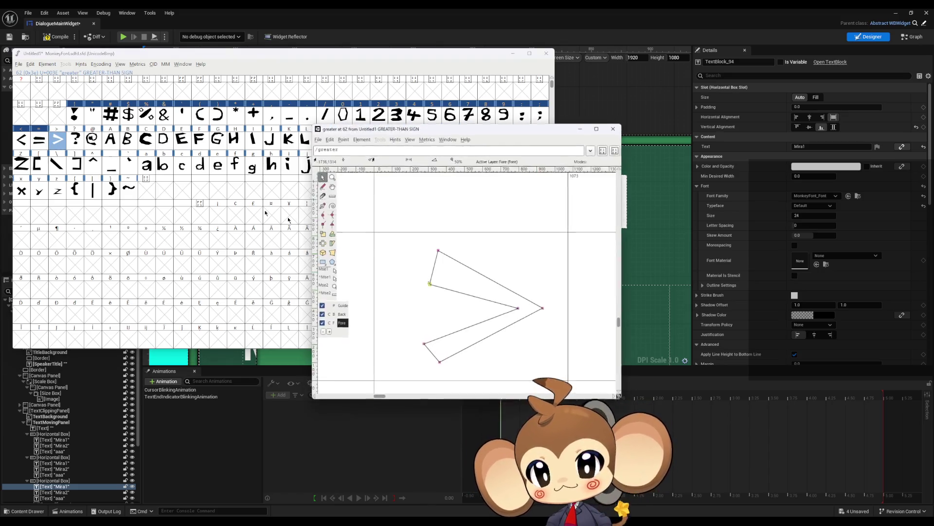
{"action": "left_click_drag", "start_coordinate": [539, 310], "coordinate": [501, 320]}
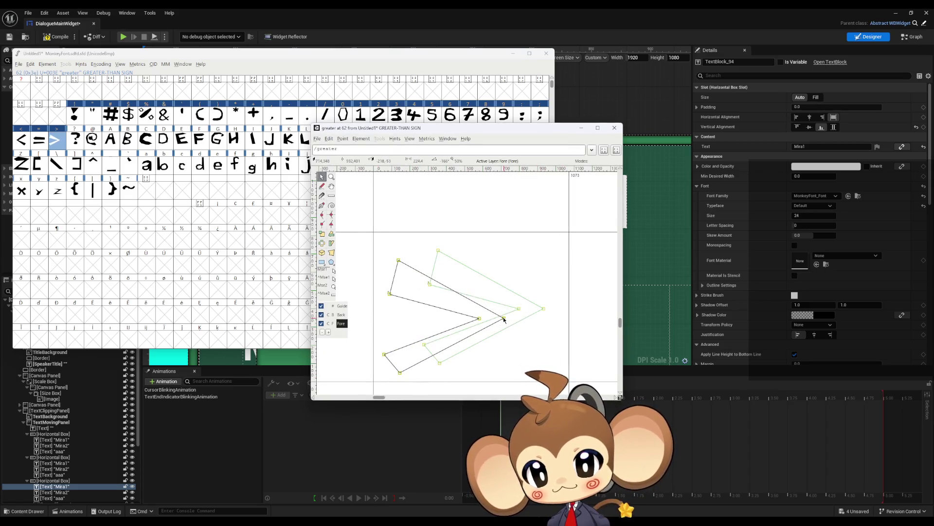
{"action": "mouse_move", "coordinate": [569, 285]}
{"action": "left_mouse_down"}
{"action": "mouse_move", "coordinate": [526, 263]}
{"action": "mouse_move", "coordinate": [519, 226]}
{"action": "left_mouse_up"}
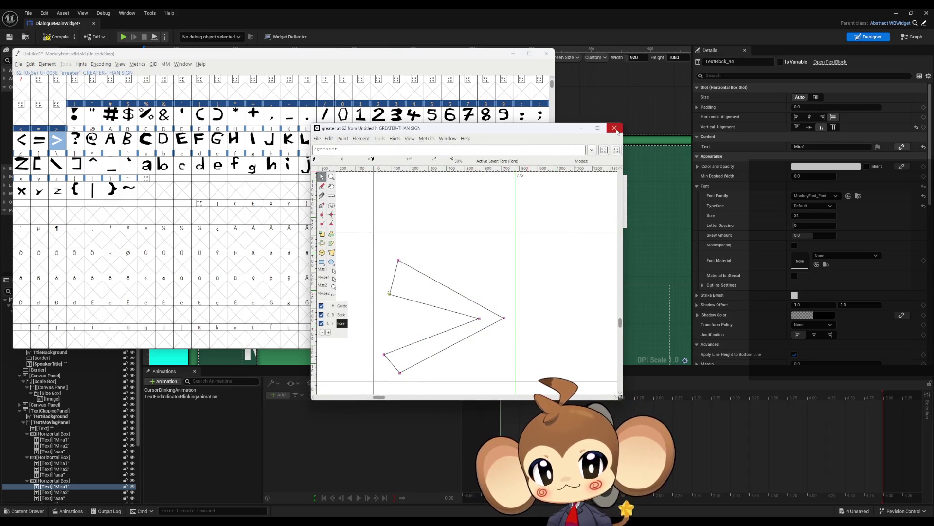
{"action": "left_click", "coordinate": [615, 127]}
Step: Move the question mark outline left and narrow its advance width to 603
{"action": "double_click", "coordinate": [75, 140]}
{"action": "left_click_drag", "start_coordinate": [415, 213], "coordinate": [549, 379]}
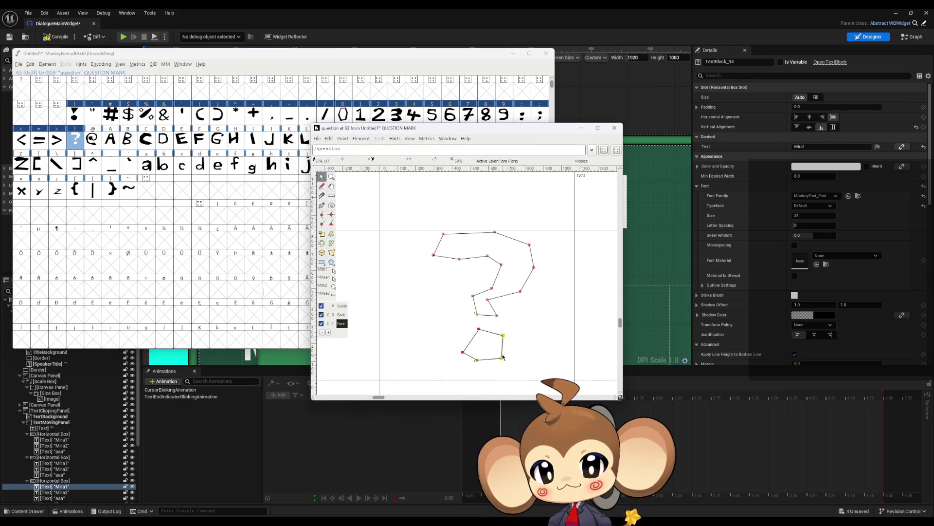
{"action": "mouse_move", "coordinate": [413, 214]}
{"action": "left_mouse_down"}
{"action": "mouse_move", "coordinate": [538, 365]}
{"action": "mouse_move", "coordinate": [452, 374]}
{"action": "left_mouse_up"}
{"action": "left_click", "coordinate": [558, 337]}
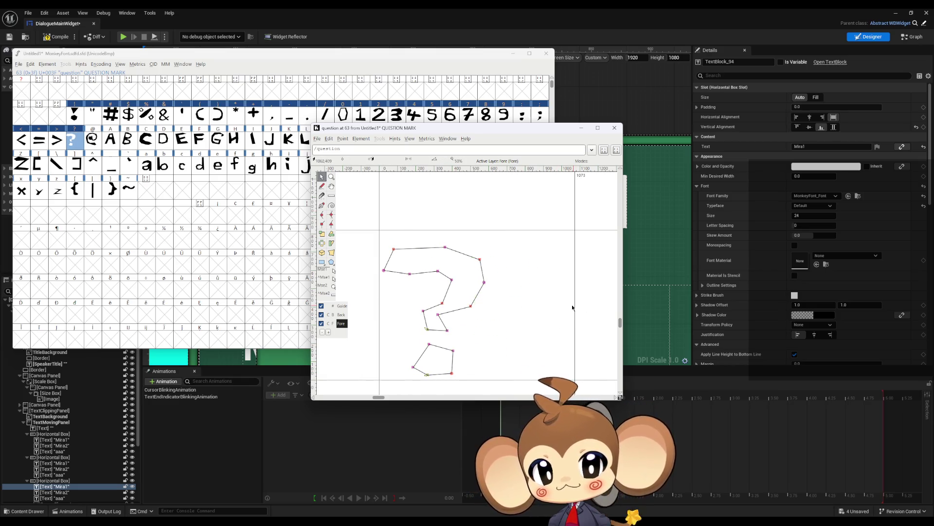
{"action": "left_click_drag", "start_coordinate": [576, 307], "coordinate": [490, 307]}
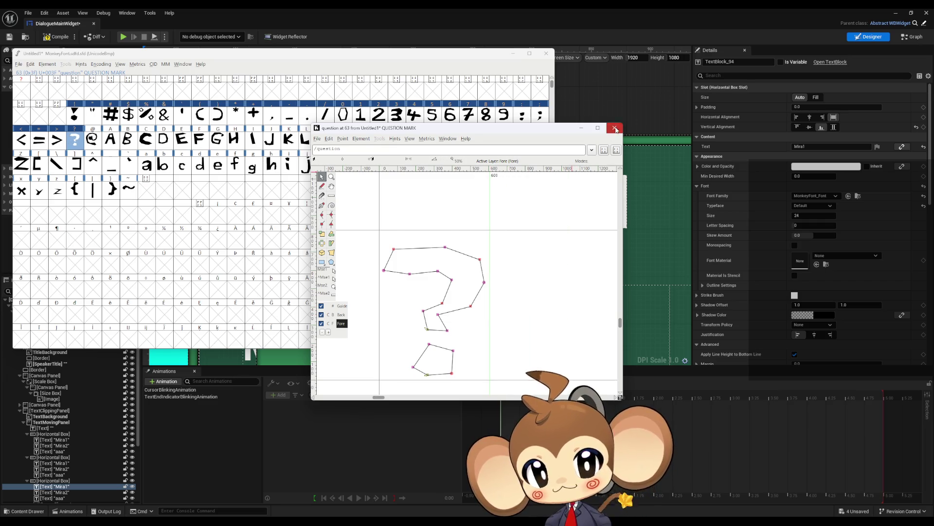
{"action": "left_click", "coordinate": [615, 129]}
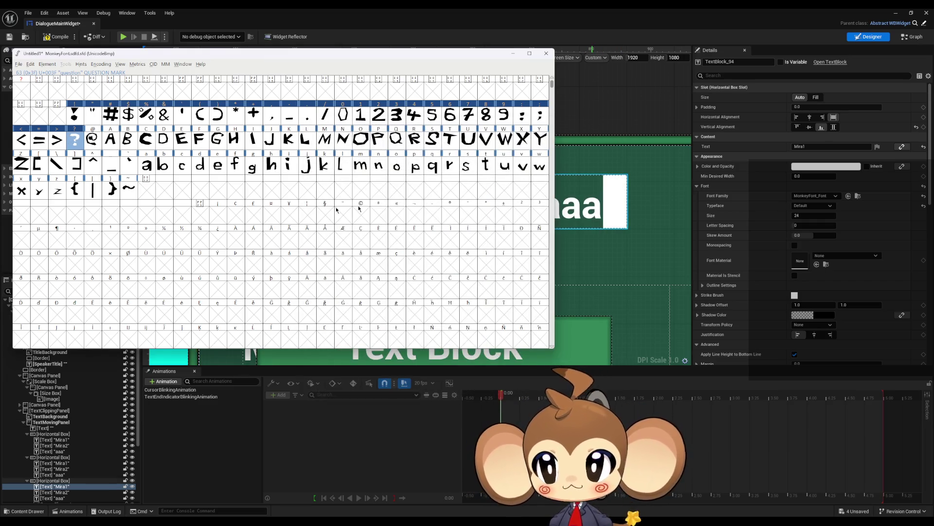
Step: Narrow the @ glyph's advance width to 721
{"action": "double_click", "coordinate": [92, 140]}
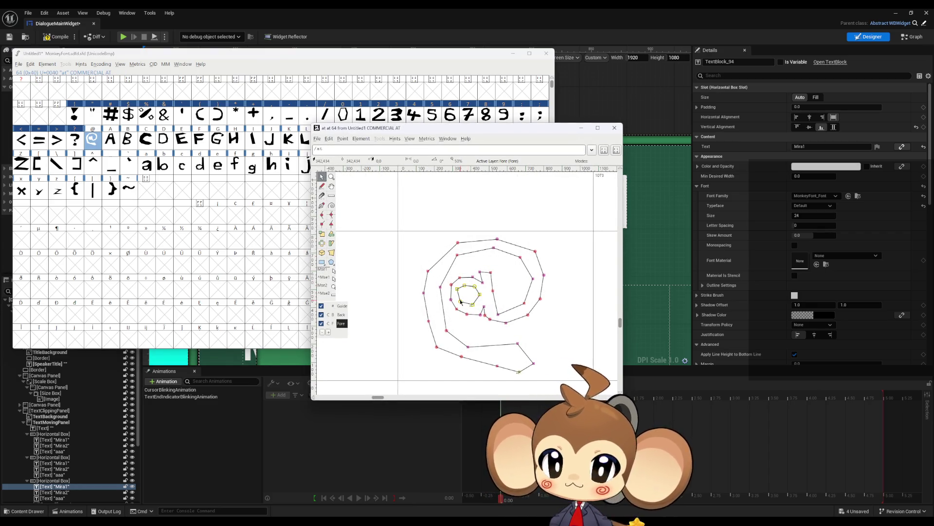
{"action": "mouse_move", "coordinate": [416, 209]}
{"action": "left_mouse_down"}
{"action": "mouse_move", "coordinate": [550, 387]}
{"action": "mouse_move", "coordinate": [510, 366]}
{"action": "left_mouse_up"}
{"action": "left_click_drag", "start_coordinate": [593, 301], "coordinate": [529, 302]}
{"action": "left_click", "coordinate": [614, 127]}
{"action": "double_click", "coordinate": [110, 139]}
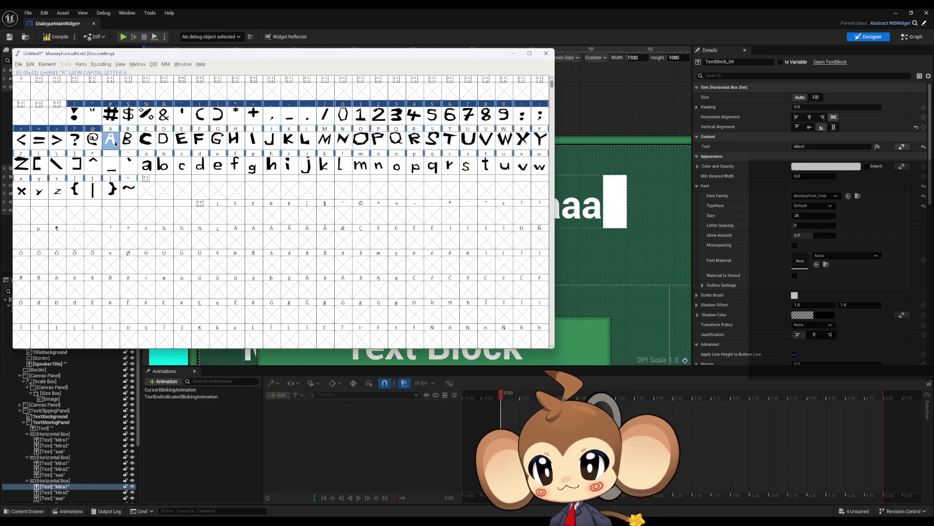
Step: Narrow A's width to 681; shift B left and down with width 627
{"action": "mouse_move", "coordinate": [444, 265]}
{"action": "left_mouse_down"}
{"action": "mouse_move", "coordinate": [549, 370]}
{"action": "mouse_move", "coordinate": [512, 373]}
{"action": "left_mouse_up"}
{"action": "mouse_move", "coordinate": [589, 268]}
{"action": "left_mouse_down"}
{"action": "mouse_move", "coordinate": [545, 271]}
{"action": "mouse_move", "coordinate": [515, 287]}
{"action": "left_mouse_up"}
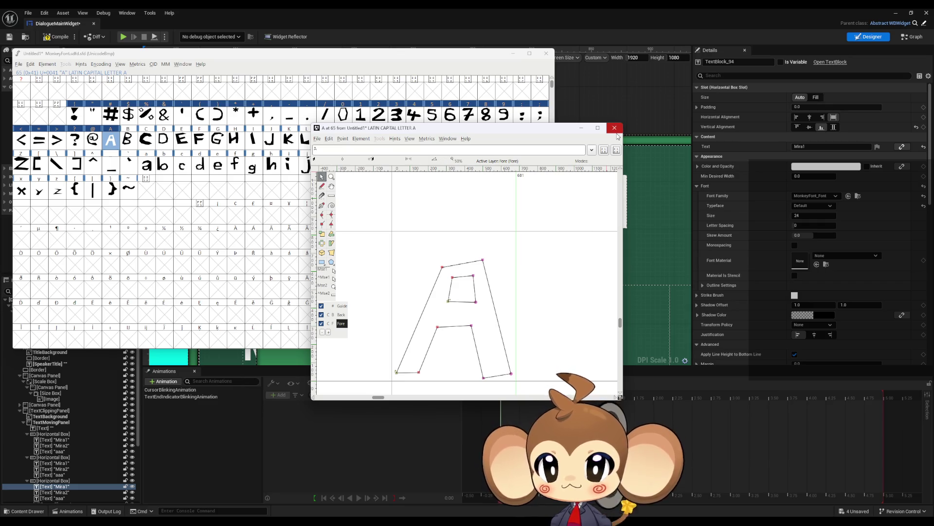
{"action": "left_click", "coordinate": [614, 127]}
{"action": "double_click", "coordinate": [128, 139]}
{"action": "key", "text": "ctrl+a"}
{"action": "scroll", "coordinate": [511, 357], "scroll_direction": "down", "scroll_amount": 2}
{"action": "left_click_drag", "start_coordinate": [506, 331], "coordinate": [479, 345]}
{"action": "left_click", "coordinate": [582, 268]}
{"action": "left_click_drag", "start_coordinate": [596, 265], "coordinate": [515, 269]}
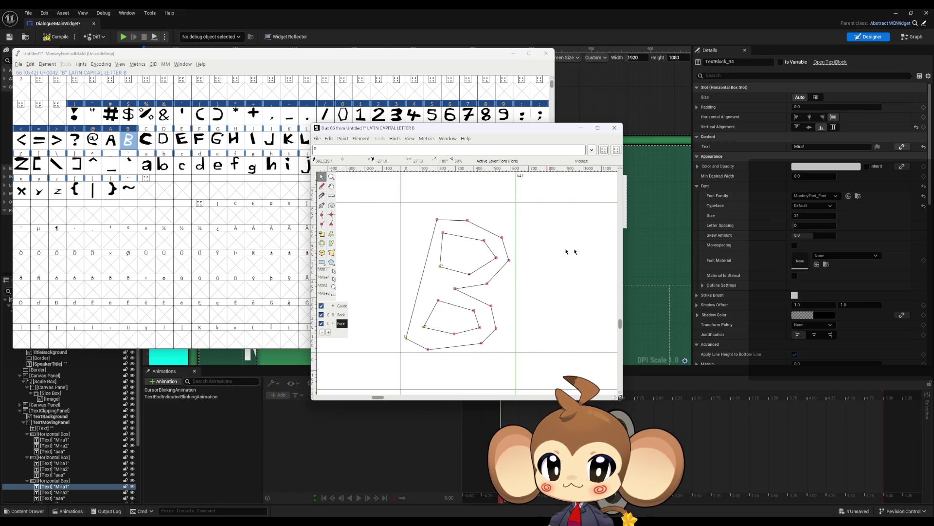
{"action": "left_click", "coordinate": [614, 127]}
Step: Reshape the C's inner curve, shift it down-left, and narrow its width to 881
{"action": "double_click", "coordinate": [145, 140]}
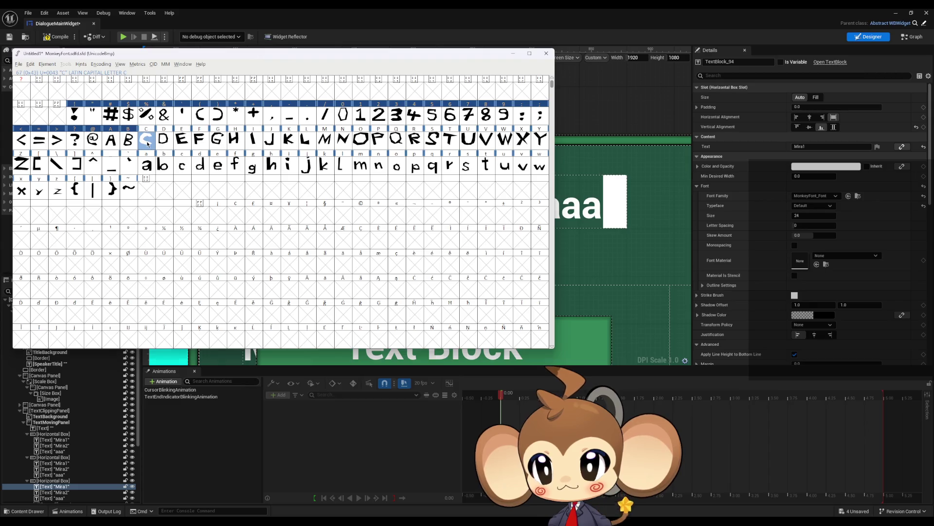
{"action": "mouse_move", "coordinate": [470, 277]}
{"action": "left_mouse_down"}
{"action": "mouse_move", "coordinate": [462, 272]}
{"action": "mouse_move", "coordinate": [435, 307]}
{"action": "left_mouse_up"}
{"action": "left_click_drag", "start_coordinate": [480, 326], "coordinate": [452, 336]}
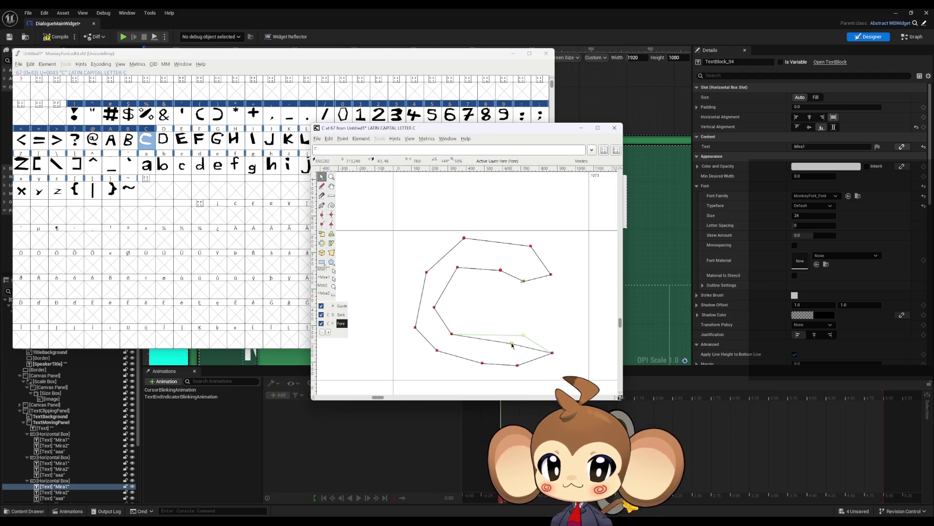
{"action": "mouse_move", "coordinate": [552, 354]}
{"action": "left_mouse_down"}
{"action": "mouse_move", "coordinate": [539, 343]}
{"action": "mouse_move", "coordinate": [546, 348]}
{"action": "left_mouse_up"}
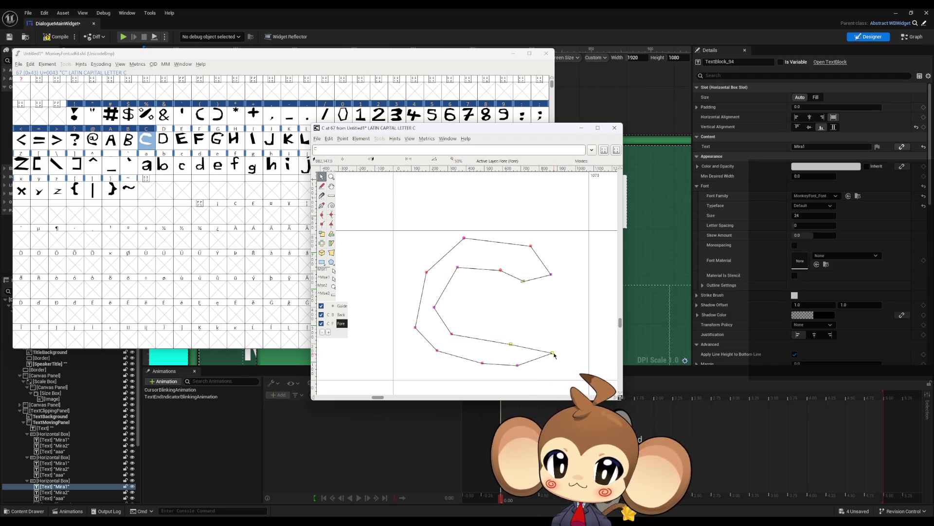
{"action": "key", "text": "ctrl+z"}
{"action": "mouse_move", "coordinate": [524, 339]}
{"action": "left_mouse_down"}
{"action": "mouse_move", "coordinate": [498, 350]}
{"action": "mouse_move", "coordinate": [534, 349]}
{"action": "mouse_move", "coordinate": [508, 360]}
{"action": "left_mouse_up"}
{"action": "left_click_drag", "start_coordinate": [500, 272], "coordinate": [504, 259]}
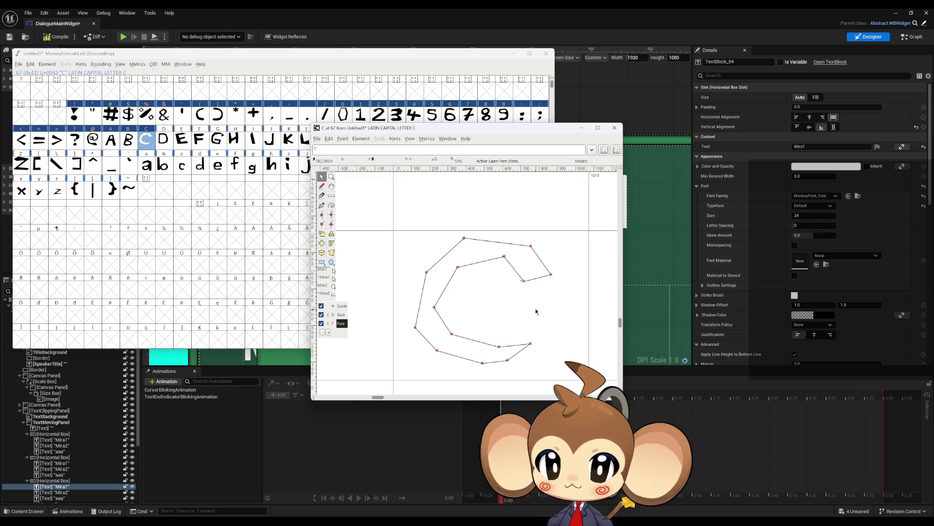
{"action": "mouse_move", "coordinate": [403, 210]}
{"action": "left_mouse_down"}
{"action": "mouse_move", "coordinate": [516, 344]}
{"action": "mouse_move", "coordinate": [560, 375]}
{"action": "left_mouse_up"}
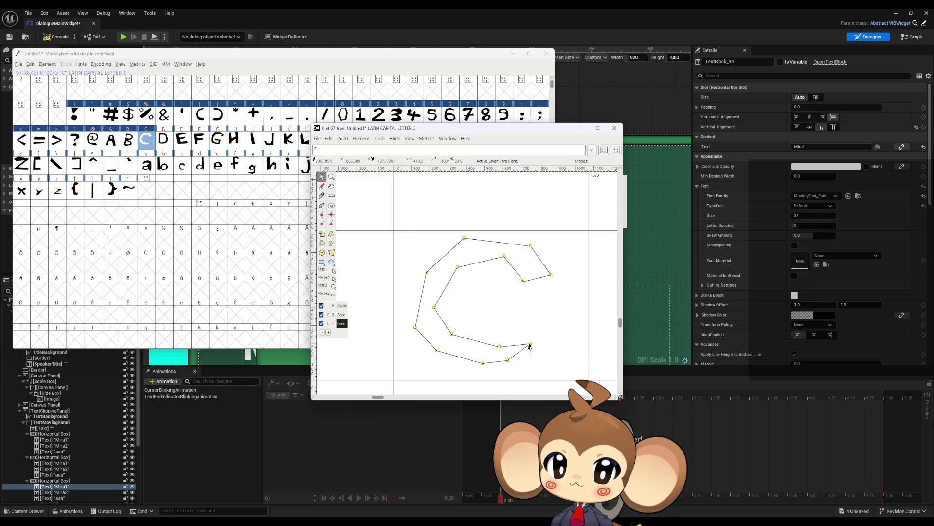
{"action": "left_click_drag", "start_coordinate": [530, 344], "coordinate": [514, 355]}
{"action": "left_click_drag", "start_coordinate": [588, 311], "coordinate": [540, 318]}
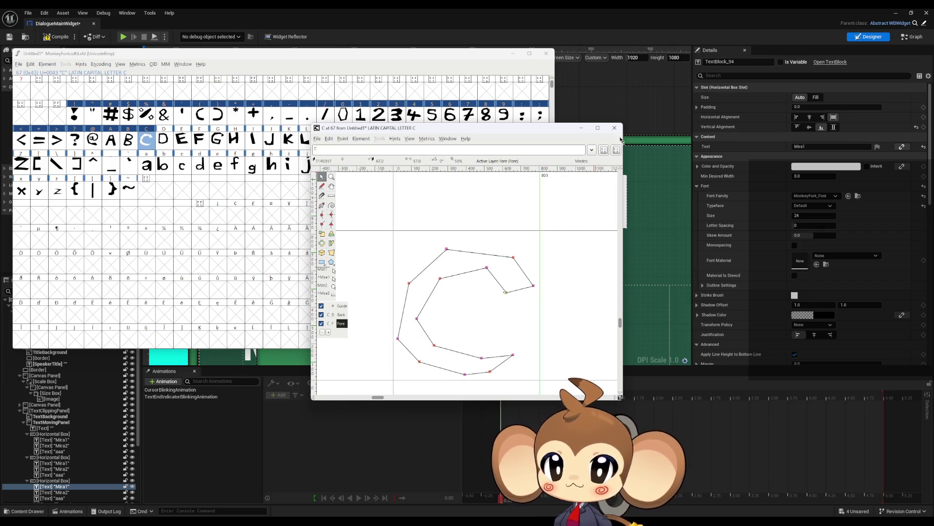
{"action": "left_click", "coordinate": [615, 127]}
Step: Shift the D outline down and left and pull its advance width in
{"action": "double_click", "coordinate": [166, 141]}
{"action": "left_click", "coordinate": [420, 219]}
{"action": "left_click_drag", "start_coordinate": [558, 376], "coordinate": [523, 292]}
{"action": "left_click_drag", "start_coordinate": [528, 340], "coordinate": [511, 351]}
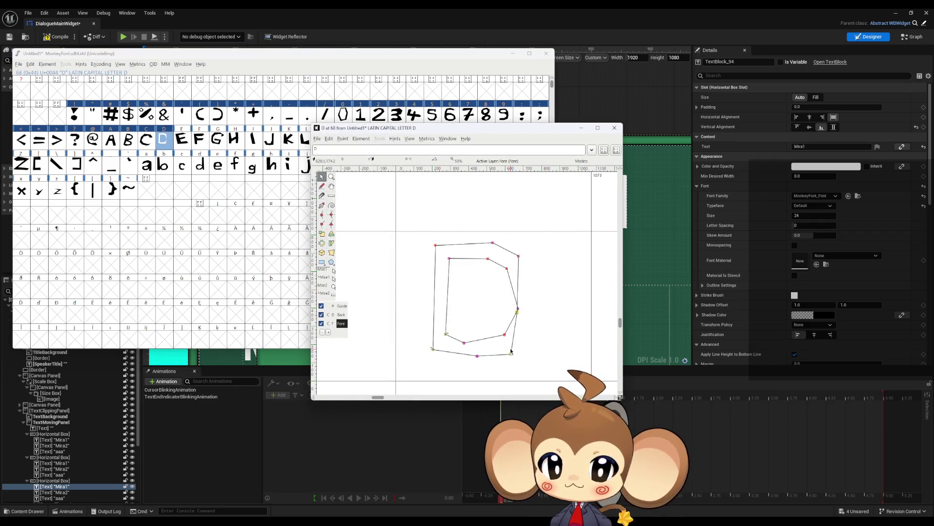
{"action": "key", "text": "ctrl+z"}
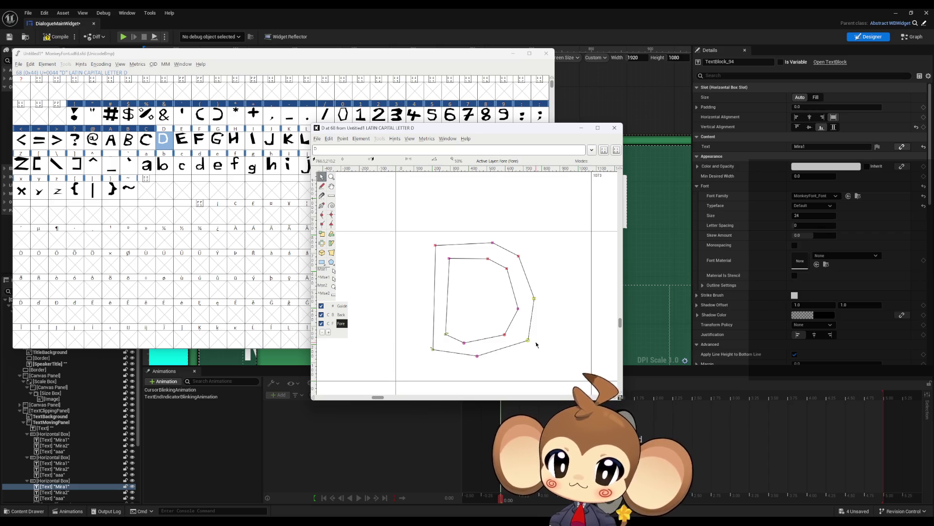
{"action": "left_click_drag", "start_coordinate": [529, 342], "coordinate": [500, 359]}
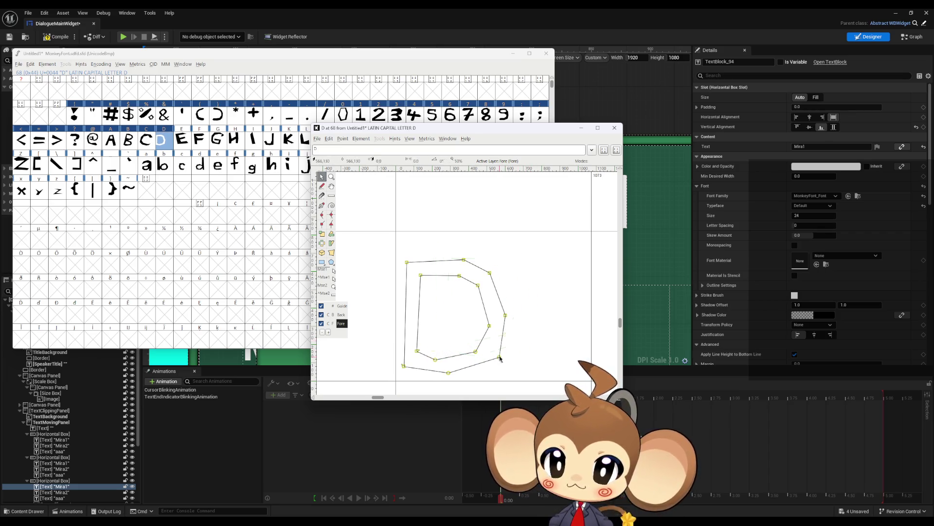
{"action": "left_click_drag", "start_coordinate": [592, 324], "coordinate": [514, 332]}
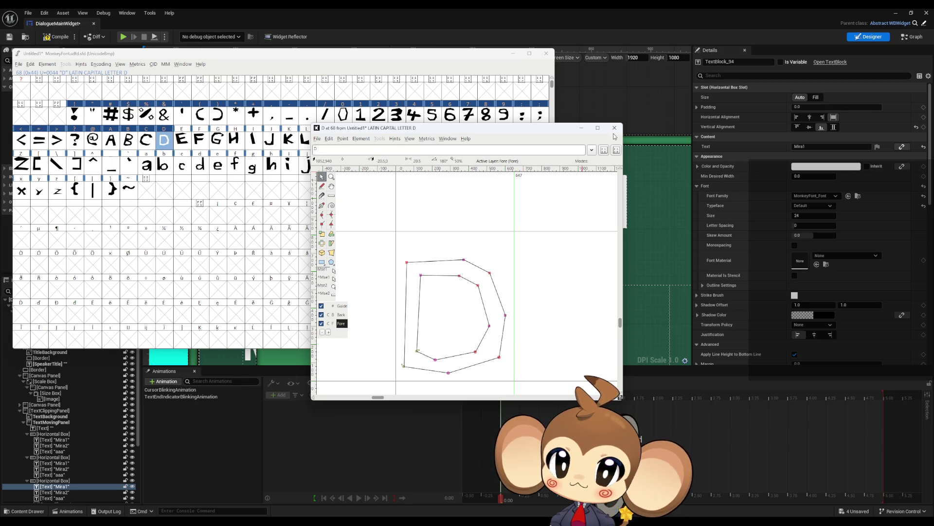
{"action": "left_click", "coordinate": [615, 128]}
Step: Shift the E and F outlines down-left and narrow their advance widths
{"action": "double_click", "coordinate": [181, 139]}
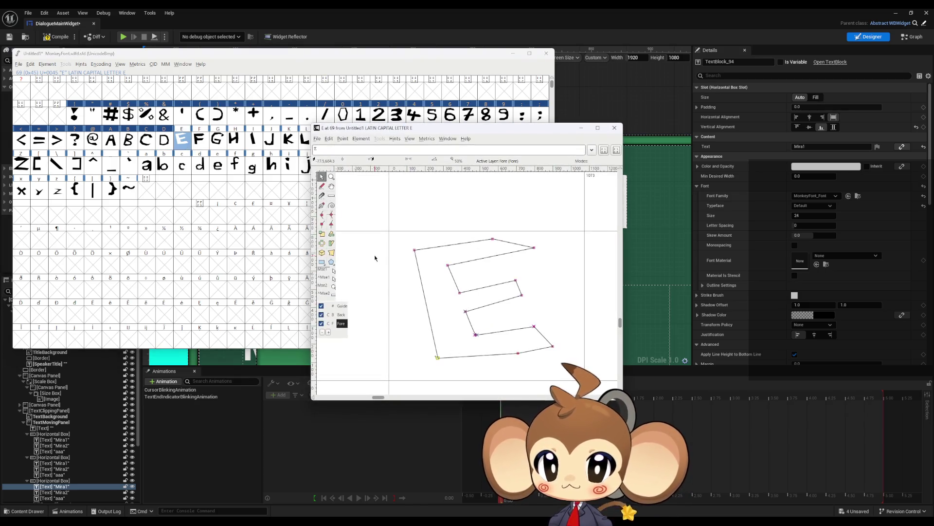
{"action": "key", "text": "ctrl+a"}
{"action": "left_click_drag", "start_coordinate": [439, 356], "coordinate": [417, 373]}
{"action": "left_click", "coordinate": [484, 354]}
{"action": "left_click_drag", "start_coordinate": [583, 323], "coordinate": [543, 329]}
{"action": "left_click", "coordinate": [614, 128]}
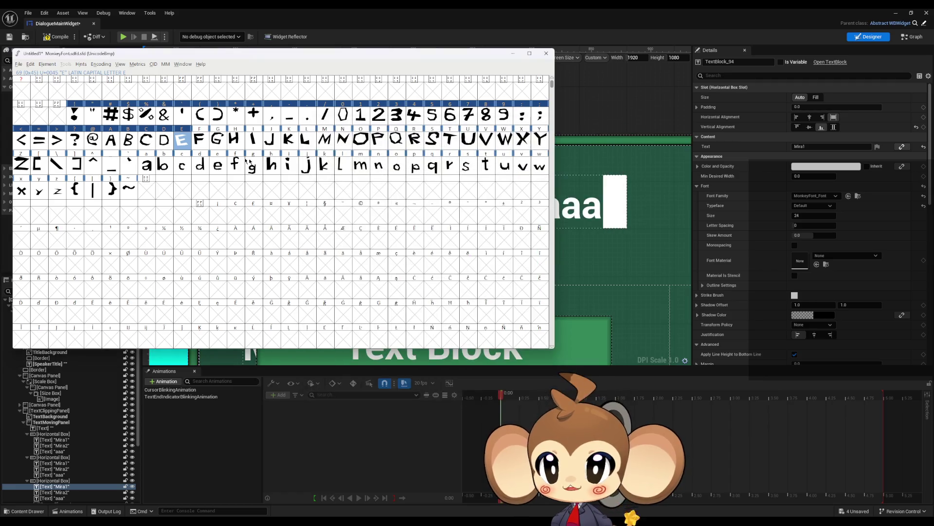
{"action": "double_click", "coordinate": [199, 139]}
{"action": "key", "text": "ctrl+a"}
{"action": "left_click_drag", "start_coordinate": [438, 360], "coordinate": [411, 372]}
{"action": "left_click_drag", "start_coordinate": [591, 297], "coordinate": [519, 306]}
{"action": "left_click", "coordinate": [614, 128]}
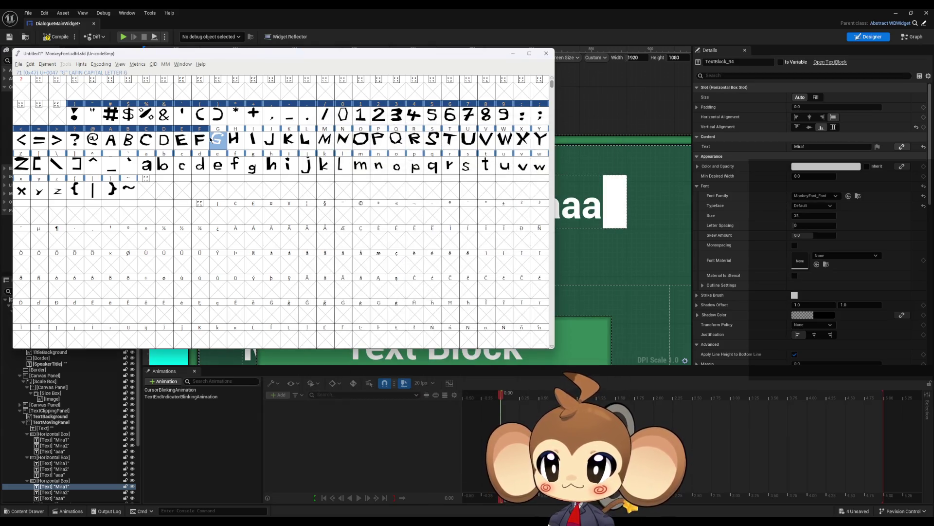
Step: Shift the G outline down-left and narrow its advance width
{"action": "double_click", "coordinate": [218, 140]}
{"action": "key", "text": "ctrl+a"}
{"action": "left_click_drag", "start_coordinate": [426, 347], "coordinate": [407, 363]}
{"action": "left_click", "coordinate": [563, 287]}
{"action": "left_click_drag", "start_coordinate": [584, 277], "coordinate": [536, 283]}
{"action": "left_click", "coordinate": [614, 128]}
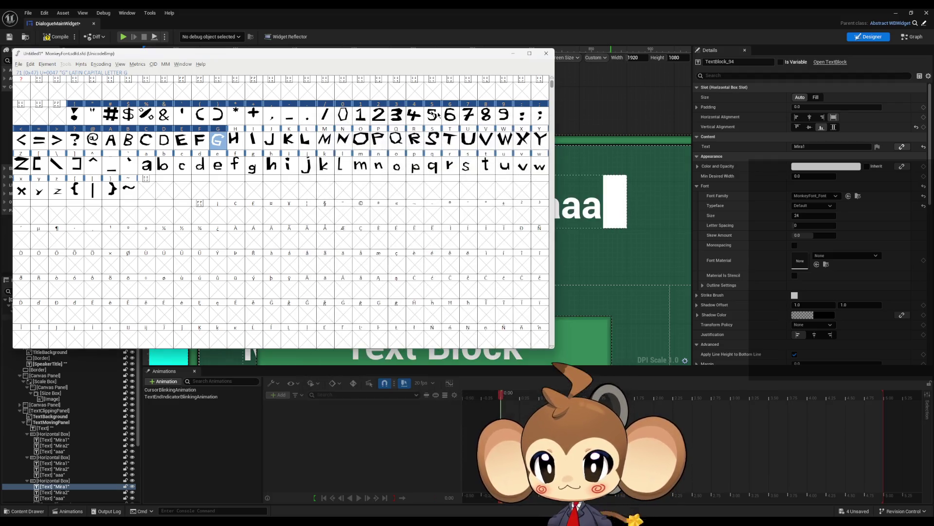
{"action": "double_click", "coordinate": [242, 138]}
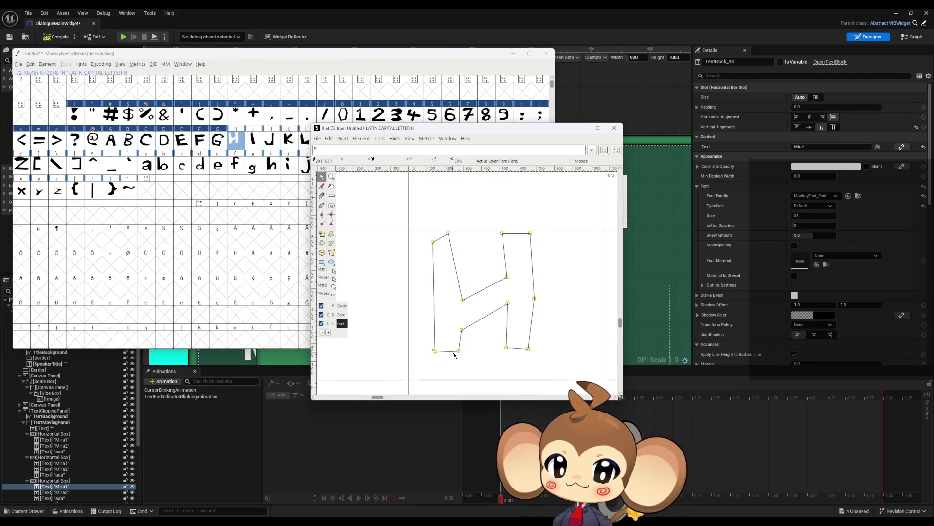
Step: Shift H and I down-left, narrowing their widths to 627 and 355
{"action": "left_click_drag", "start_coordinate": [458, 350], "coordinate": [443, 371]}
{"action": "left_click_drag", "start_coordinate": [605, 309], "coordinate": [527, 319]}
{"action": "left_click", "coordinate": [614, 128]}
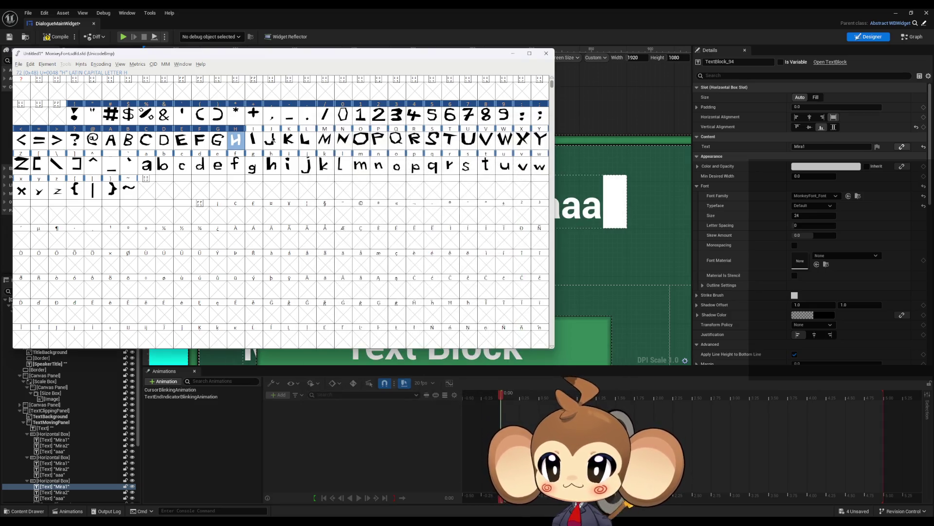
{"action": "double_click", "coordinate": [253, 140]}
{"action": "left_click_drag", "start_coordinate": [511, 353], "coordinate": [455, 377]}
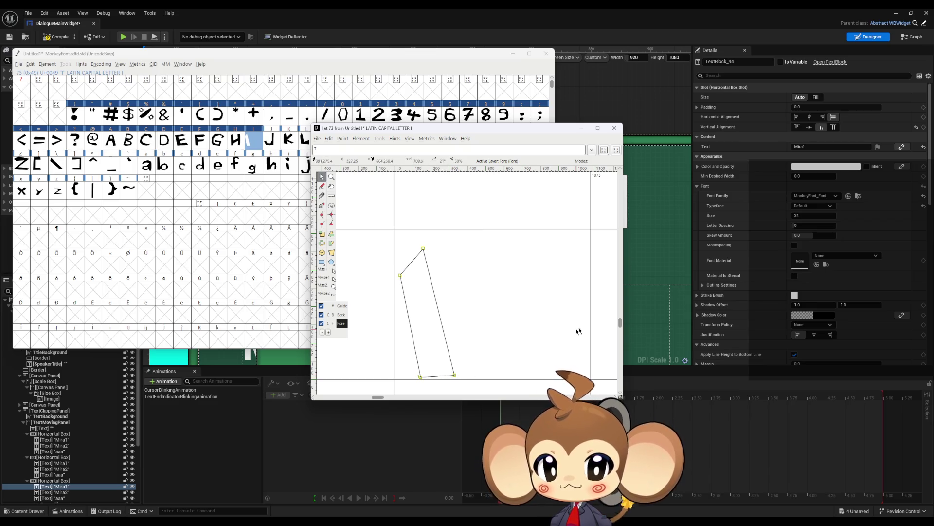
{"action": "left_click_drag", "start_coordinate": [592, 326], "coordinate": [461, 340]}
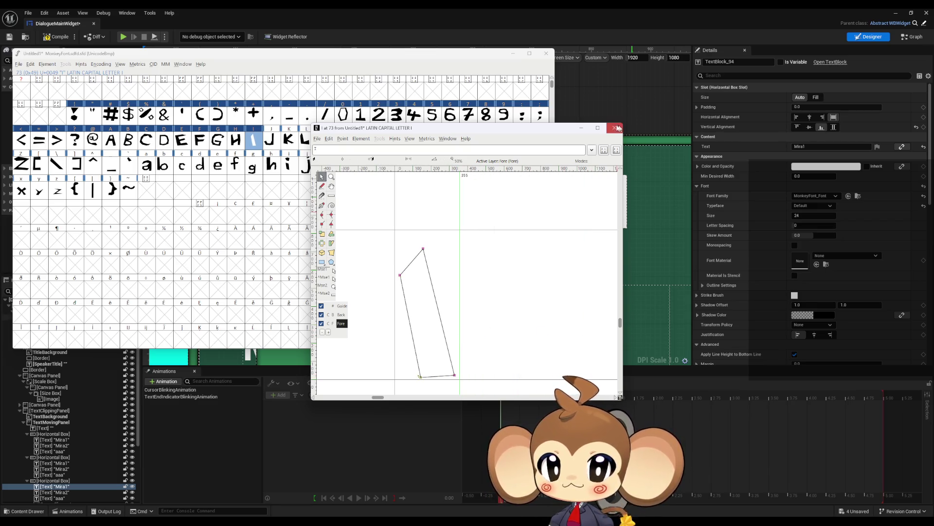
{"action": "left_click", "coordinate": [618, 128]}
Step: Shift the J outline down-left and narrow its advance width to 409
{"action": "double_click", "coordinate": [270, 140]}
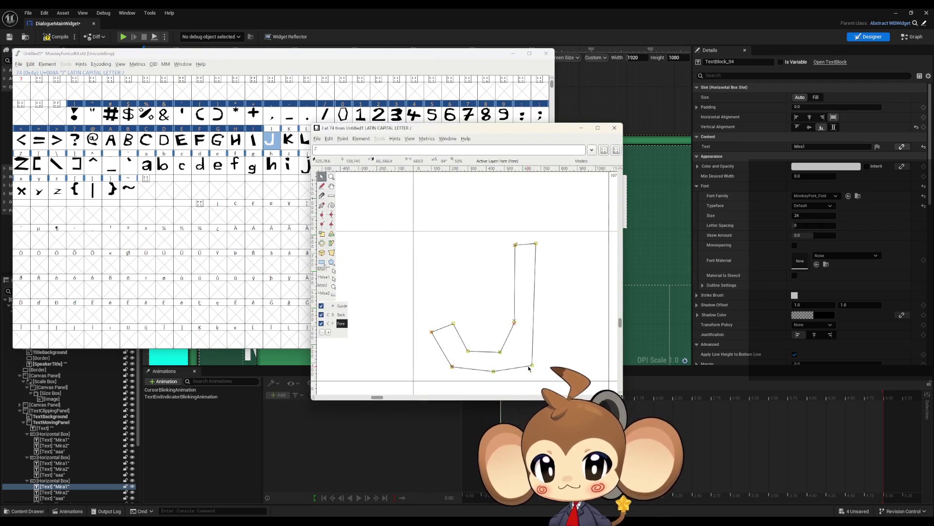
{"action": "left_click_drag", "start_coordinate": [532, 369], "coordinate": [518, 374]}
{"action": "left_click", "coordinate": [590, 314]}
{"action": "left_click_drag", "start_coordinate": [609, 310], "coordinate": [526, 310]}
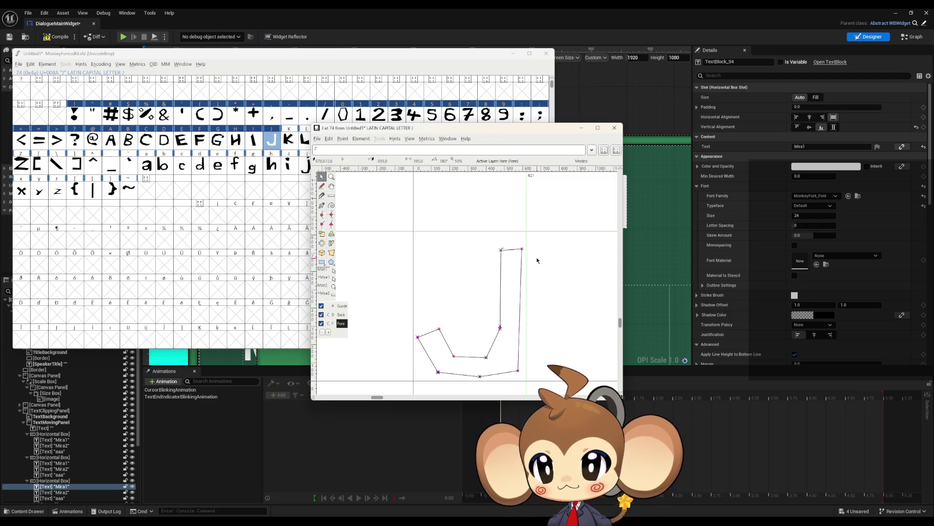
{"action": "left_click", "coordinate": [615, 128]}
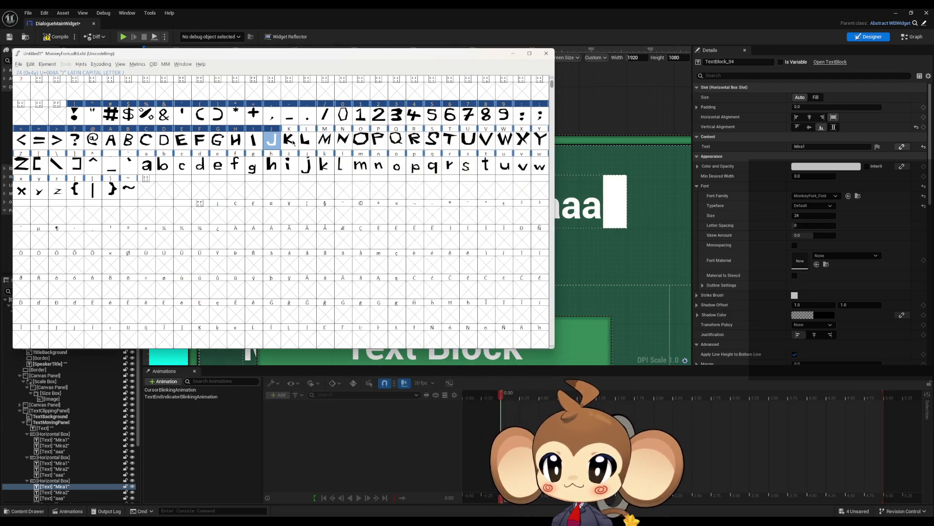
Step: Shift the K outline down-left, narrow its width to 693, and recheck it
{"action": "double_click", "coordinate": [289, 139]}
{"action": "left_click_drag", "start_coordinate": [476, 363], "coordinate": [448, 377]}
{"action": "left_click_drag", "start_coordinate": [588, 316], "coordinate": [518, 317]}
{"action": "left_click", "coordinate": [615, 128]}
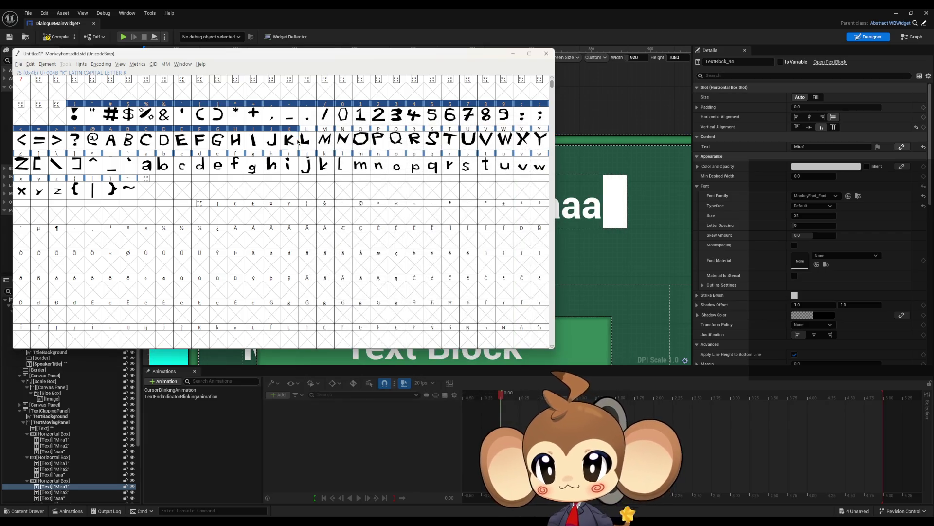
{"action": "double_click", "coordinate": [295, 140]}
{"action": "left_click", "coordinate": [615, 128]}
Step: Shift L down-left with a narrower width, then move the M outline down-left
{"action": "double_click", "coordinate": [304, 140]}
{"action": "left_click_drag", "start_coordinate": [529, 319], "coordinate": [512, 332]}
{"action": "left_click_drag", "start_coordinate": [607, 299], "coordinate": [526, 299]}
{"action": "left_click", "coordinate": [614, 128]}
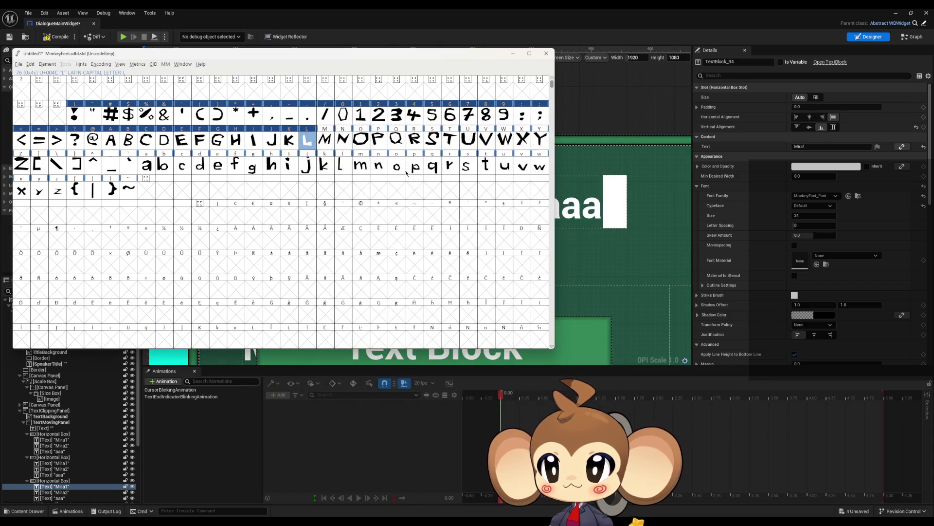
{"action": "double_click", "coordinate": [325, 146]}
{"action": "left_click_drag", "start_coordinate": [532, 361], "coordinate": [511, 373]}
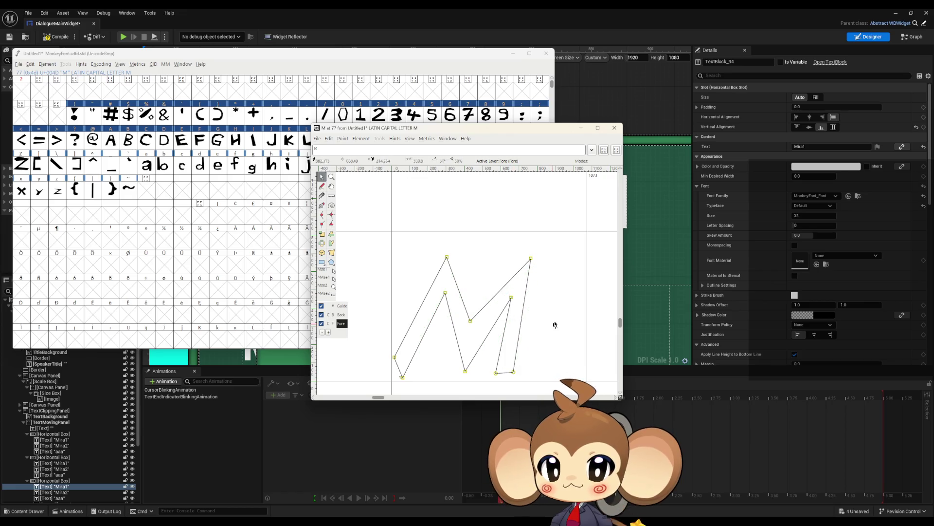
Step: Narrow M's width to 795 and shift N down-left with width 789
{"action": "left_click_drag", "start_coordinate": [587, 269], "coordinate": [537, 271]}
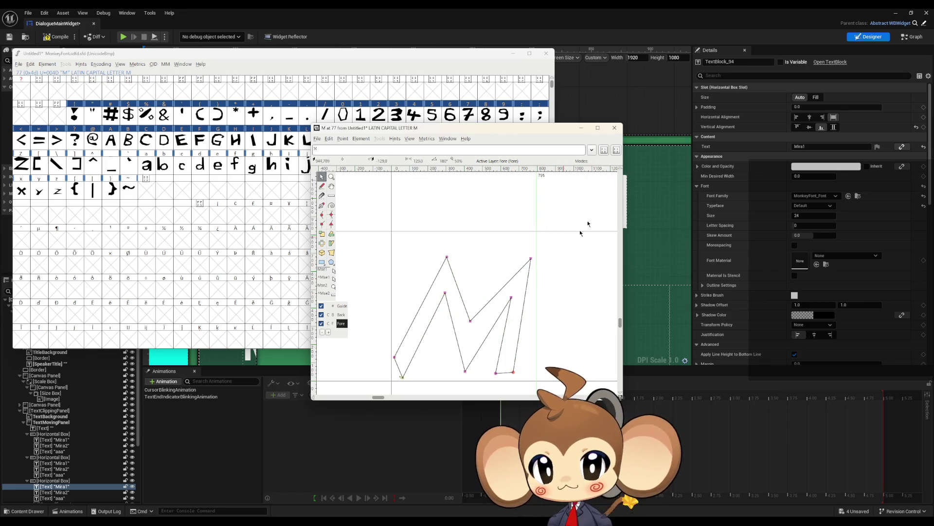
{"action": "left_click", "coordinate": [614, 128]}
{"action": "double_click", "coordinate": [342, 141]}
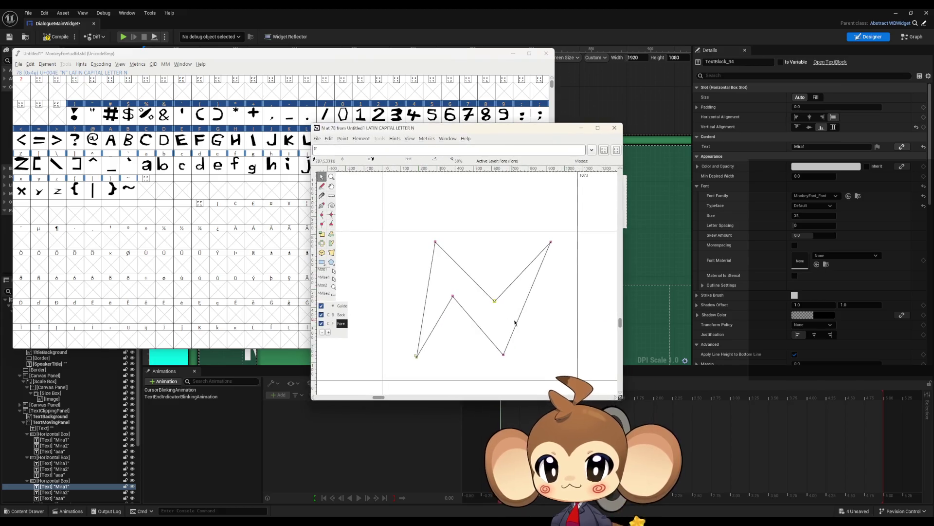
{"action": "left_click_drag", "start_coordinate": [501, 357], "coordinate": [474, 371]}
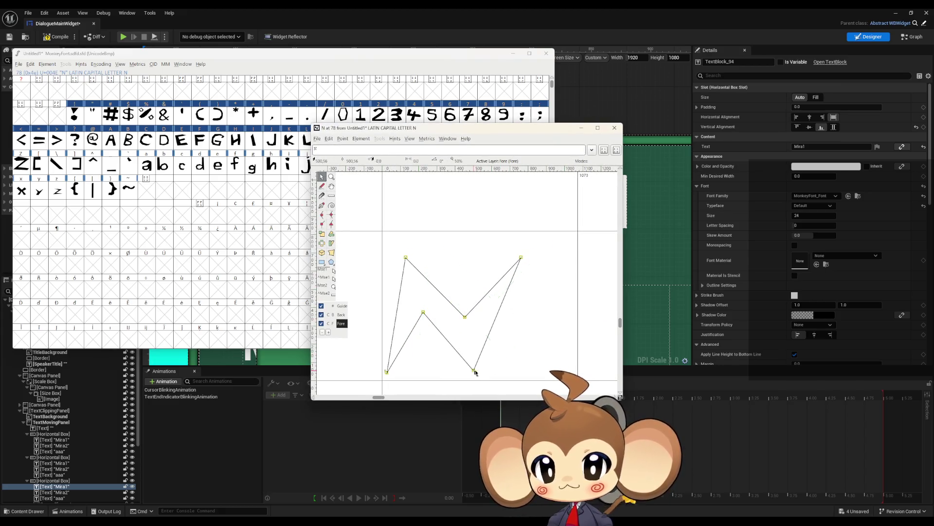
{"action": "left_click_drag", "start_coordinate": [577, 318], "coordinate": [526, 322]}
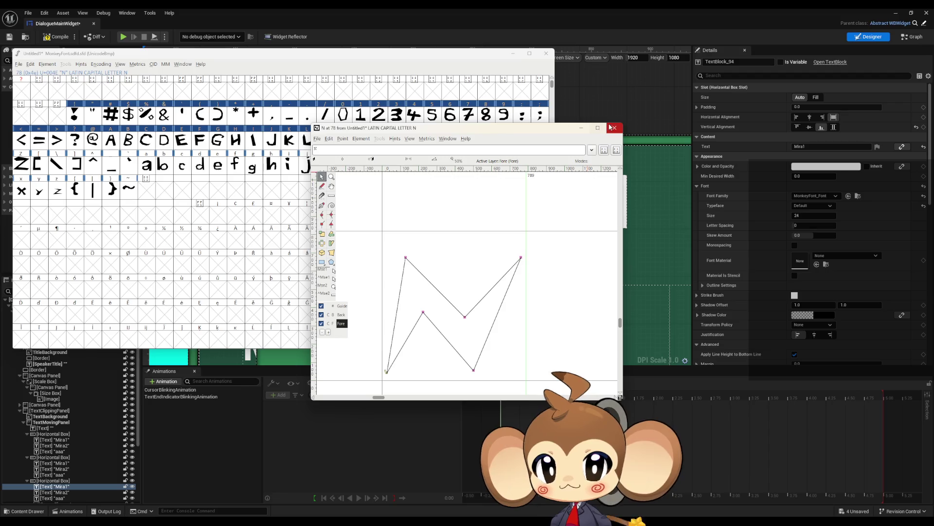
{"action": "left_click", "coordinate": [614, 128]}
Step: Shift the O and P outlines down-left, narrowing P's advance width
{"action": "double_click", "coordinate": [360, 141]}
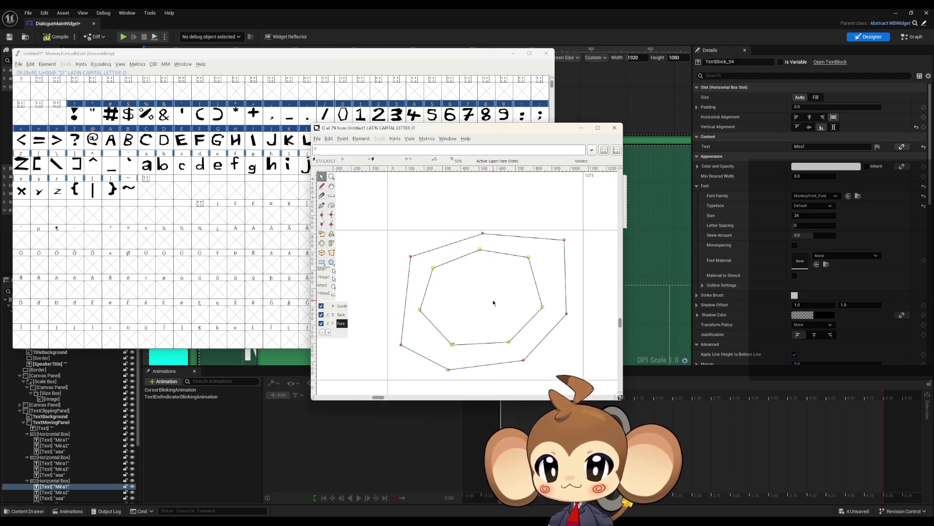
{"action": "key", "text": "ctrl+a"}
{"action": "mouse_move", "coordinate": [567, 313]}
{"action": "left_mouse_down"}
{"action": "mouse_move", "coordinate": [559, 323]}
{"action": "mouse_move", "coordinate": [580, 312]}
{"action": "mouse_move", "coordinate": [567, 312]}
{"action": "left_mouse_up"}
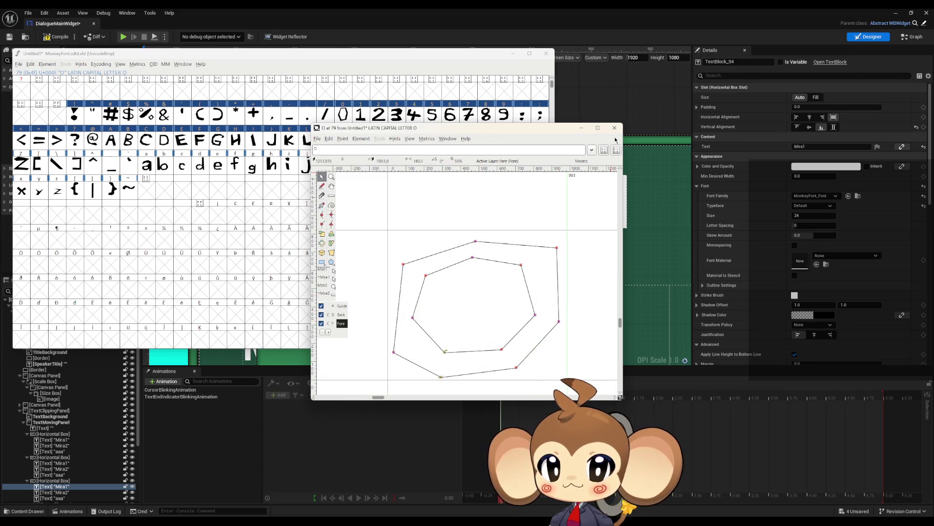
{"action": "left_click", "coordinate": [615, 128]}
{"action": "double_click", "coordinate": [379, 141]}
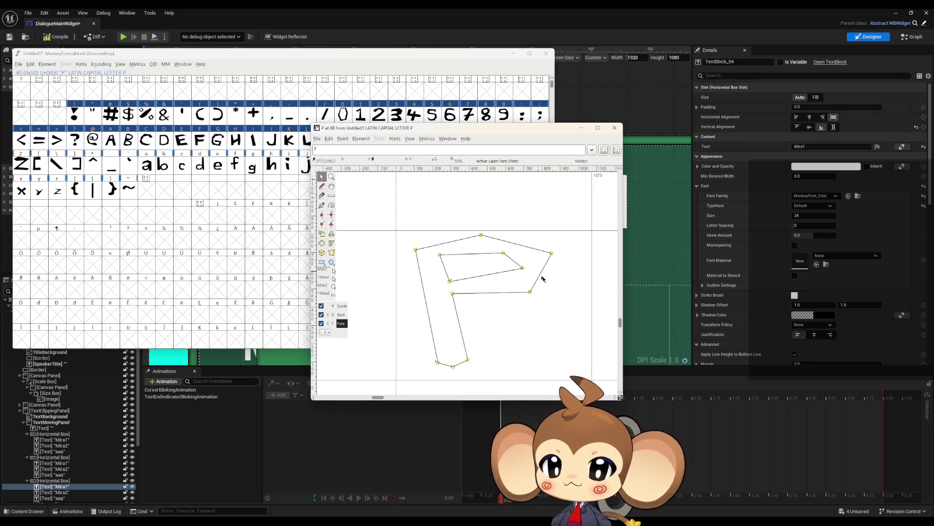
{"action": "left_click_drag", "start_coordinate": [530, 293], "coordinate": [513, 301]}
{"action": "left_click_drag", "start_coordinate": [591, 288], "coordinate": [541, 288]}
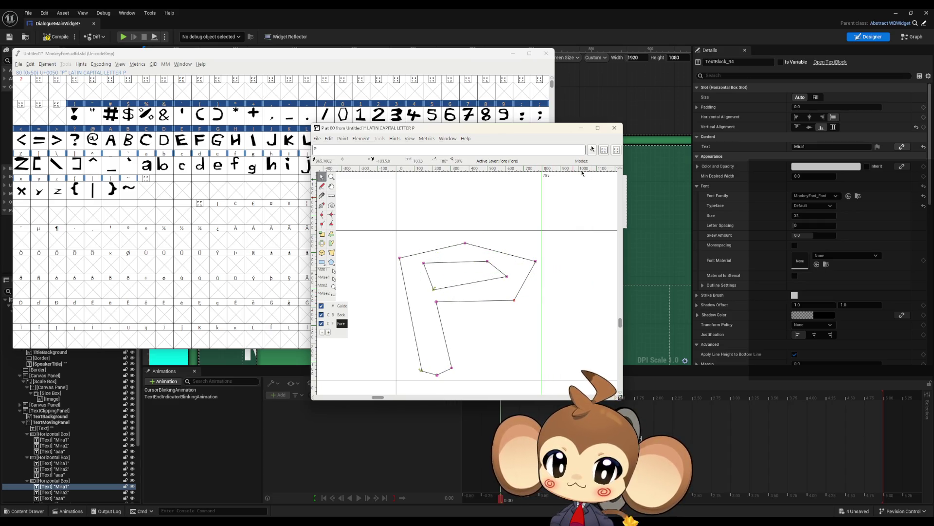
{"action": "left_click", "coordinate": [615, 127]}
Step: Shift the Q outline down-left and narrow its advance width to 795
{"action": "double_click", "coordinate": [412, 140]}
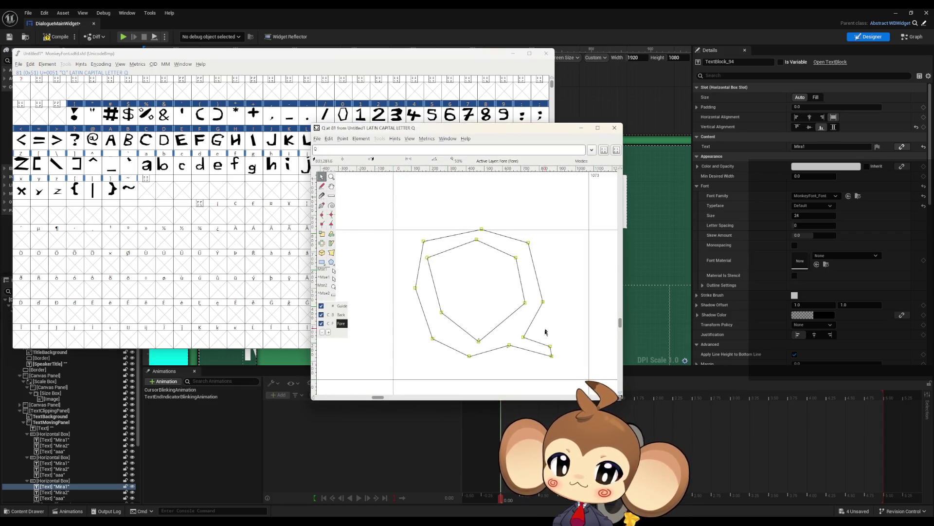
{"action": "left_click_drag", "start_coordinate": [523, 339], "coordinate": [505, 358]}
{"action": "left_click_drag", "start_coordinate": [588, 308], "coordinate": [538, 319]}
{"action": "left_click", "coordinate": [614, 128]}
{"action": "double_click", "coordinate": [416, 139]}
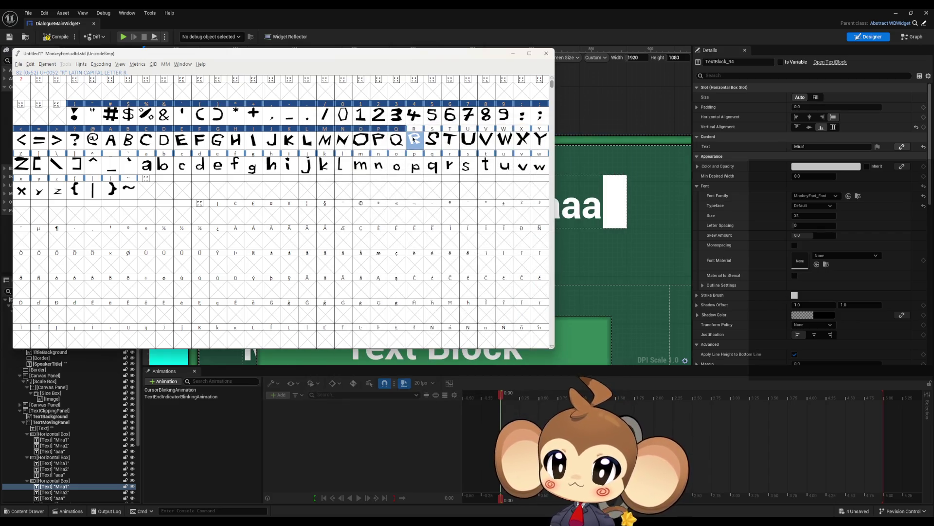
Step: Shift the R and S outlines down and left, narrowing R's advance width to 795
{"action": "mouse_move", "coordinate": [545, 281]}
{"action": "left_mouse_down"}
{"action": "mouse_move", "coordinate": [517, 305]}
{"action": "mouse_move", "coordinate": [522, 295]}
{"action": "left_mouse_up"}
{"action": "left_click_drag", "start_coordinate": [583, 291], "coordinate": [532, 300]}
{"action": "left_click", "coordinate": [614, 127]}
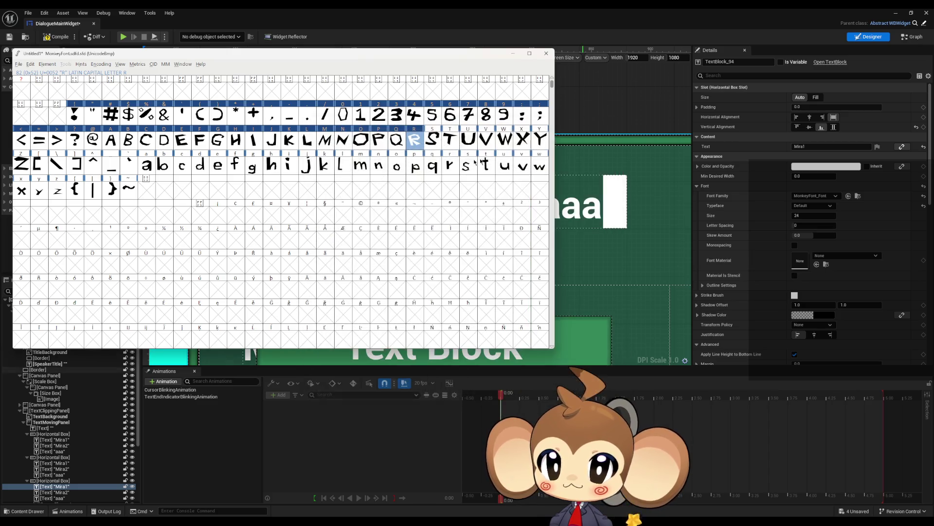
{"action": "double_click", "coordinate": [432, 140]}
{"action": "mouse_move", "coordinate": [554, 287]}
{"action": "left_mouse_down"}
{"action": "mouse_move", "coordinate": [538, 298]}
{"action": "mouse_move", "coordinate": [581, 280]}
{"action": "mouse_move", "coordinate": [546, 283]}
{"action": "left_mouse_up"}
{"action": "left_click", "coordinate": [614, 127]}
Step: Move the T and U outlines down-left and narrow the U's advance width
{"action": "double_click", "coordinate": [450, 139]}
{"action": "key", "text": "ctrl+a"}
{"action": "mouse_move", "coordinate": [560, 272]}
{"action": "left_mouse_down"}
{"action": "mouse_move", "coordinate": [545, 282]}
{"action": "mouse_move", "coordinate": [552, 272]}
{"action": "left_mouse_up"}
{"action": "left_click", "coordinate": [614, 128]}
{"action": "left_click", "coordinate": [470, 142]}
{"action": "double_click", "coordinate": [471, 146]}
{"action": "key", "text": "ctrl+a"}
{"action": "left_click_drag", "start_coordinate": [530, 292], "coordinate": [513, 301]}
{"action": "left_click_drag", "start_coordinate": [575, 293], "coordinate": [548, 293]}
{"action": "left_click", "coordinate": [614, 127]}
Step: Shift the V, W and X outlines down and to the left
{"action": "double_click", "coordinate": [492, 141]}
{"action": "mouse_move", "coordinate": [559, 240]}
{"action": "left_mouse_down"}
{"action": "mouse_move", "coordinate": [540, 255]}
{"action": "mouse_move", "coordinate": [578, 275]}
{"action": "mouse_move", "coordinate": [544, 276]}
{"action": "left_mouse_up"}
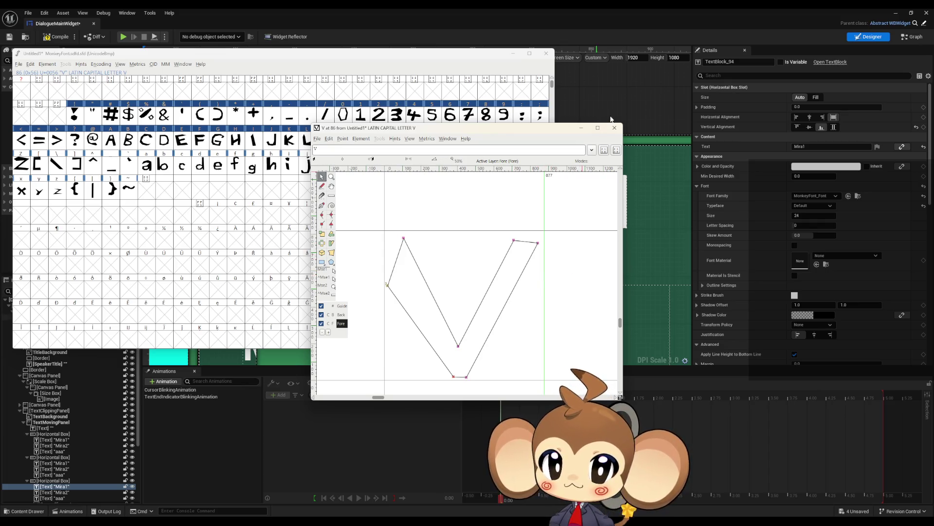
{"action": "left_click", "coordinate": [614, 127]}
{"action": "double_click", "coordinate": [509, 142]}
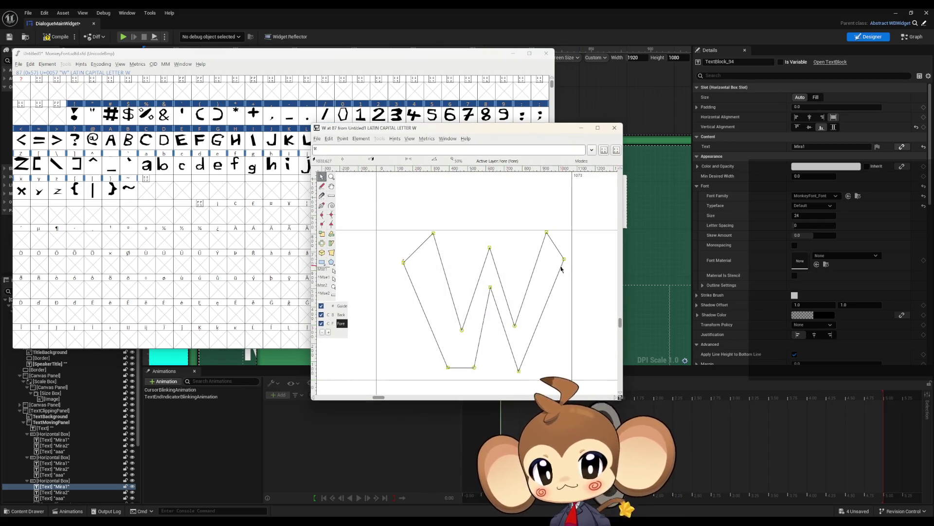
{"action": "mouse_move", "coordinate": [564, 262]}
{"action": "left_mouse_down"}
{"action": "mouse_move", "coordinate": [538, 266]}
{"action": "mouse_move", "coordinate": [553, 258]}
{"action": "mouse_move", "coordinate": [545, 259]}
{"action": "left_mouse_up"}
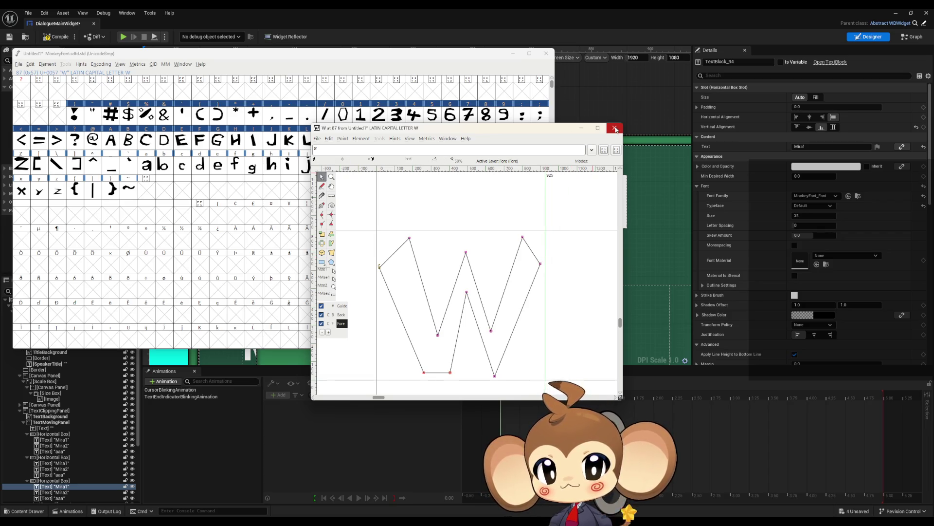
{"action": "left_click", "coordinate": [615, 128]}
{"action": "double_click", "coordinate": [520, 140]}
{"action": "left_click_drag", "start_coordinate": [557, 250], "coordinate": [535, 259]}
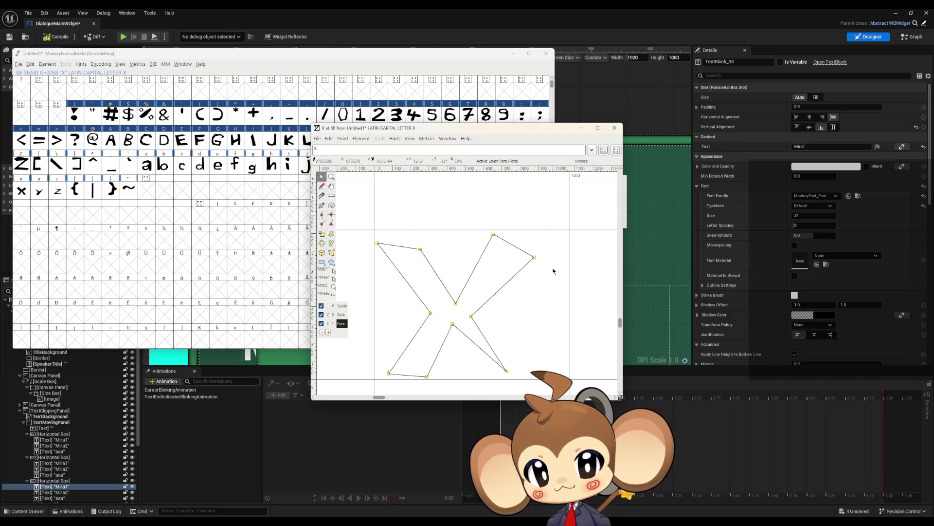
Step: Shift the Y outline left and narrow its advance width
{"action": "left_click", "coordinate": [614, 128]}
{"action": "double_click", "coordinate": [538, 139]}
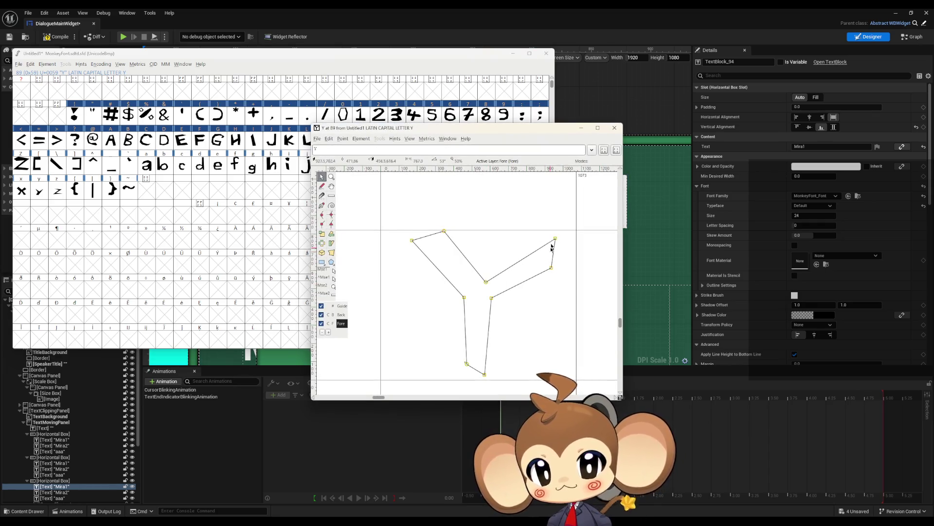
{"action": "left_click_drag", "start_coordinate": [556, 239], "coordinate": [530, 245]}
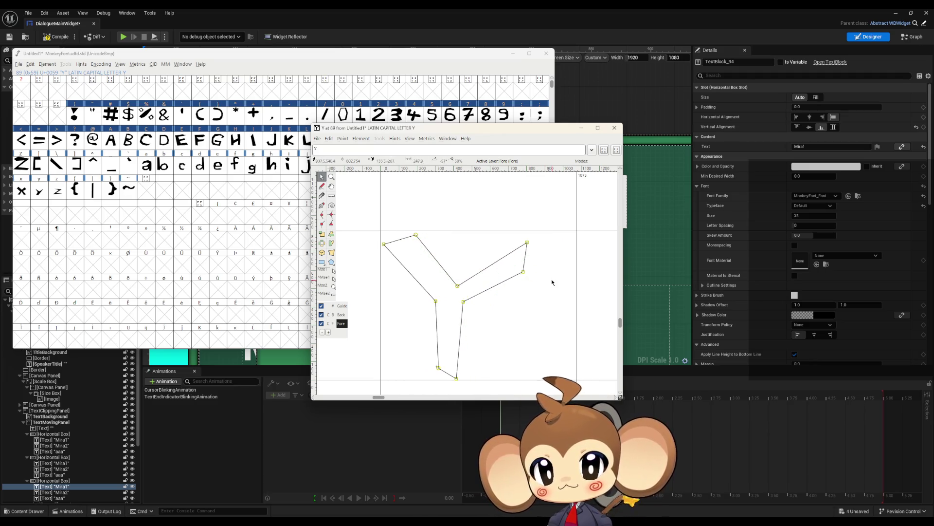
{"action": "left_click_drag", "start_coordinate": [577, 267], "coordinate": [533, 276]}
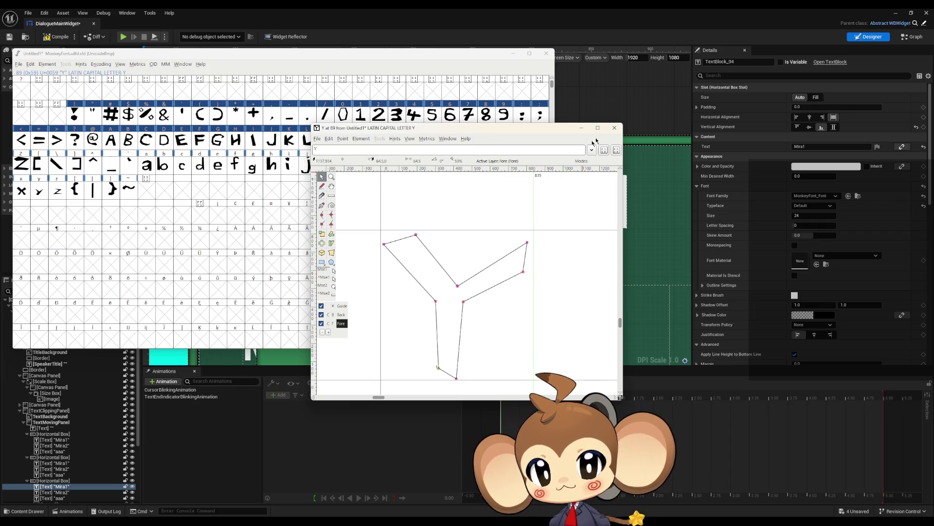
{"action": "left_click", "coordinate": [614, 127]}
Step: Move the Z left and down, pull its top point down-left, and narrow its width to about 985
{"action": "double_click", "coordinate": [29, 166]}
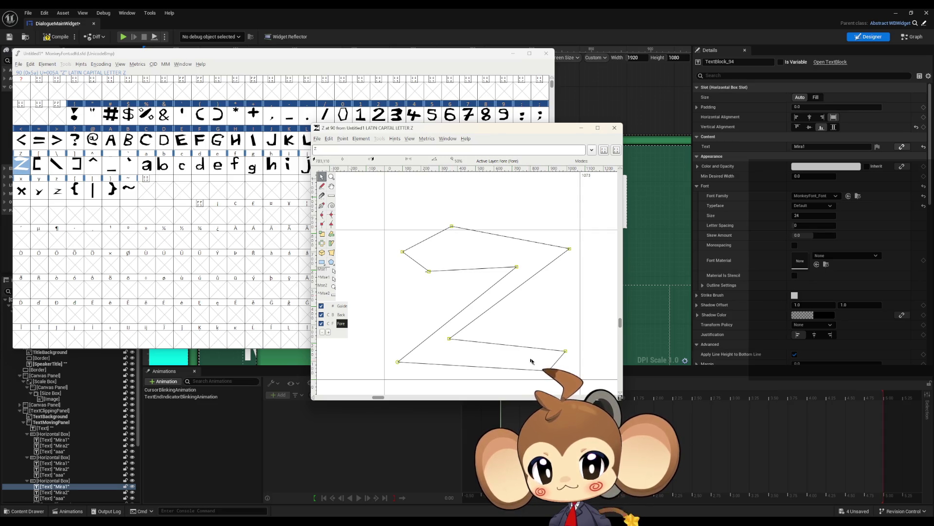
{"action": "key", "text": "ctrl+a"}
{"action": "left_click_drag", "start_coordinate": [548, 371], "coordinate": [538, 377]}
{"action": "left_click_drag", "start_coordinate": [441, 234], "coordinate": [441, 245]}
{"action": "key", "text": "ctrl+z"}
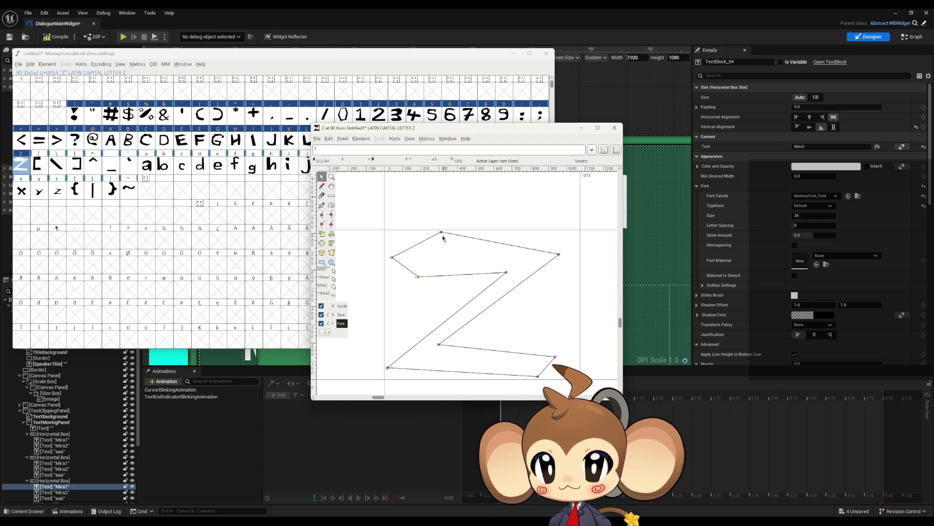
{"action": "left_click_drag", "start_coordinate": [438, 235], "coordinate": [426, 249]}
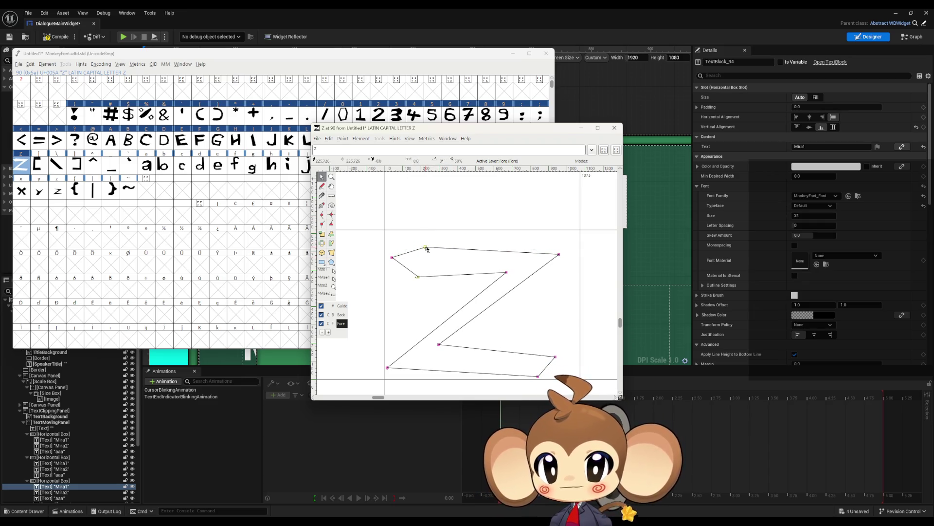
{"action": "left_click_drag", "start_coordinate": [581, 259], "coordinate": [564, 263]}
{"action": "left_click", "coordinate": [614, 127]}
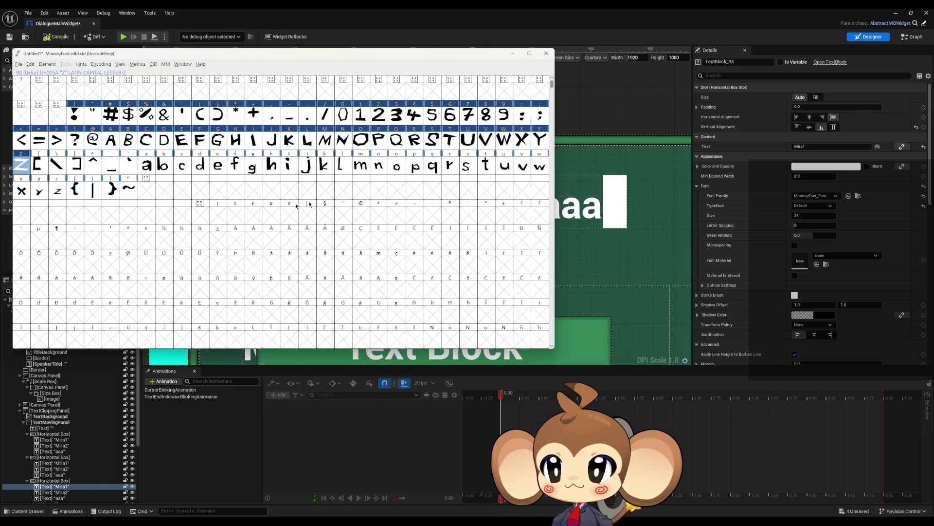
Step: Shift the left bracket left with width about 535, and narrow the backslash's advance width
{"action": "double_click", "coordinate": [38, 165]}
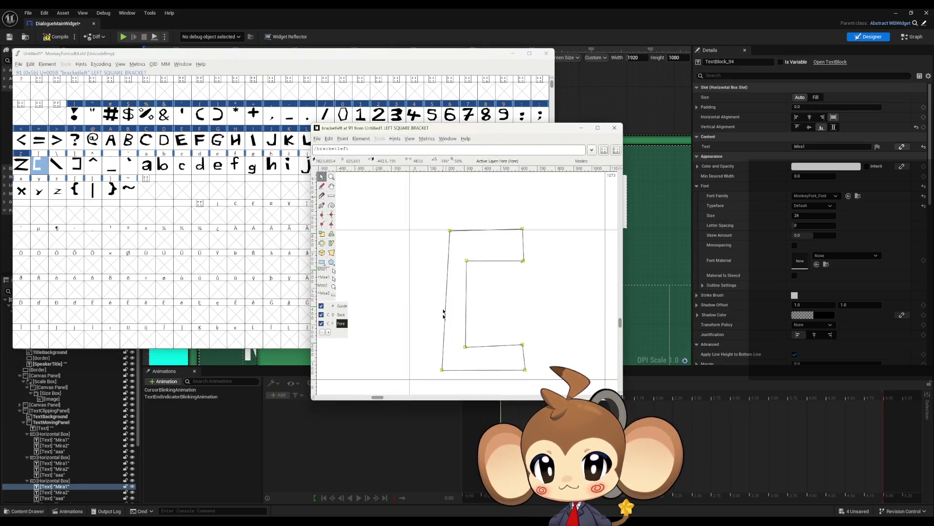
{"action": "left_click_drag", "start_coordinate": [442, 370], "coordinate": [415, 375]}
{"action": "left_click_drag", "start_coordinate": [604, 311], "coordinate": [507, 312]}
{"action": "left_click", "coordinate": [614, 128]}
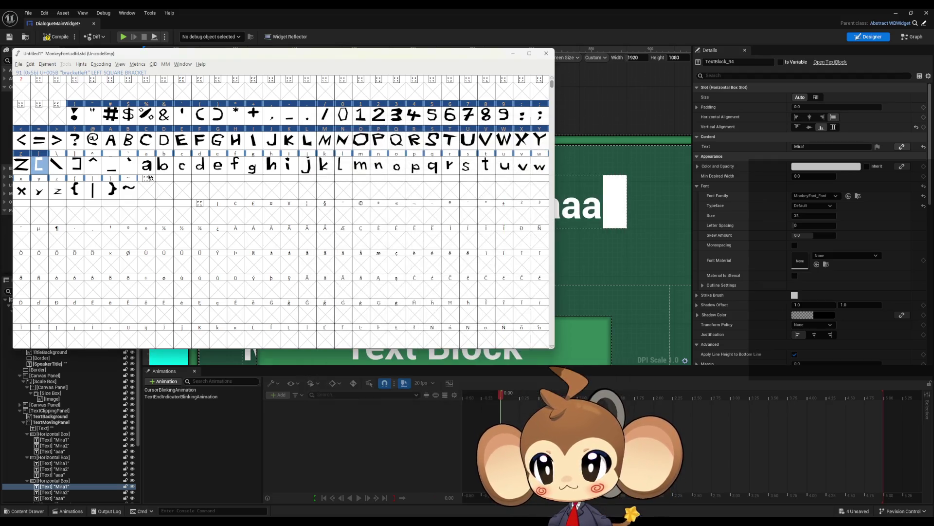
{"action": "double_click", "coordinate": [57, 164]}
{"action": "left_click", "coordinate": [394, 274]}
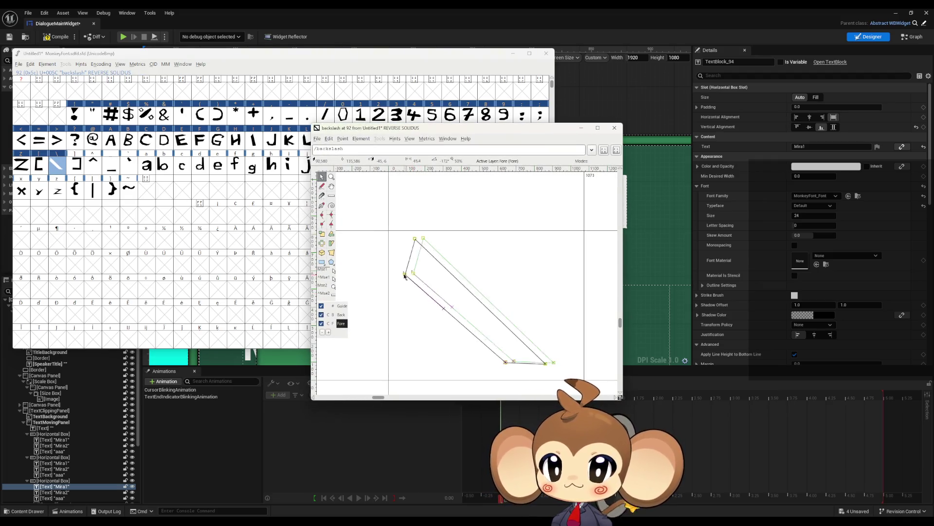
{"action": "left_click_drag", "start_coordinate": [585, 294], "coordinate": [545, 294]}
{"action": "left_click", "coordinate": [614, 127]}
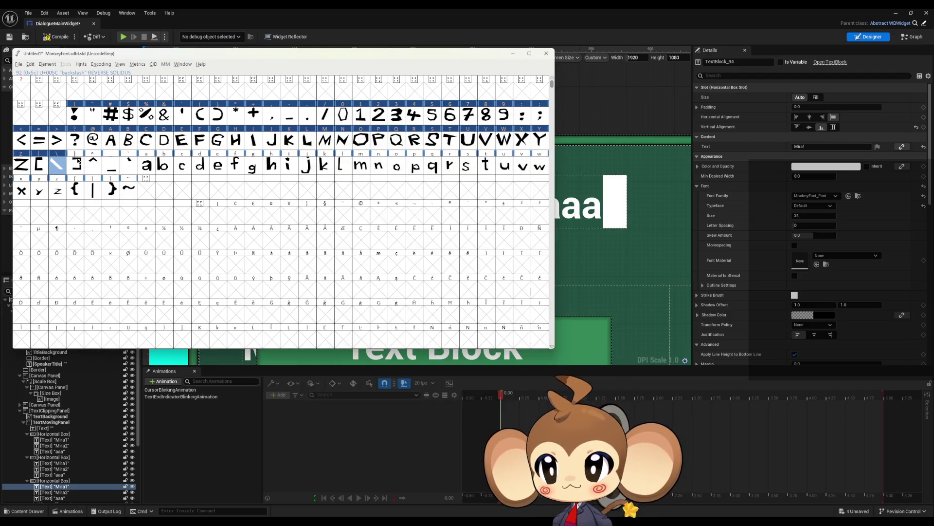
Step: Shift the right bracket and circumflex outlines left and narrow their advance widths
{"action": "double_click", "coordinate": [76, 164]}
{"action": "key", "text": "ctrl+a"}
{"action": "left_click_drag", "start_coordinate": [435, 260], "coordinate": [374, 261]}
{"action": "left_click_drag", "start_coordinate": [555, 267], "coordinate": [474, 273]}
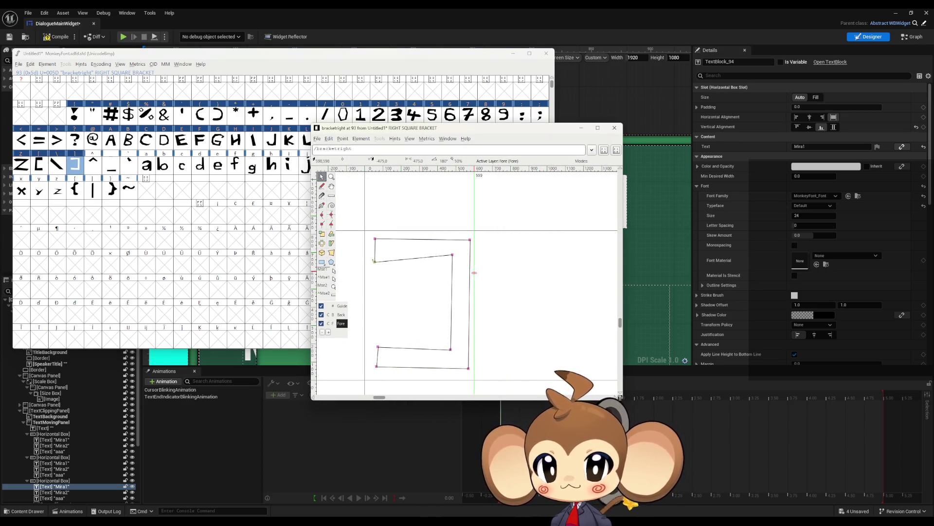
{"action": "left_click", "coordinate": [614, 128]}
{"action": "double_click", "coordinate": [93, 164]}
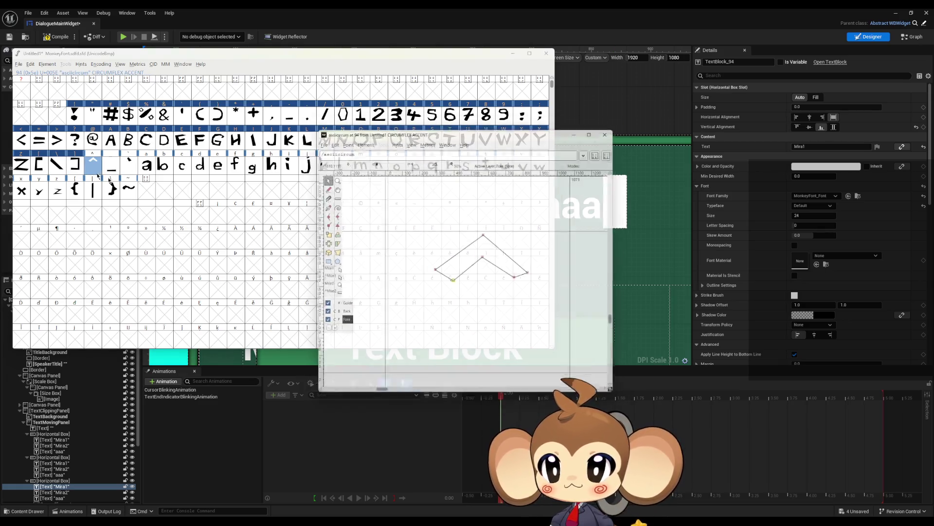
{"action": "left_click_drag", "start_coordinate": [455, 284], "coordinate": [406, 284]}
{"action": "left_click_drag", "start_coordinate": [578, 287], "coordinate": [499, 287]}
{"action": "left_click", "coordinate": [614, 128]}
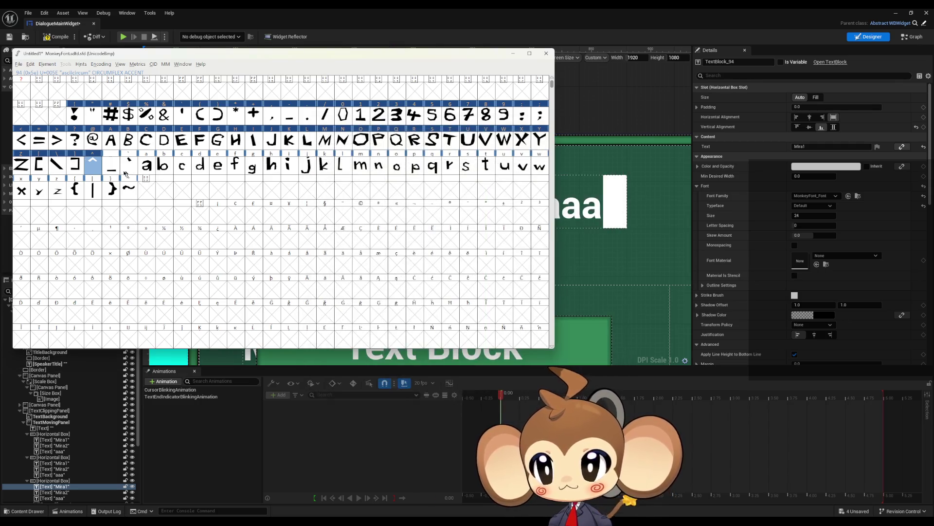
Step: Move the underscore and grave accent left, narrowing their widths to about 575 and 331
{"action": "double_click", "coordinate": [111, 164]}
{"action": "scroll", "coordinate": [408, 303], "scroll_direction": "down", "scroll_amount": 2}
{"action": "left_click_drag", "start_coordinate": [438, 299], "coordinate": [383, 299]}
{"action": "left_click", "coordinate": [481, 253]}
{"action": "left_click_drag", "start_coordinate": [572, 247], "coordinate": [481, 249]}
{"action": "left_click", "coordinate": [615, 128]}
{"action": "double_click", "coordinate": [129, 164]}
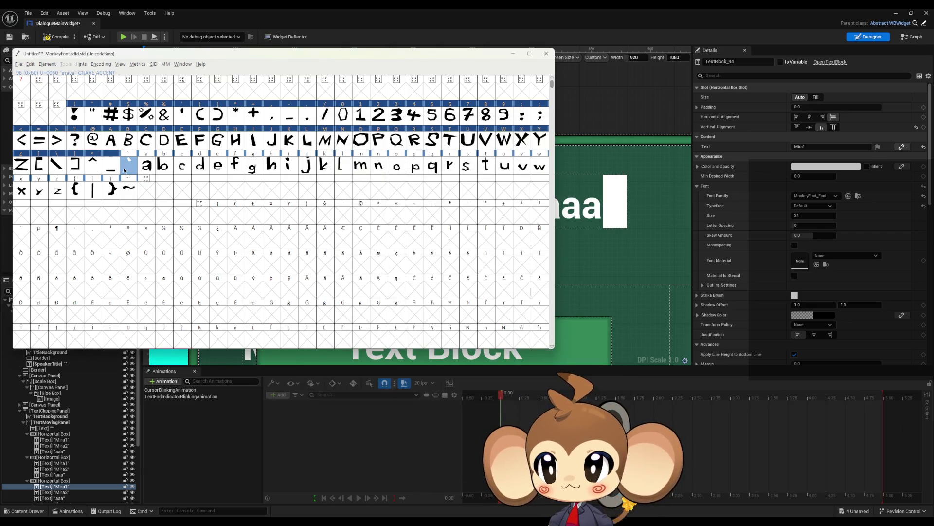
{"action": "left_click_drag", "start_coordinate": [481, 280], "coordinate": [405, 281]}
{"action": "left_click_drag", "start_coordinate": [573, 272], "coordinate": [438, 281]}
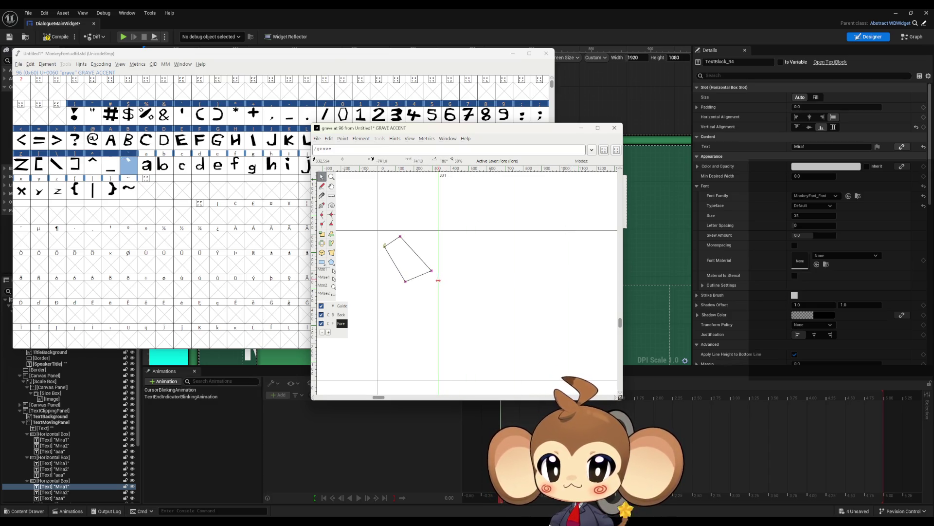
{"action": "left_click", "coordinate": [614, 128]}
Step: Shift lowercase a and b left, narrowing their widths to about 655 and 709
{"action": "double_click", "coordinate": [146, 164]}
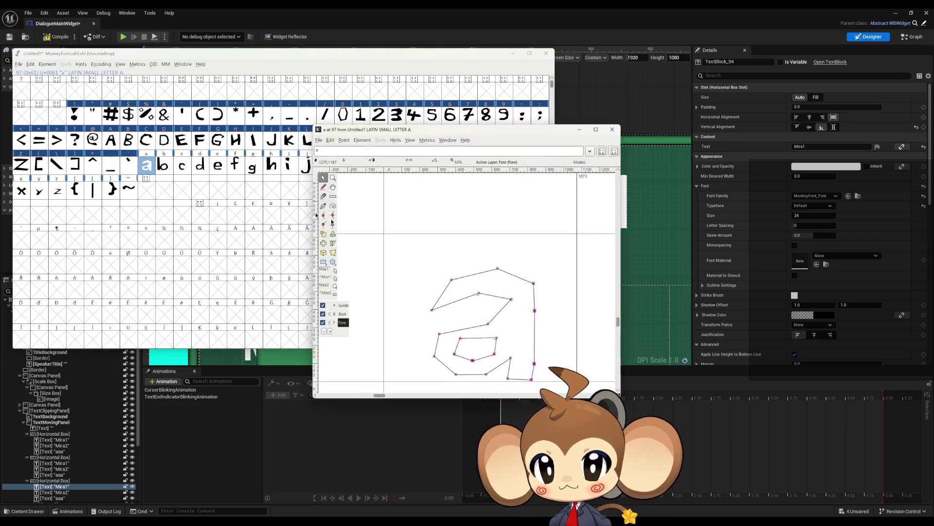
{"action": "left_click_drag", "start_coordinate": [452, 281], "coordinate": [414, 281]}
{"action": "left_click_drag", "start_coordinate": [579, 299], "coordinate": [502, 302]}
{"action": "left_click", "coordinate": [614, 128]}
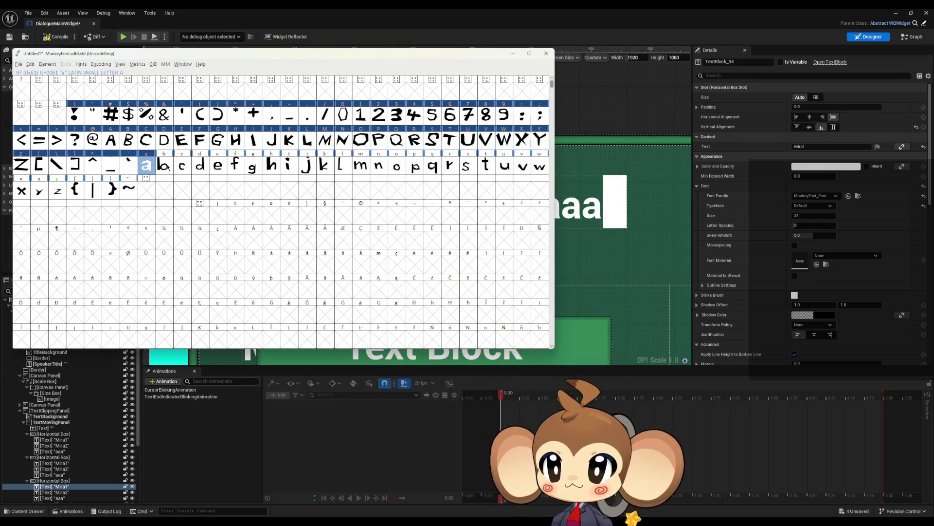
{"action": "double_click", "coordinate": [164, 165]}
{"action": "left_click_drag", "start_coordinate": [449, 236], "coordinate": [435, 236]}
{"action": "left_click_drag", "start_coordinate": [599, 263], "coordinate": [533, 271]}
{"action": "left_click", "coordinate": [614, 128]}
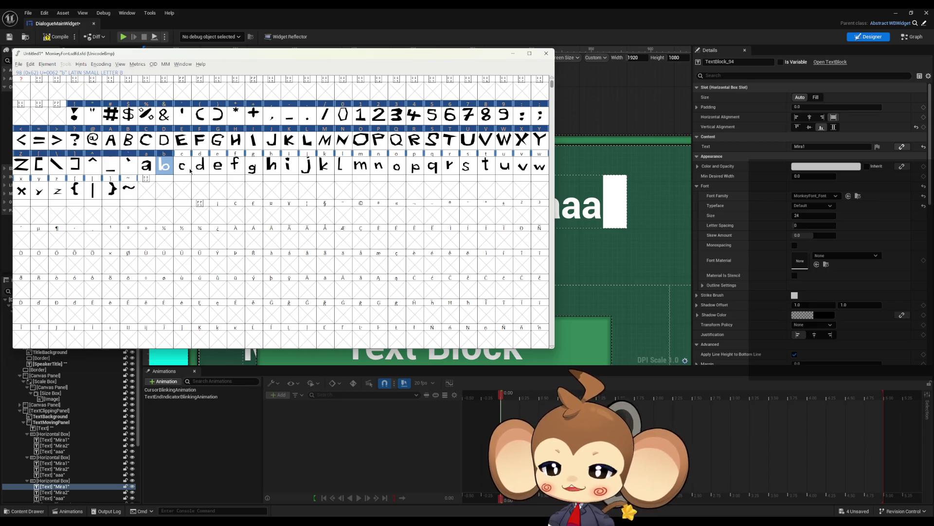
Step: Shift lowercase c and d left with advance widths of about 449 and 553
{"action": "double_click", "coordinate": [189, 168]}
{"action": "scroll", "coordinate": [422, 289], "scroll_direction": "down", "scroll_amount": 2}
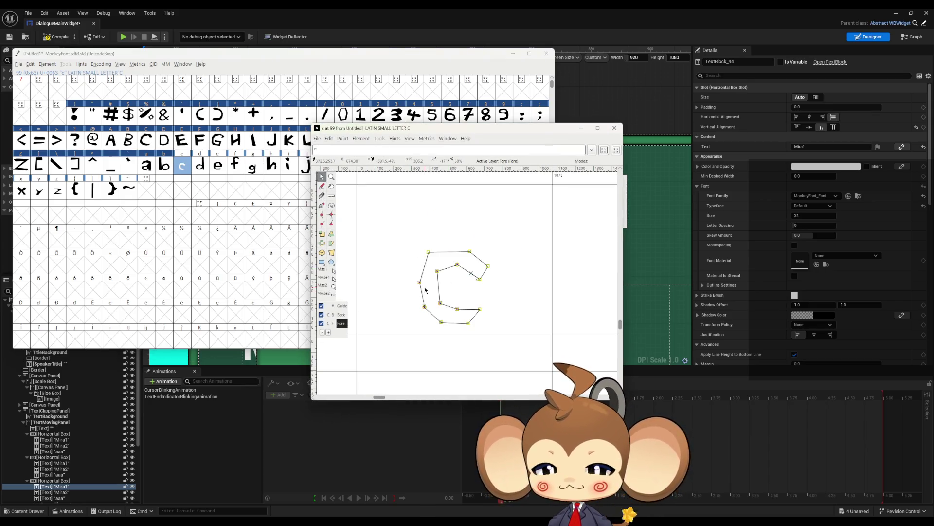
{"action": "left_click_drag", "start_coordinate": [418, 284], "coordinate": [361, 289]}
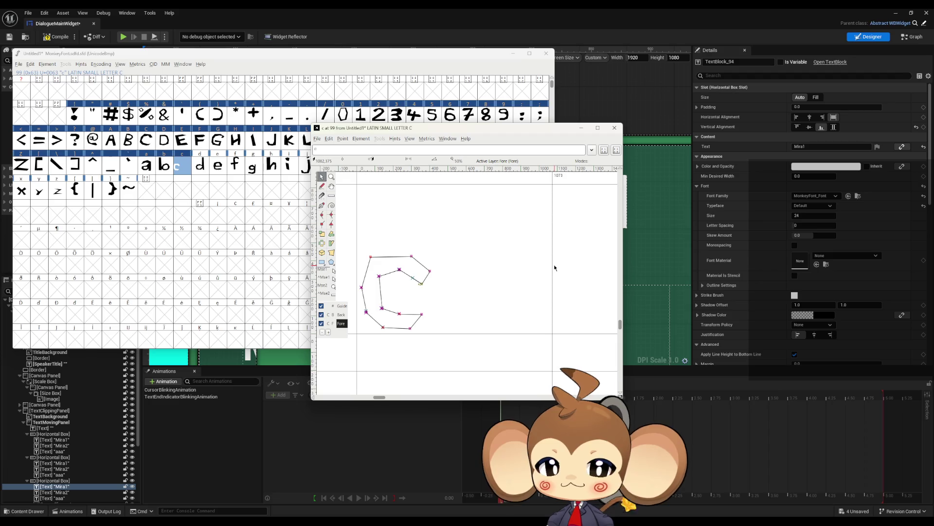
{"action": "left_click_drag", "start_coordinate": [553, 266], "coordinate": [439, 274]}
{"action": "left_click", "coordinate": [615, 126]}
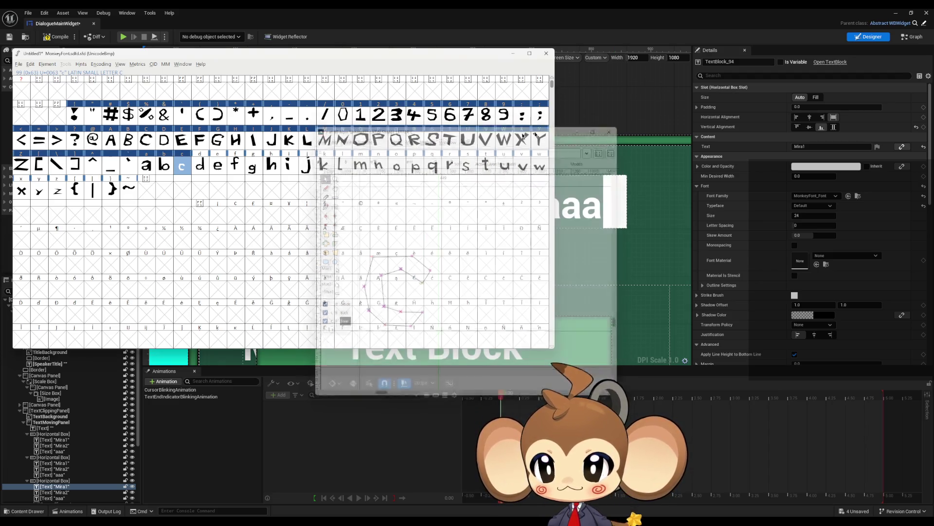
{"action": "double_click", "coordinate": [200, 165]}
{"action": "left_click_drag", "start_coordinate": [438, 335], "coordinate": [391, 339]}
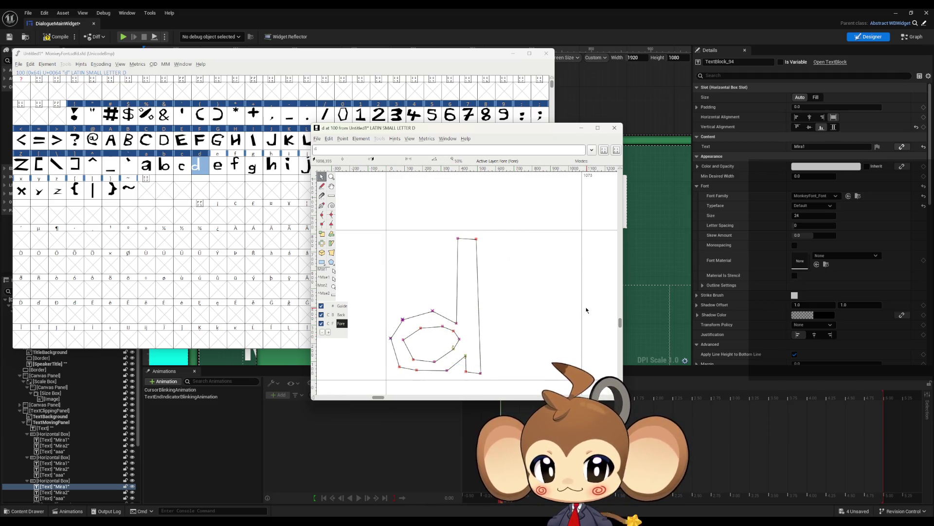
{"action": "left_click_drag", "start_coordinate": [583, 316], "coordinate": [487, 321]}
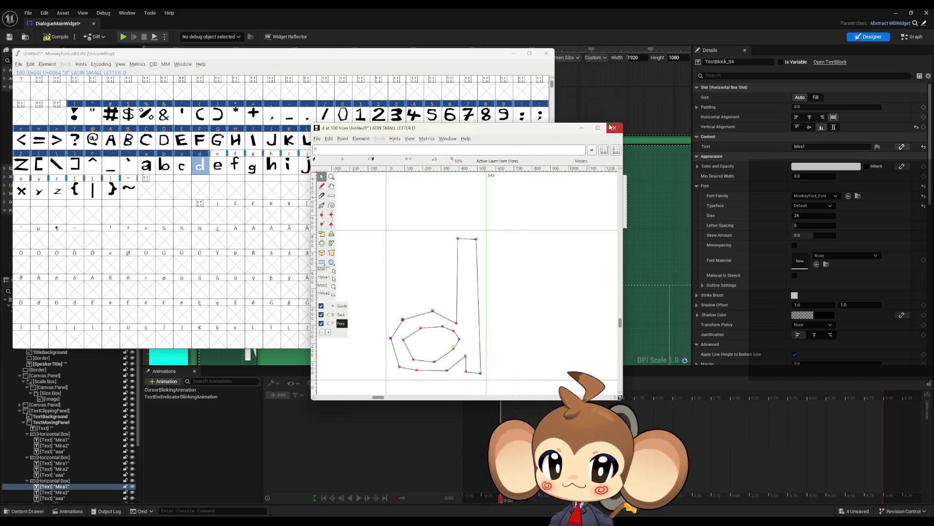
{"action": "left_click", "coordinate": [613, 128]}
Step: Shift lowercase e, f and g left, narrowing e to about 585 and tightening f
{"action": "left_click", "coordinate": [217, 166]}
{"action": "double_click", "coordinate": [217, 166]}
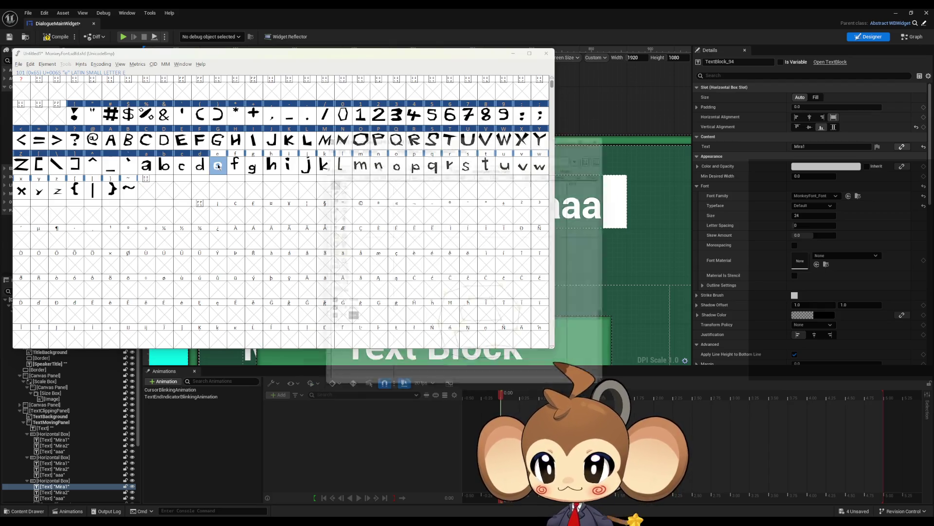
{"action": "left_click_drag", "start_coordinate": [444, 300], "coordinate": [400, 309]}
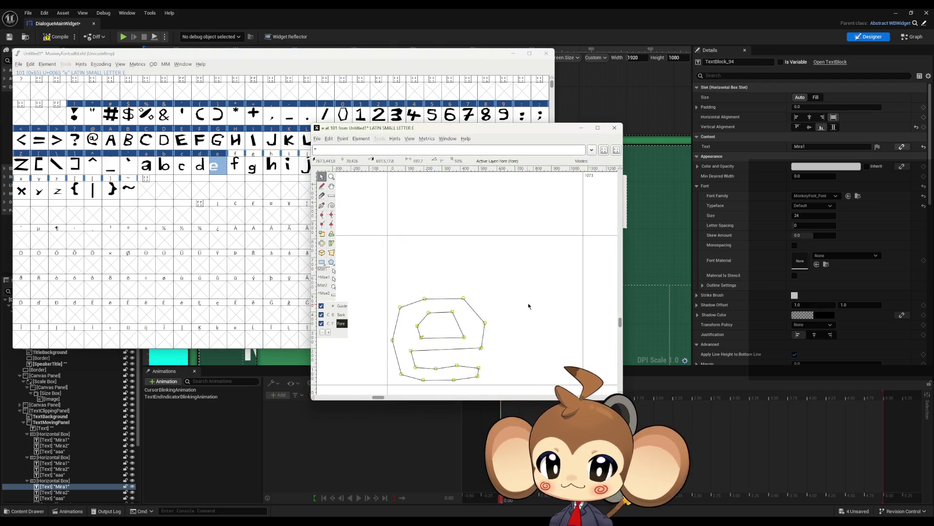
{"action": "left_click_drag", "start_coordinate": [497, 309], "coordinate": [493, 310]}
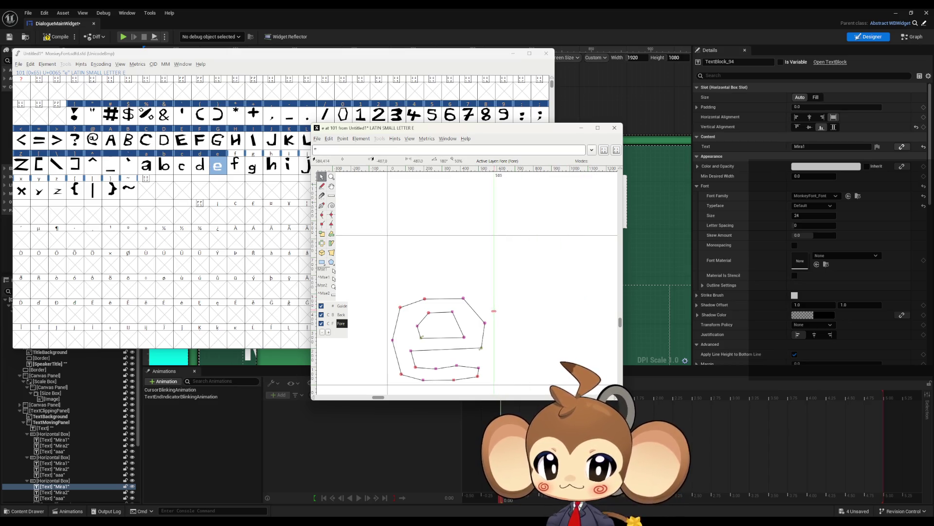
{"action": "left_click", "coordinate": [615, 129]}
{"action": "double_click", "coordinate": [235, 165]}
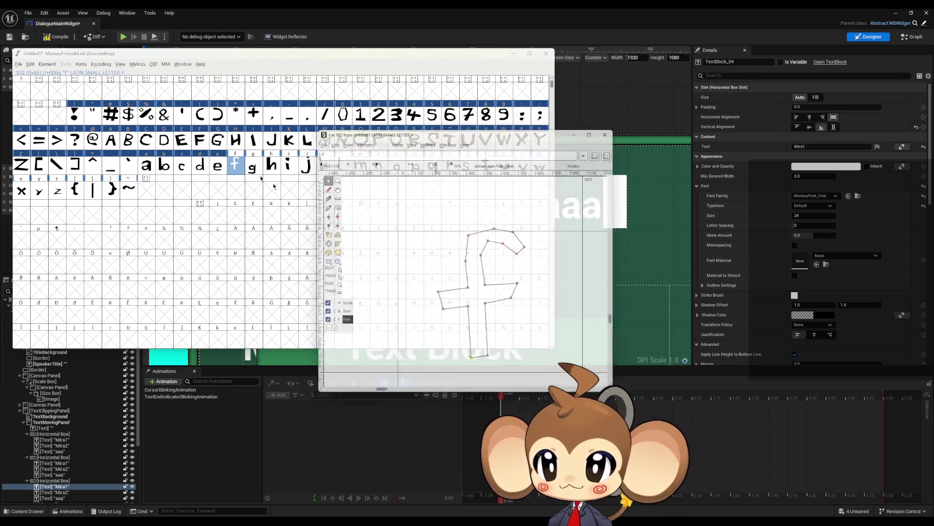
{"action": "left_click_drag", "start_coordinate": [437, 295], "coordinate": [398, 309]}
{"action": "left_click_drag", "start_coordinate": [582, 272], "coordinate": [499, 272]}
{"action": "left_click", "coordinate": [614, 127]}
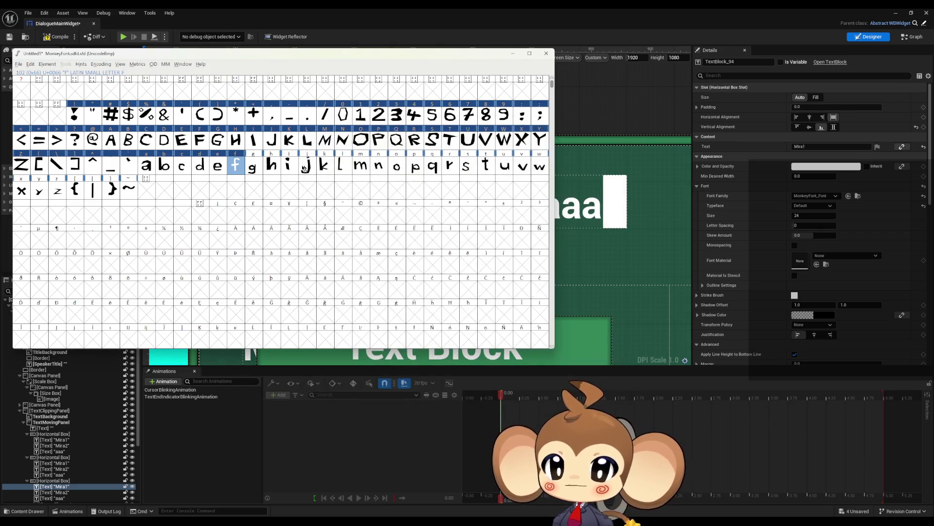
{"action": "double_click", "coordinate": [253, 166]}
{"action": "left_click_drag", "start_coordinate": [450, 332], "coordinate": [419, 335]}
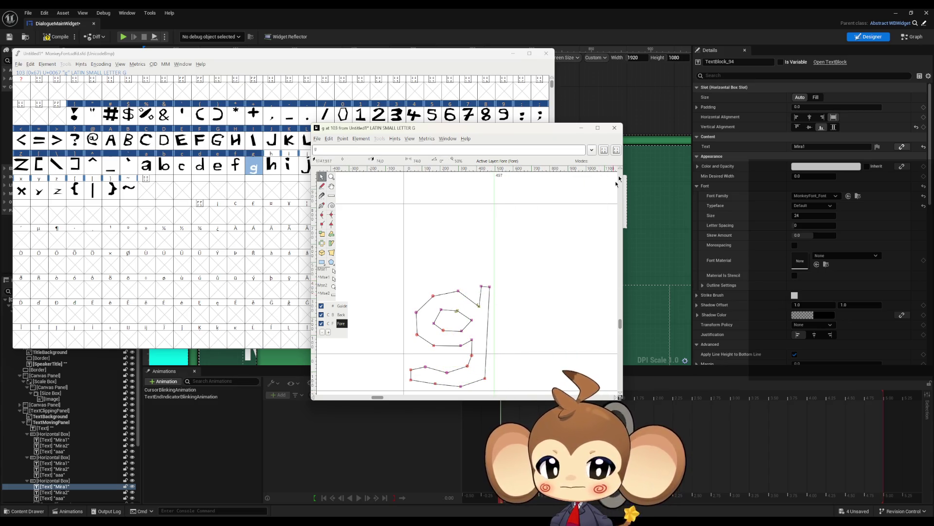
{"action": "left_click", "coordinate": [614, 128]}
Step: Move the h and i outlines left and narrow their widths, the i to 326
{"action": "double_click", "coordinate": [271, 167]}
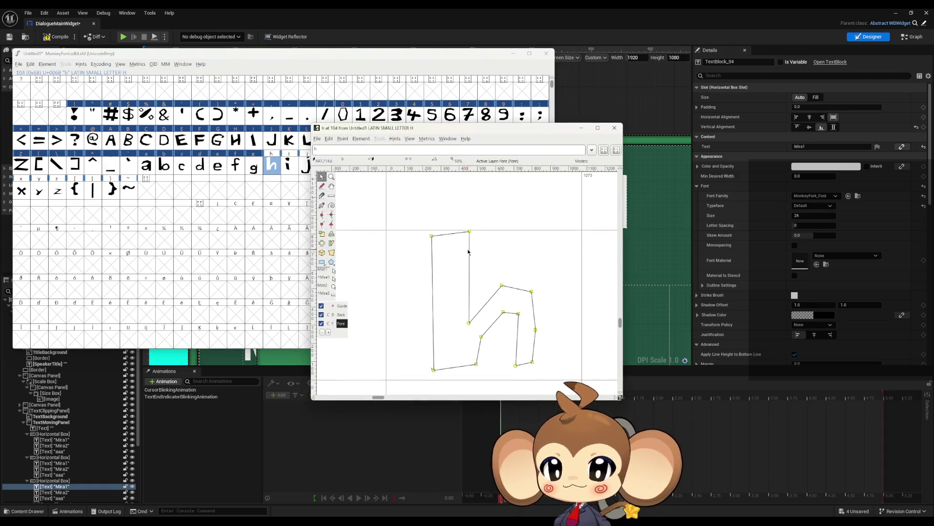
{"action": "mouse_move", "coordinate": [432, 240]}
{"action": "left_mouse_down"}
{"action": "mouse_move", "coordinate": [410, 243]}
{"action": "mouse_move", "coordinate": [443, 239]}
{"action": "mouse_move", "coordinate": [395, 244]}
{"action": "left_mouse_up"}
{"action": "left_click_drag", "start_coordinate": [581, 261], "coordinate": [495, 271]}
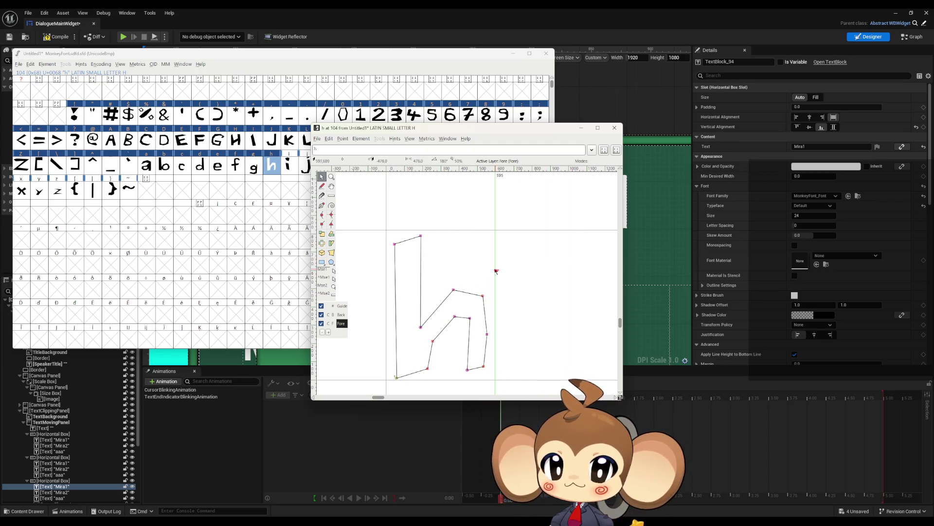
{"action": "left_click", "coordinate": [614, 128]}
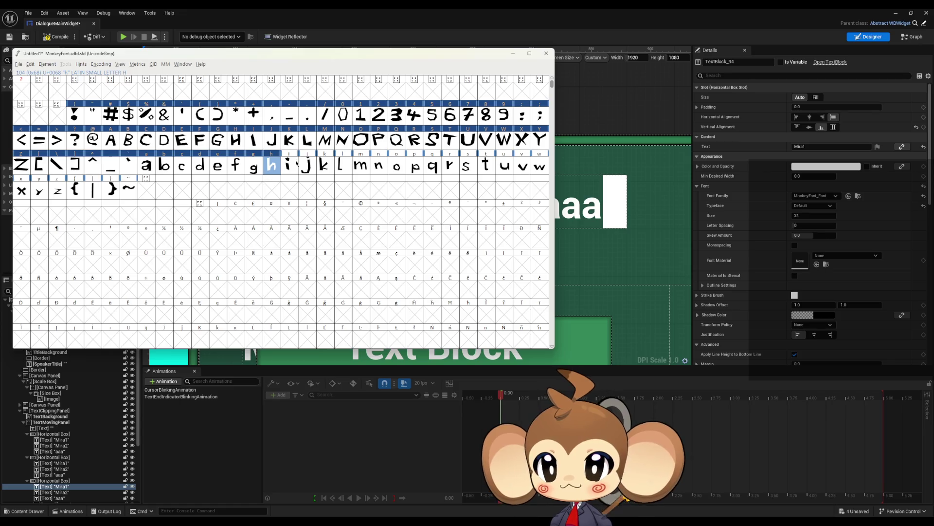
{"action": "double_click", "coordinate": [296, 164]}
{"action": "key", "text": "ctrl+a"}
{"action": "key", "text": "shift+Left"}
{"action": "key", "text": "shift+Left"}
{"action": "key", "text": "shift+Left"}
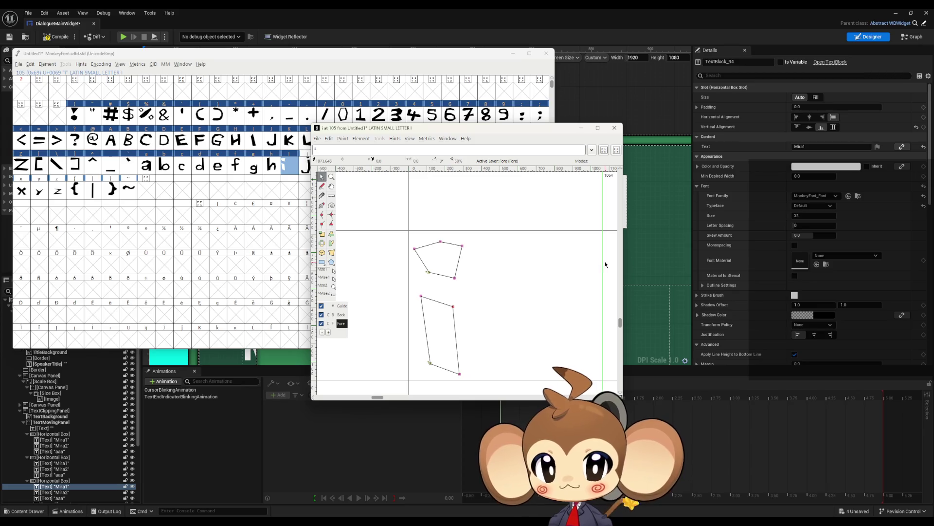
{"action": "left_click_drag", "start_coordinate": [597, 264], "coordinate": [468, 264]}
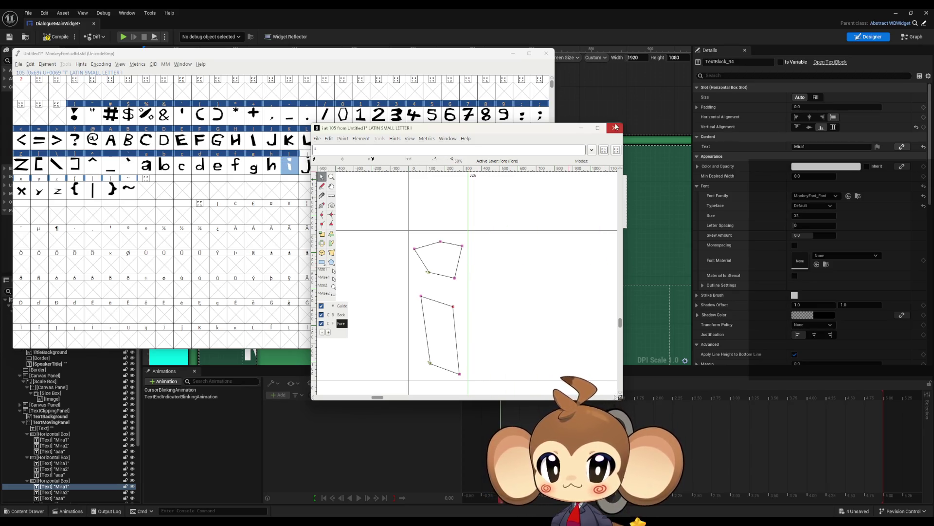
{"action": "left_click", "coordinate": [615, 127]}
Step: Shift j and k onto the origin with advance widths of 633 and 653
{"action": "double_click", "coordinate": [305, 165]}
{"action": "key", "text": "shift+Left"}
{"action": "key", "text": "shift+Left"}
{"action": "key", "text": "shift+Left"}
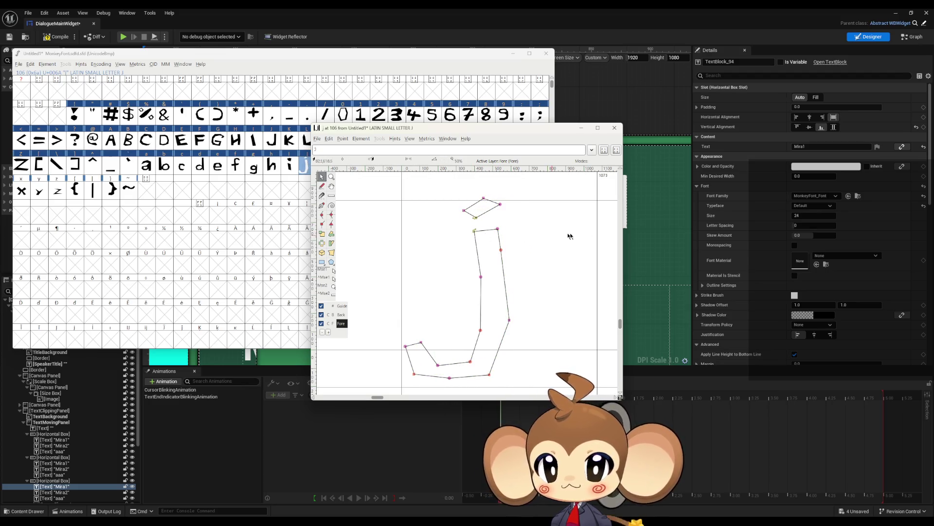
{"action": "left_click_drag", "start_coordinate": [598, 229], "coordinate": [515, 234]}
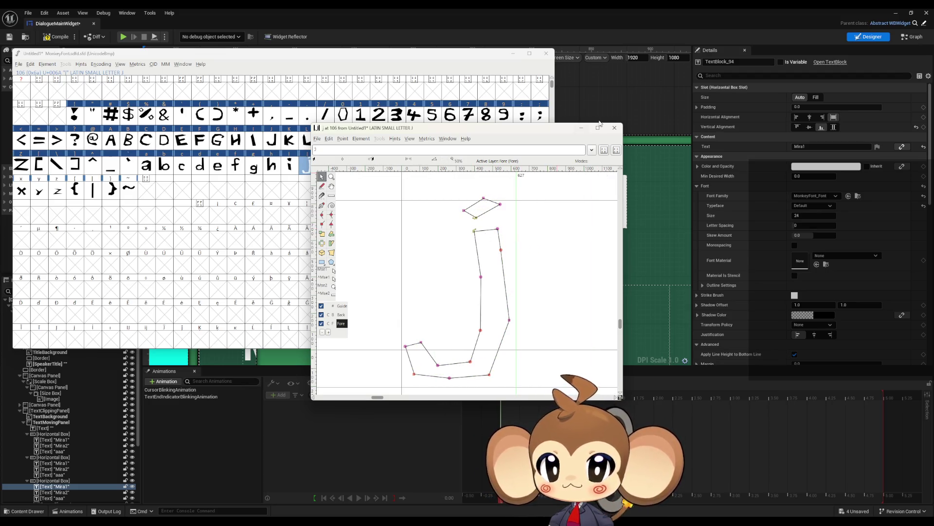
{"action": "left_click", "coordinate": [614, 128]}
{"action": "double_click", "coordinate": [323, 164]}
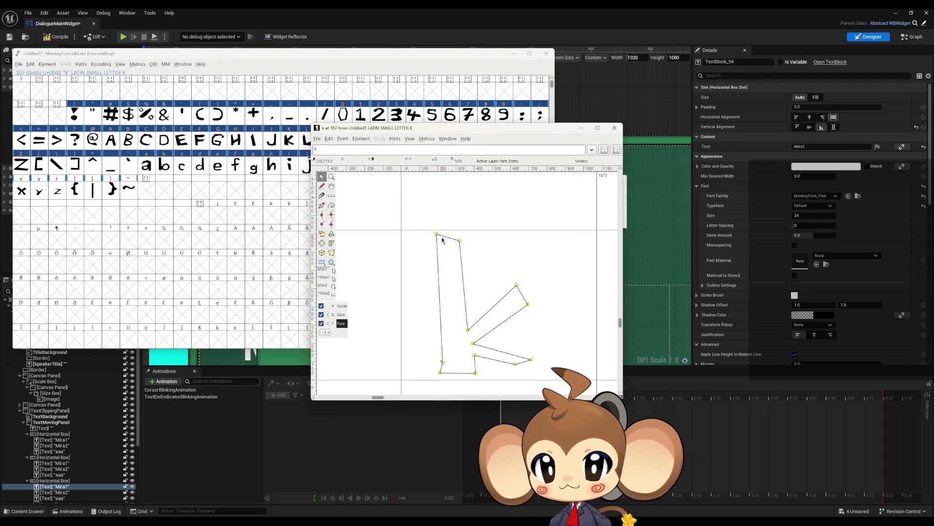
{"action": "key", "text": "shift+Left"}
{"action": "key", "text": "shift+Left"}
{"action": "key", "text": "shift+Left"}
{"action": "left_click", "coordinate": [591, 263]}
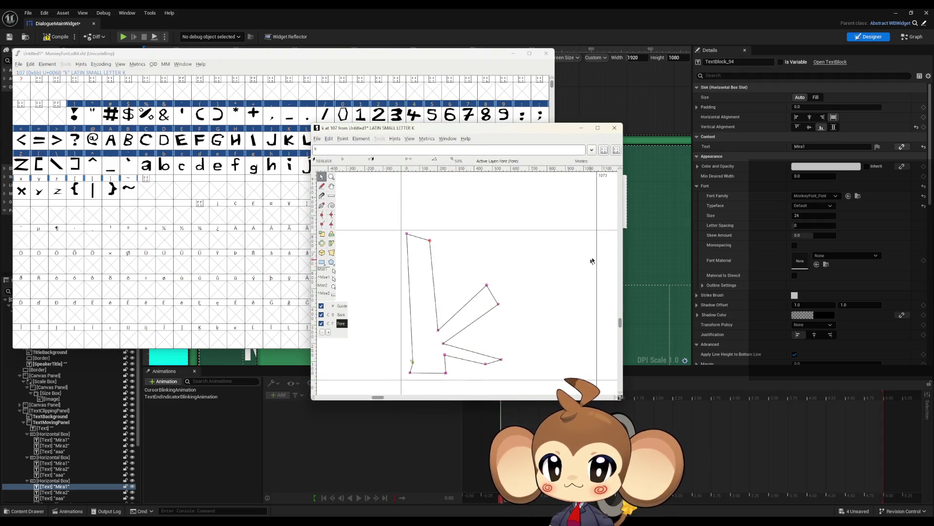
{"action": "left_click_drag", "start_coordinate": [598, 256], "coordinate": [521, 260]}
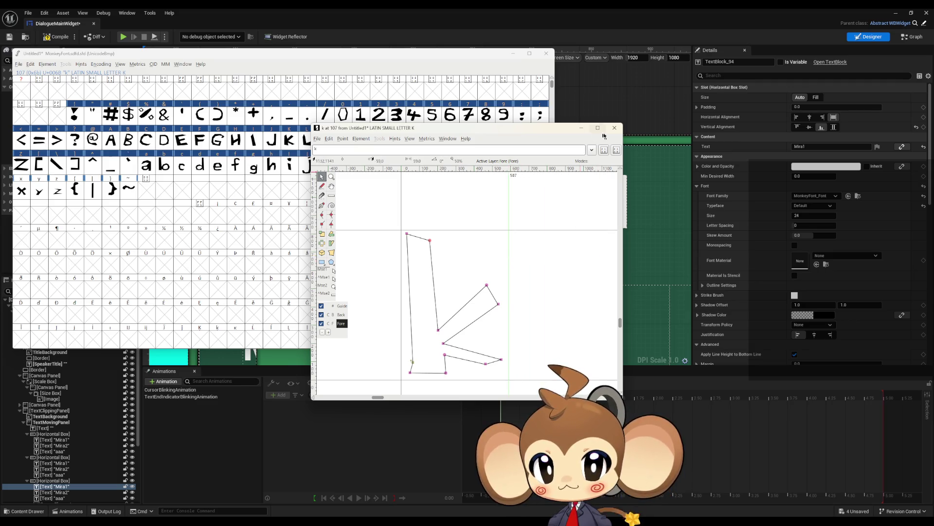
{"action": "left_click", "coordinate": [614, 127]}
Step: Shift the l outline left and pull its advance width in close
{"action": "double_click", "coordinate": [345, 164]}
{"action": "key", "text": "ctrl+a"}
{"action": "key", "text": "shift+Left"}
{"action": "key", "text": "shift+Left"}
{"action": "key", "text": "shift+Left"}
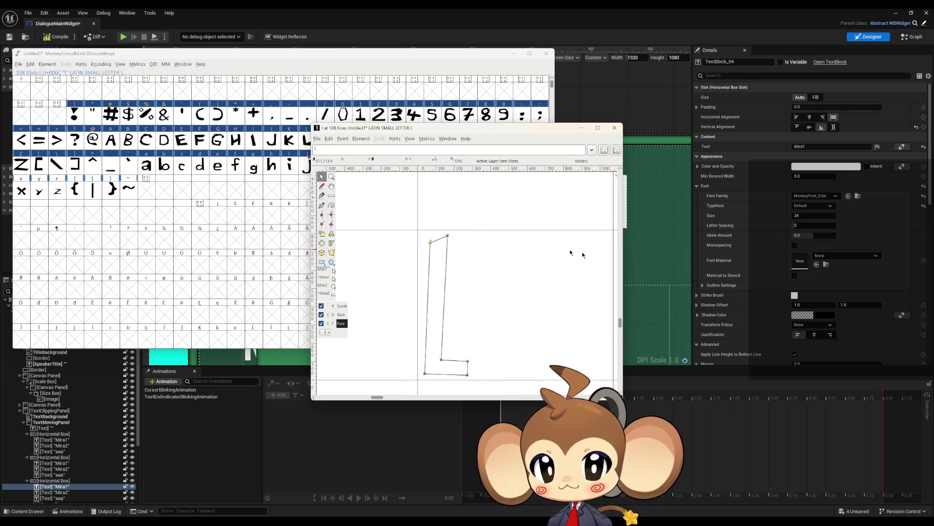
{"action": "left_click_drag", "start_coordinate": [614, 254], "coordinate": [511, 267]}
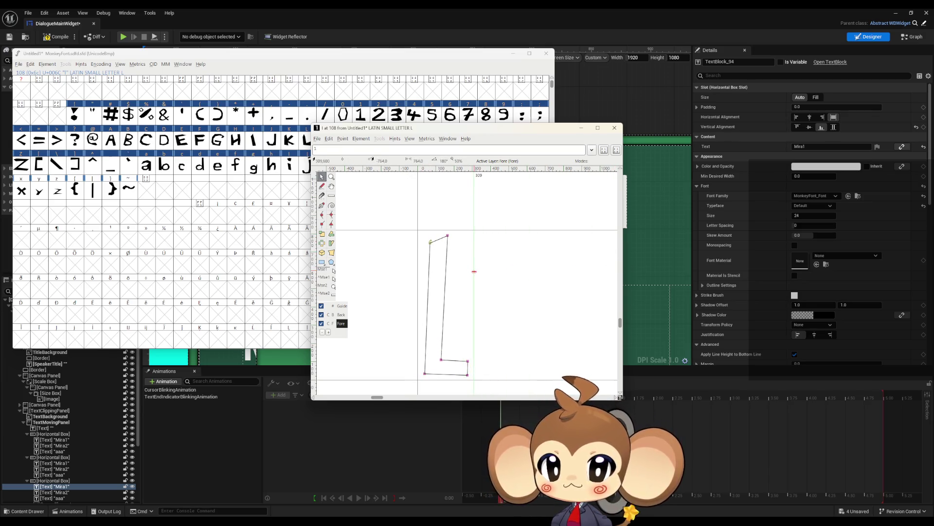
{"action": "left_click", "coordinate": [615, 128]}
Step: Shift the m and n outlines left, narrowing n's advance width to 575
{"action": "double_click", "coordinate": [363, 165]}
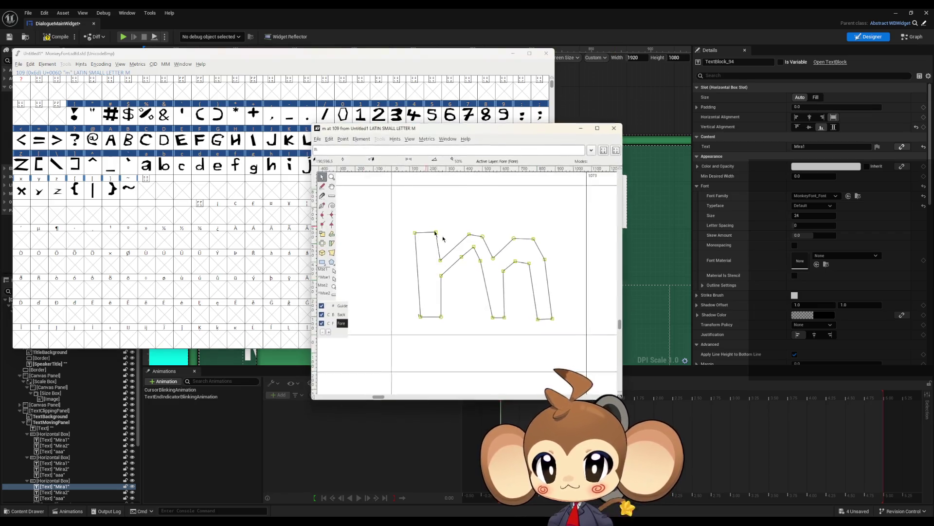
{"action": "left_click_drag", "start_coordinate": [415, 235], "coordinate": [396, 244]}
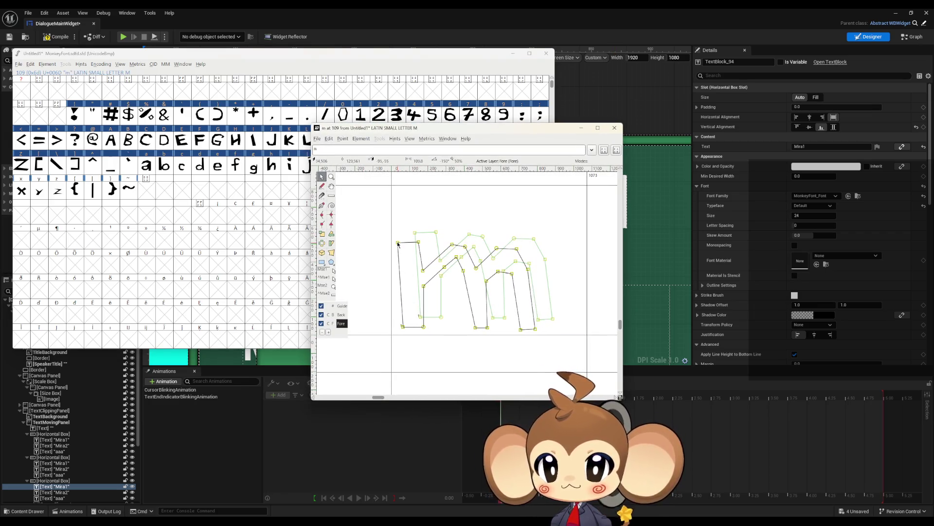
{"action": "left_click", "coordinate": [599, 239]}
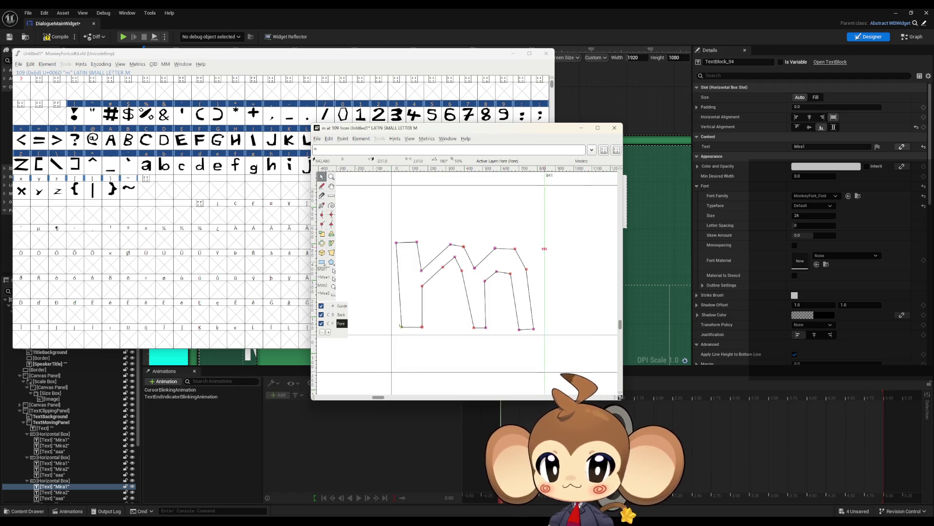
{"action": "left_click", "coordinate": [614, 128]}
{"action": "double_click", "coordinate": [378, 165]}
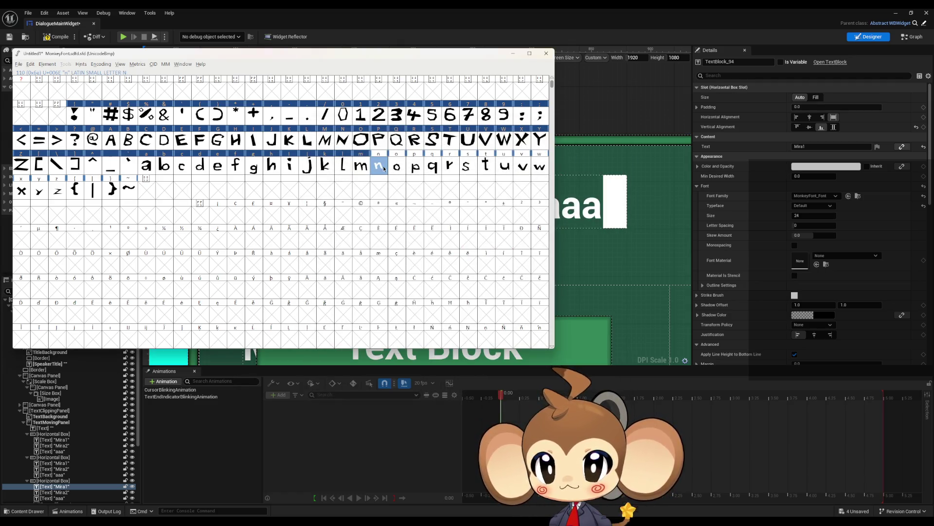
{"action": "scroll", "coordinate": [433, 253], "scroll_direction": "down", "scroll_amount": 3}
{"action": "left_click_drag", "start_coordinate": [427, 258], "coordinate": [396, 269]}
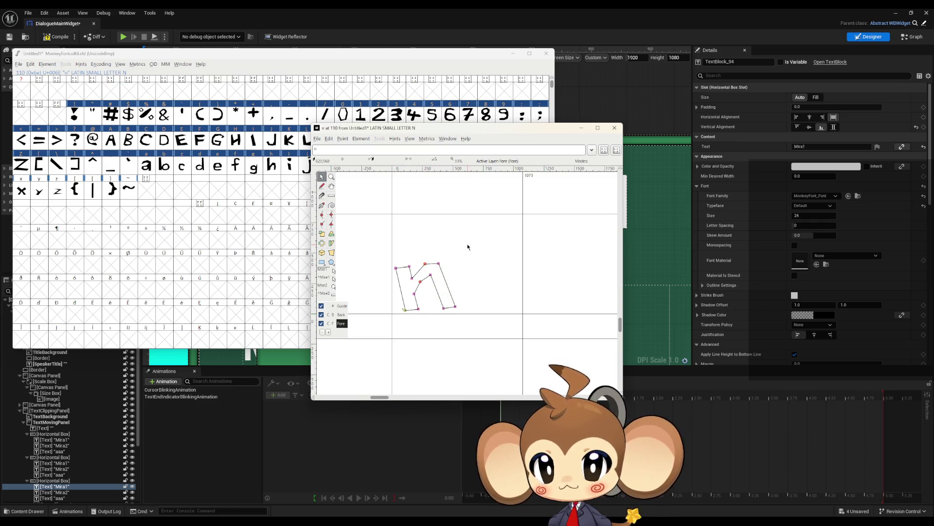
{"action": "left_click_drag", "start_coordinate": [466, 271], "coordinate": [461, 270]}
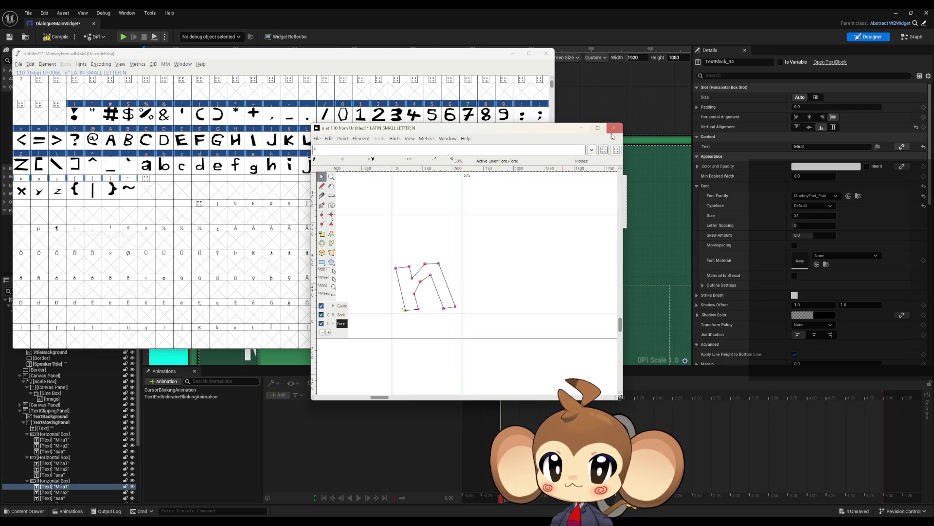
{"action": "left_click", "coordinate": [613, 130]}
Step: Shift the o and p outlines left, narrowing their advance widths to 473 and 555
{"action": "double_click", "coordinate": [397, 164]}
{"action": "scroll", "coordinate": [443, 263], "scroll_direction": "down", "scroll_amount": 4}
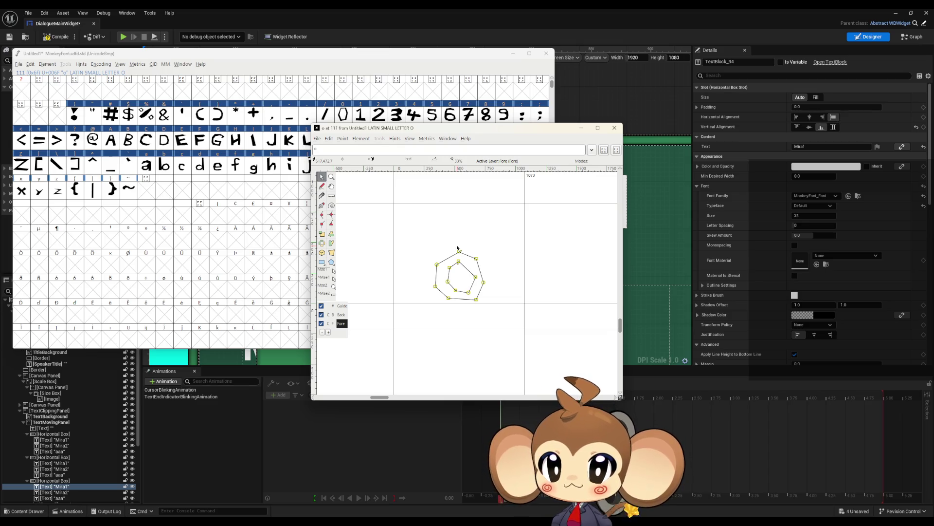
{"action": "left_click_drag", "start_coordinate": [443, 267], "coordinate": [406, 267]}
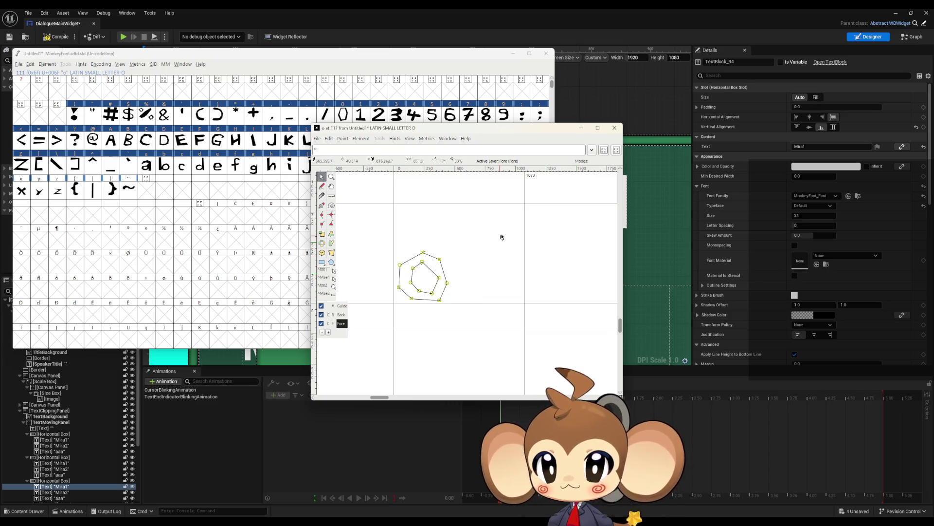
{"action": "left_click_drag", "start_coordinate": [479, 241], "coordinate": [452, 244]}
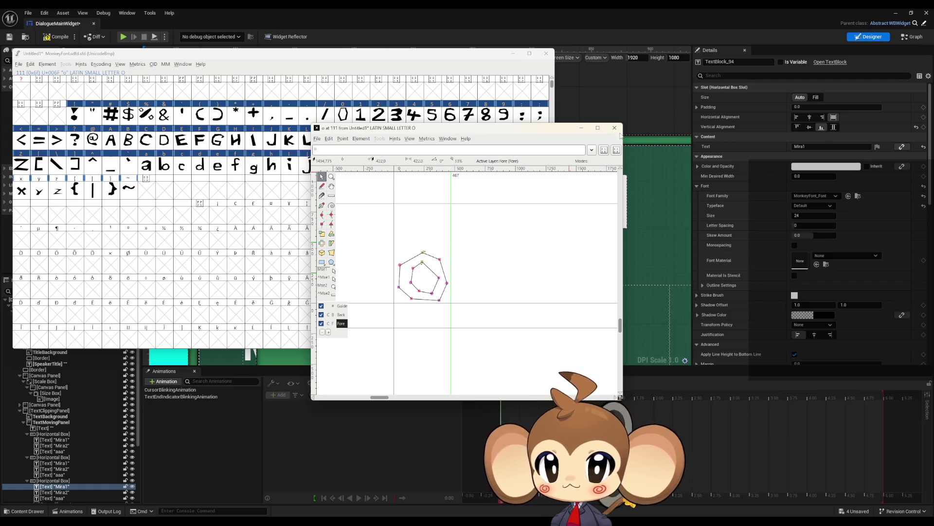
{"action": "left_click", "coordinate": [614, 128]}
{"action": "double_click", "coordinate": [416, 164]}
{"action": "left_click_drag", "start_coordinate": [441, 285], "coordinate": [379, 284]}
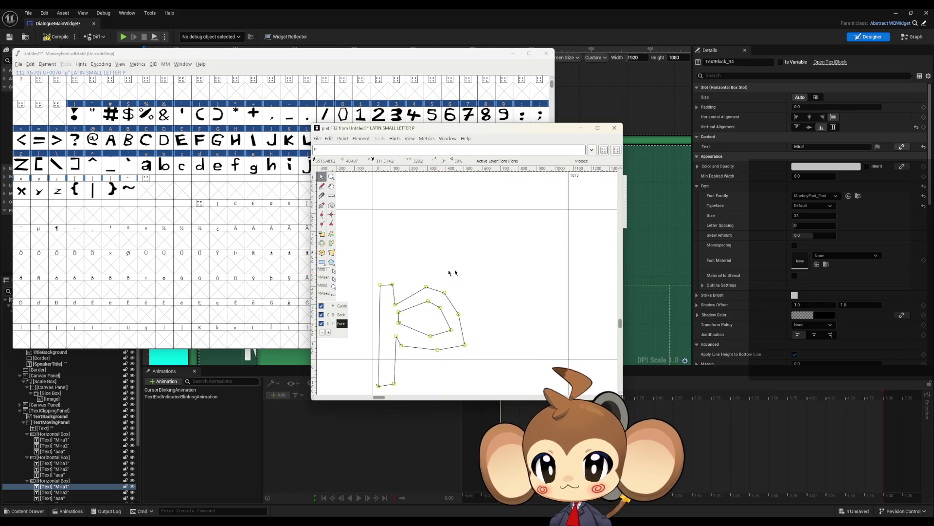
{"action": "left_click_drag", "start_coordinate": [501, 275], "coordinate": [473, 277]}
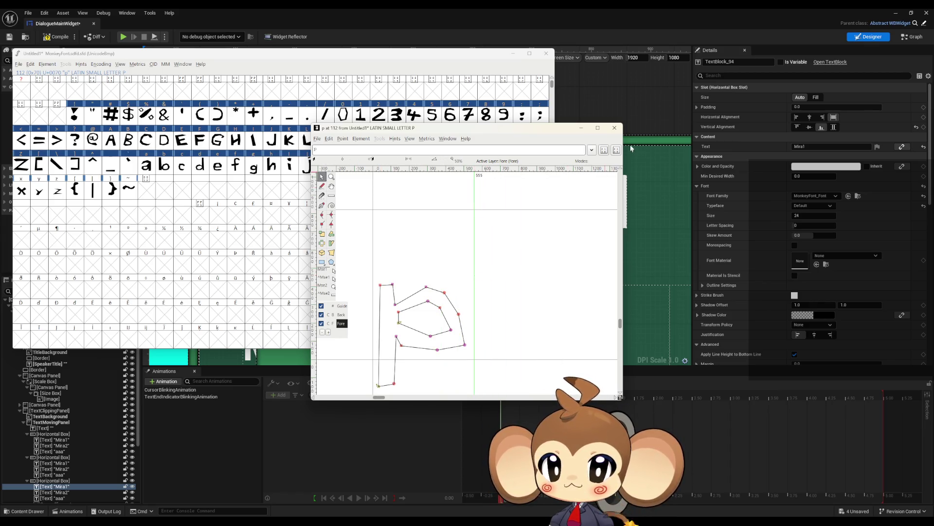
{"action": "left_click", "coordinate": [615, 127]}
Step: Shift the q and r outlines left, setting their advance widths to 633 and 457
{"action": "double_click", "coordinate": [432, 164]}
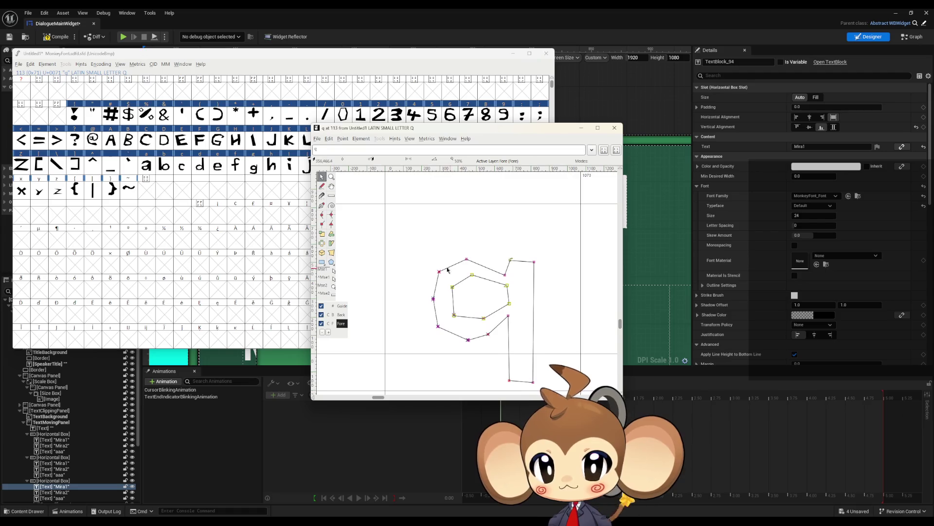
{"action": "left_click_drag", "start_coordinate": [439, 271], "coordinate": [396, 275]}
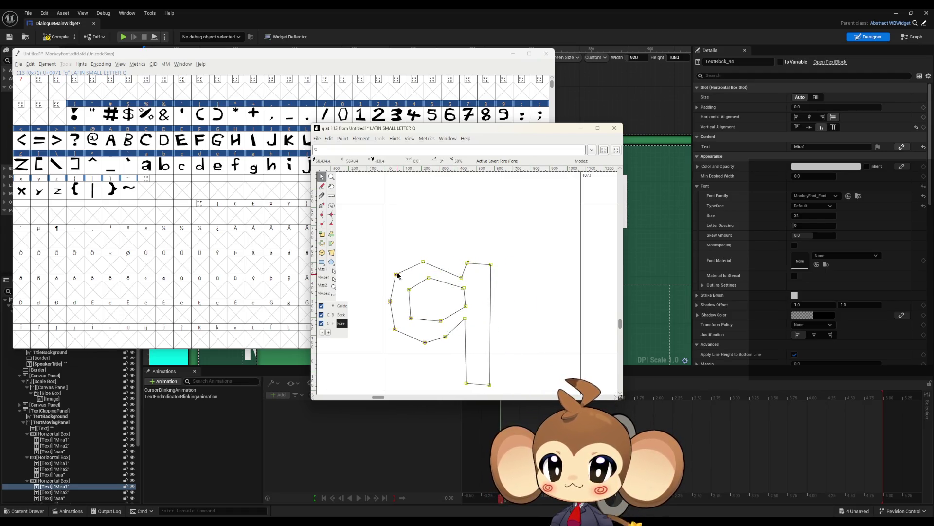
{"action": "left_click_drag", "start_coordinate": [580, 262], "coordinate": [500, 269]}
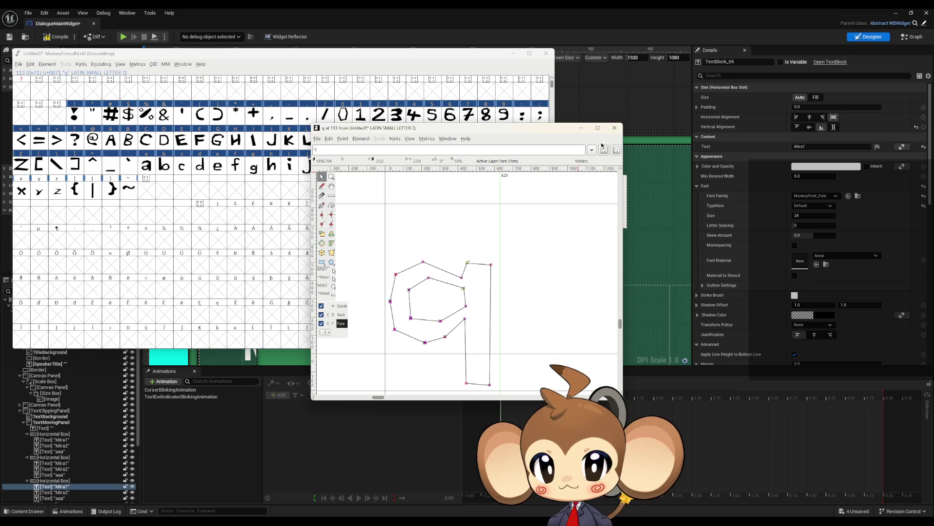
{"action": "left_click", "coordinate": [615, 127]}
{"action": "double_click", "coordinate": [450, 165]}
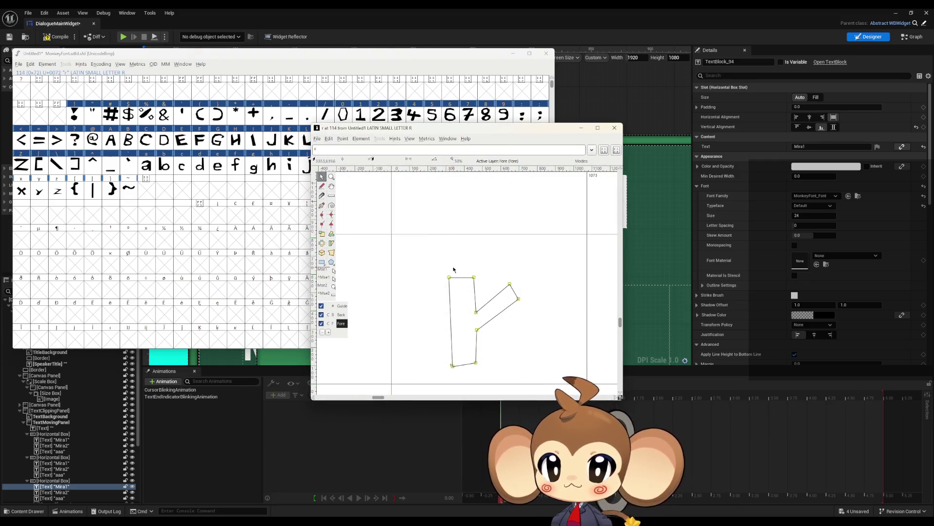
{"action": "left_click_drag", "start_coordinate": [449, 280], "coordinate": [398, 281]}
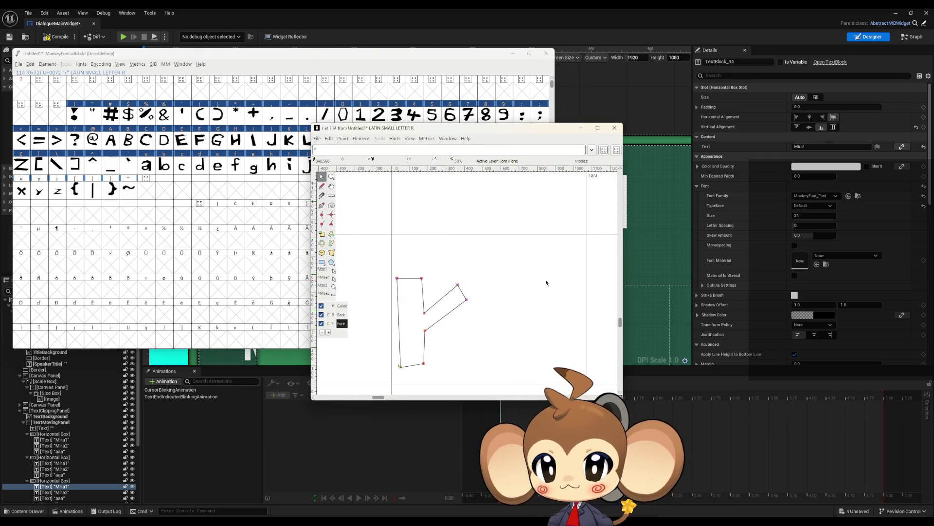
{"action": "left_click_drag", "start_coordinate": [466, 286], "coordinate": [475, 286]}
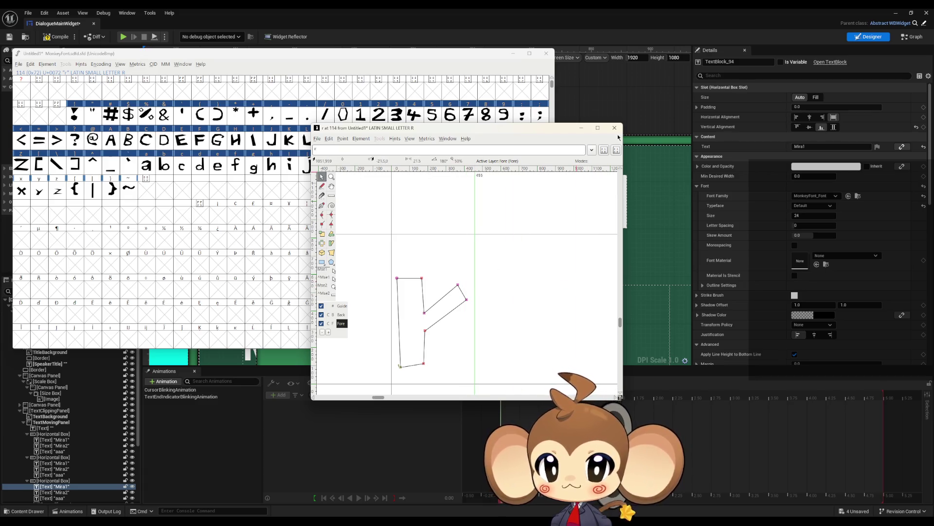
{"action": "left_click", "coordinate": [614, 128]}
{"action": "double_click", "coordinate": [472, 167]}
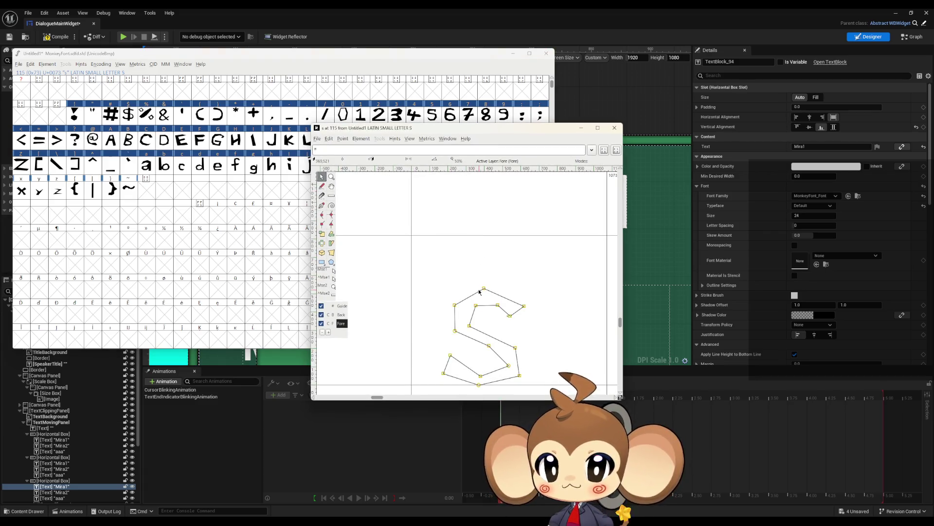
Step: Shift the s and t outlines left, setting s's width to 499 and narrowing t's
{"action": "left_click_drag", "start_coordinate": [453, 307], "coordinate": [429, 303]}
{"action": "left_click_drag", "start_coordinate": [502, 302], "coordinate": [501, 301]}
{"action": "left_click", "coordinate": [614, 128]}
{"action": "double_click", "coordinate": [489, 166]}
{"action": "left_click_drag", "start_coordinate": [448, 266], "coordinate": [400, 264]}
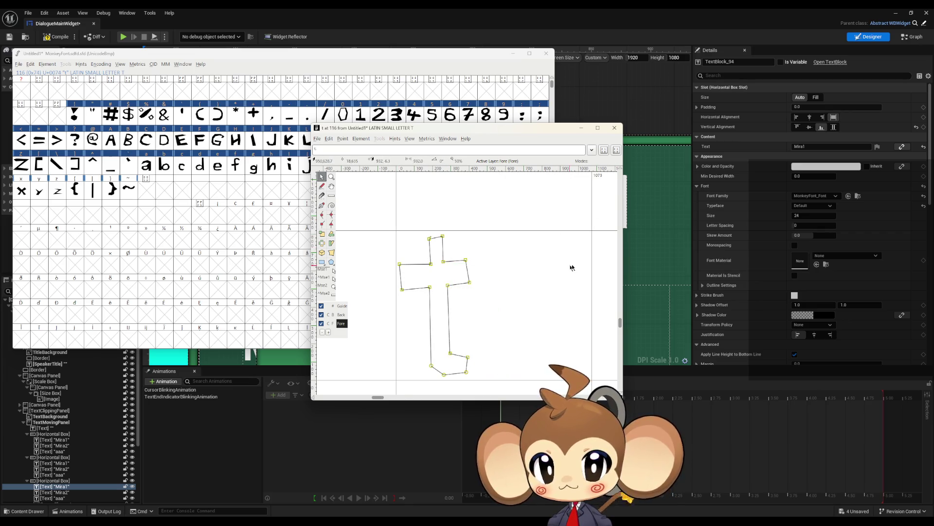
{"action": "left_click_drag", "start_coordinate": [519, 269], "coordinate": [477, 272]}
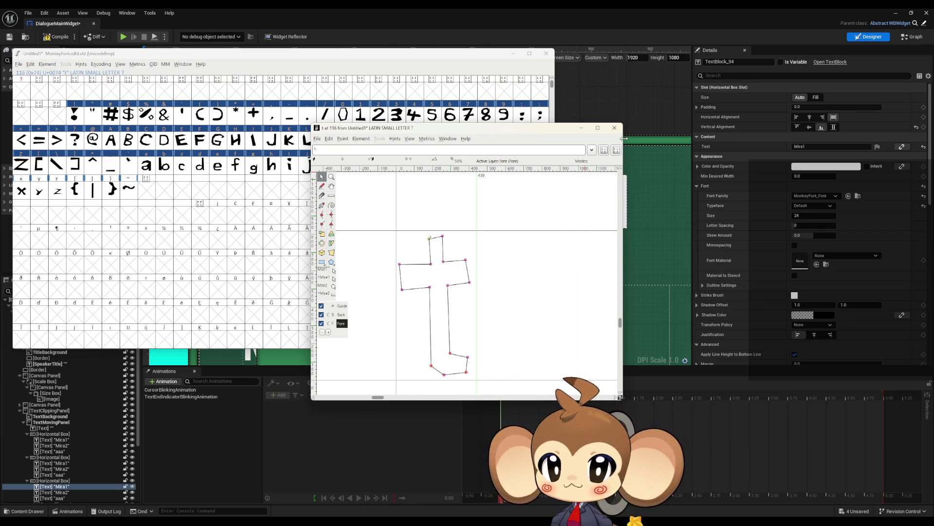
{"action": "left_click", "coordinate": [614, 128]}
Step: Shift the u outline left and narrow its advance width
{"action": "double_click", "coordinate": [502, 165]}
{"action": "scroll", "coordinate": [437, 264], "scroll_direction": "down", "scroll_amount": 3}
{"action": "left_click_drag", "start_coordinate": [438, 252], "coordinate": [402, 252]}
{"action": "left_click", "coordinate": [521, 252]}
{"action": "left_click_drag", "start_coordinate": [529, 252], "coordinate": [470, 257]}
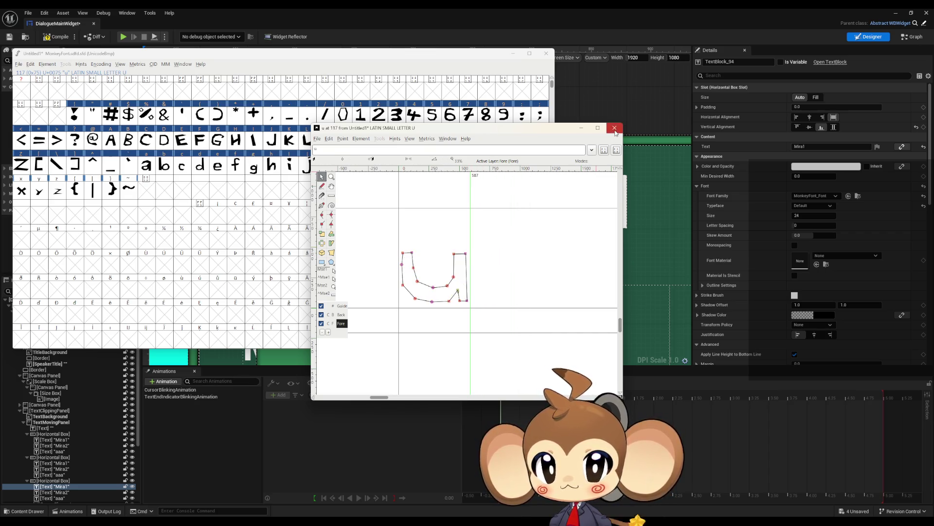
{"action": "left_click", "coordinate": [614, 128]}
Step: Shift the v outline left and narrow its advance width
{"action": "double_click", "coordinate": [521, 165]}
{"action": "scroll", "coordinate": [474, 233], "scroll_direction": "down", "scroll_amount": 3}
{"action": "scroll", "coordinate": [475, 240], "scroll_direction": "up", "scroll_amount": 3}
{"action": "left_click_drag", "start_coordinate": [470, 242], "coordinate": [420, 243]}
{"action": "left_click", "coordinate": [614, 128]}
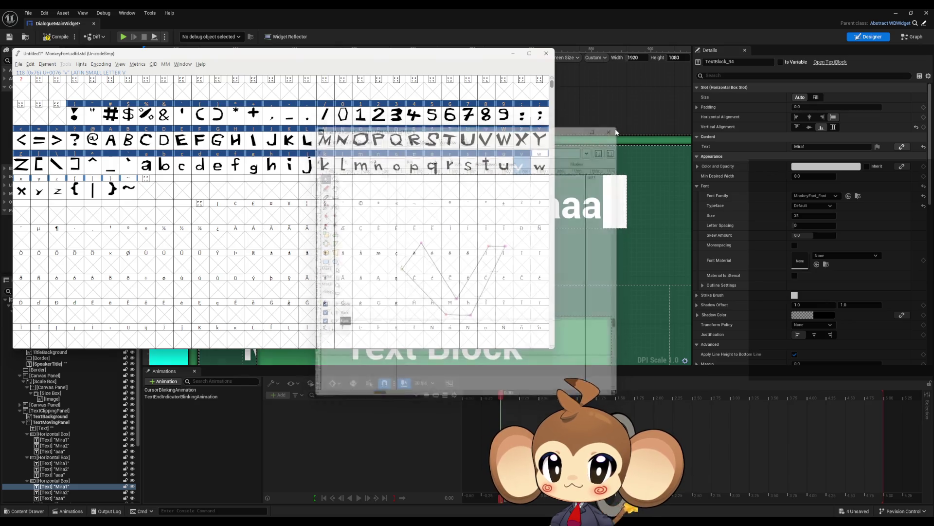
{"action": "double_click", "coordinate": [522, 165]}
{"action": "scroll", "coordinate": [569, 221], "scroll_direction": "down", "scroll_amount": 3}
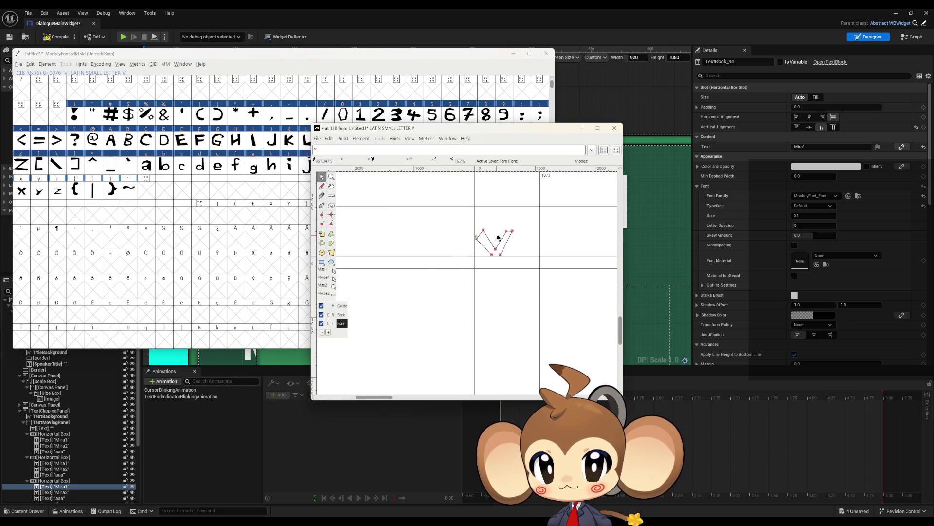
{"action": "left_click_drag", "start_coordinate": [548, 224], "coordinate": [501, 233]}
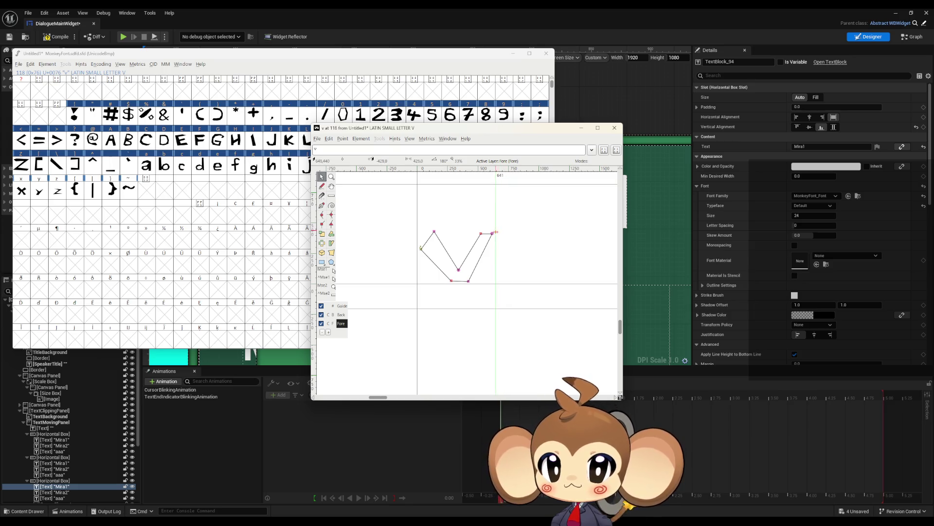
{"action": "left_click", "coordinate": [615, 128]}
Step: Shift the w and x outlines left, narrowing both widths, x's to 627
{"action": "double_click", "coordinate": [539, 166]}
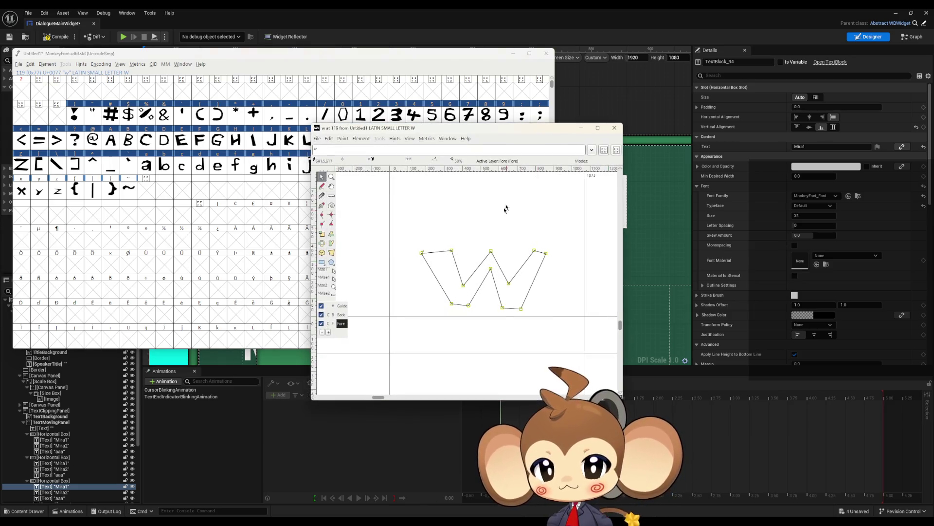
{"action": "left_click_drag", "start_coordinate": [419, 255], "coordinate": [392, 258]}
{"action": "left_click_drag", "start_coordinate": [585, 225], "coordinate": [528, 239]}
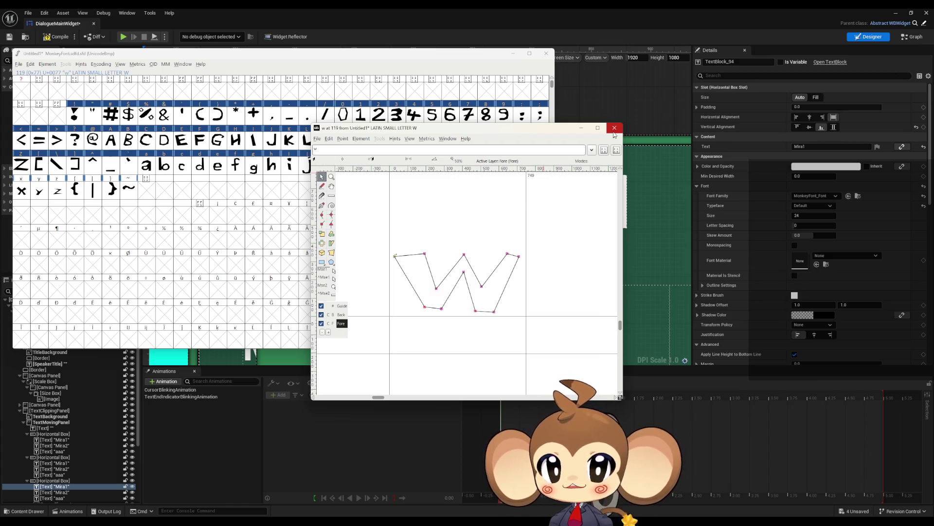
{"action": "left_click", "coordinate": [614, 129]}
{"action": "double_click", "coordinate": [20, 192]}
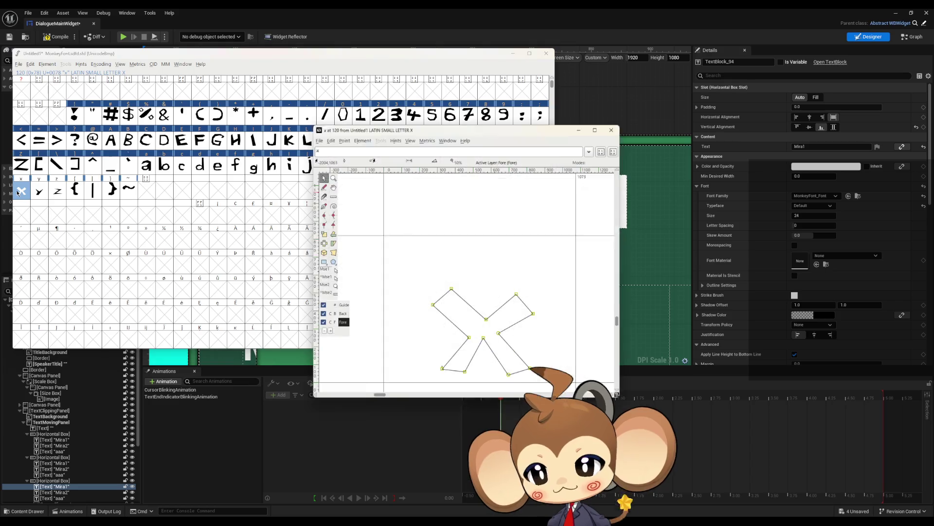
{"action": "scroll", "coordinate": [425, 285], "scroll_direction": "down", "scroll_amount": 1}
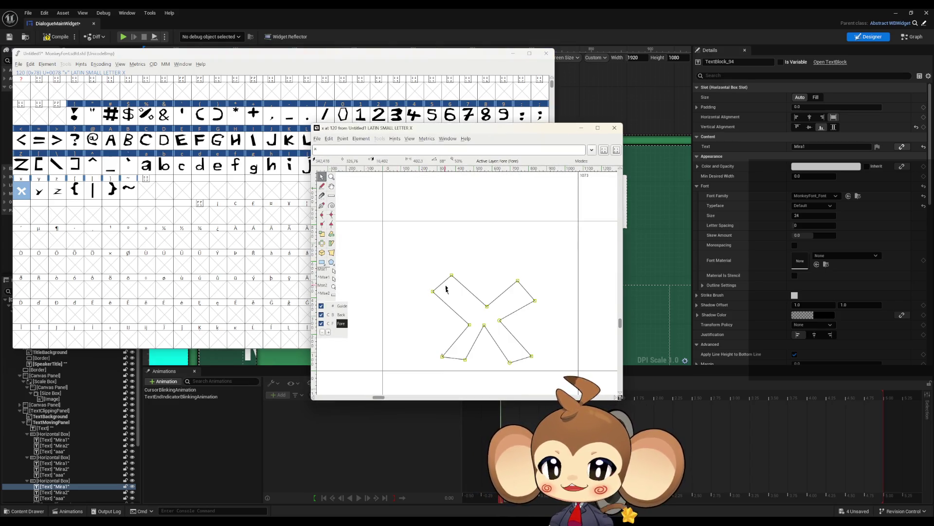
{"action": "left_click_drag", "start_coordinate": [433, 293], "coordinate": [386, 295]}
{"action": "left_click_drag", "start_coordinate": [578, 265], "coordinate": [496, 280]}
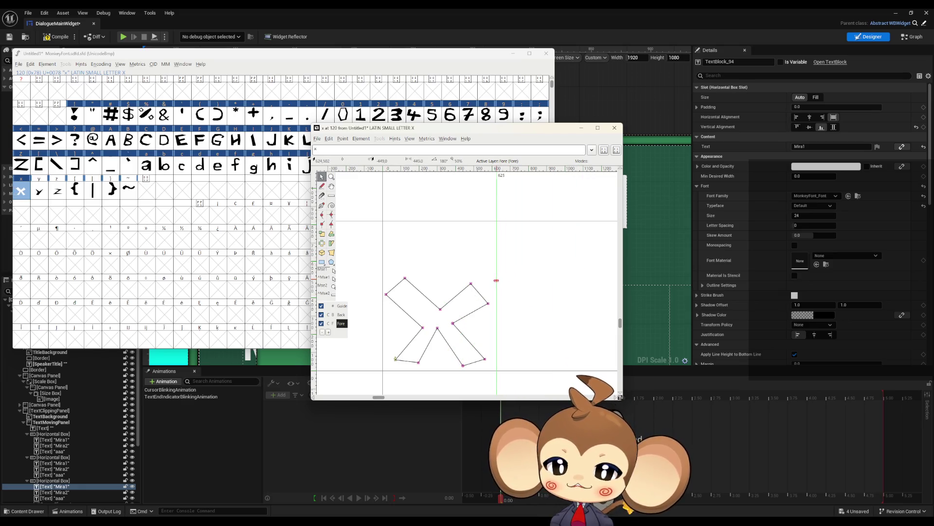
{"action": "left_click", "coordinate": [614, 128]}
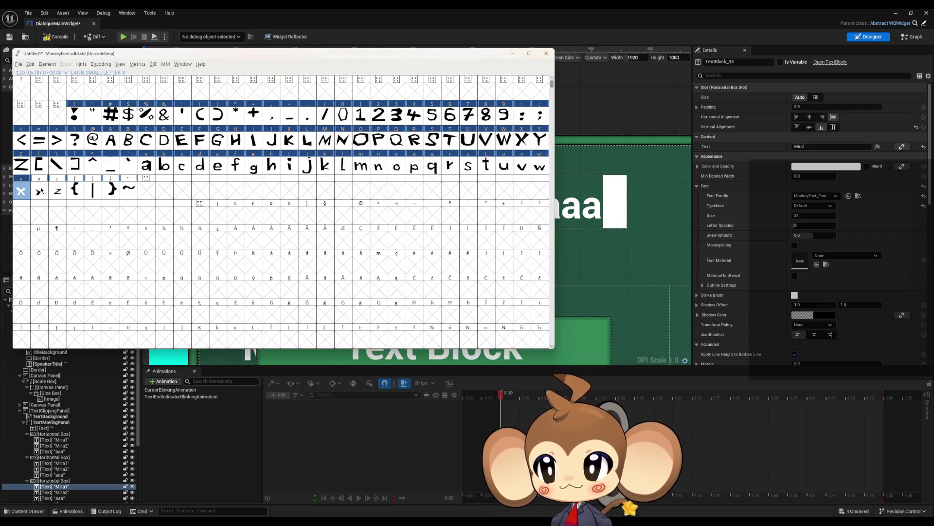
Step: Shift the whole y outline left and narrow its advance width to 525
{"action": "double_click", "coordinate": [39, 191]}
{"action": "scroll", "coordinate": [527, 308], "scroll_direction": "down", "scroll_amount": 2}
{"action": "scroll", "coordinate": [549, 335], "scroll_direction": "up", "scroll_amount": 2}
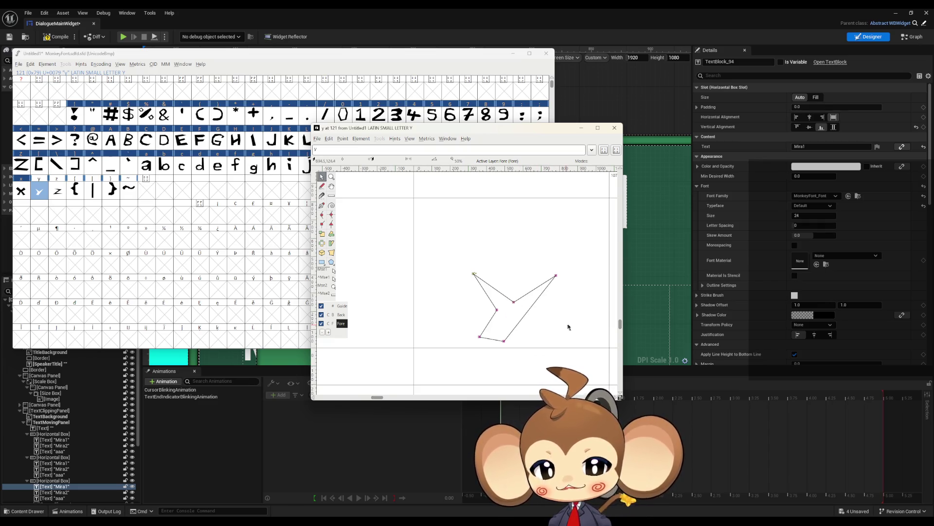
{"action": "double_click", "coordinate": [515, 302]}
{"action": "left_click_drag", "start_coordinate": [515, 302], "coordinate": [464, 301]}
{"action": "left_click", "coordinate": [563, 261]}
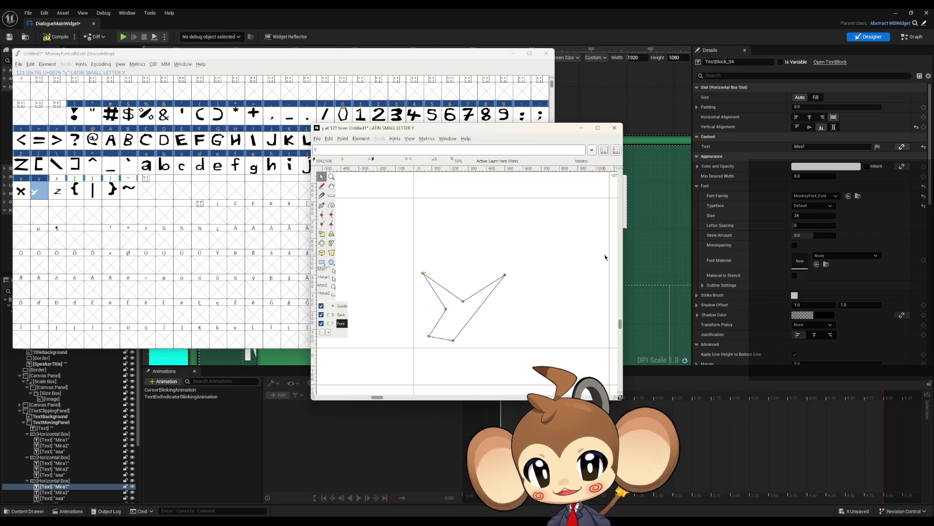
{"action": "left_click_drag", "start_coordinate": [609, 258], "coordinate": [509, 263]}
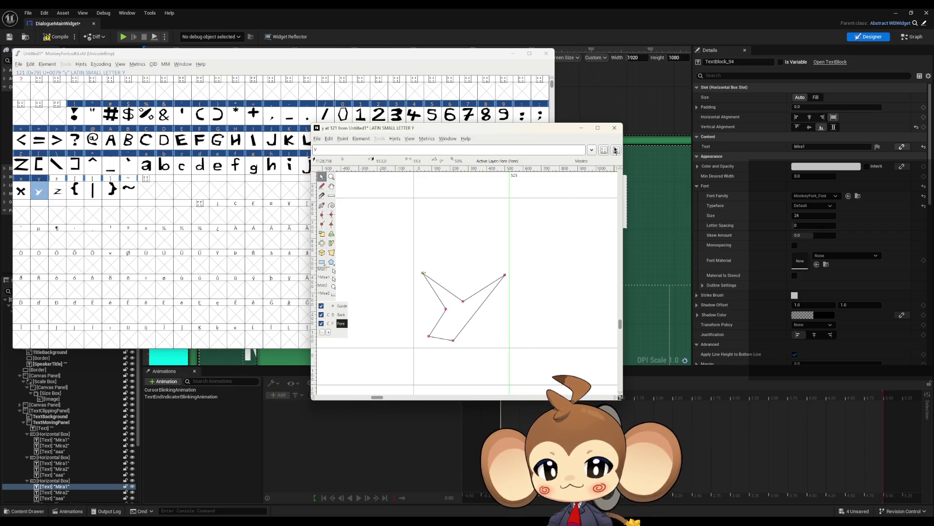
{"action": "left_click", "coordinate": [614, 128]}
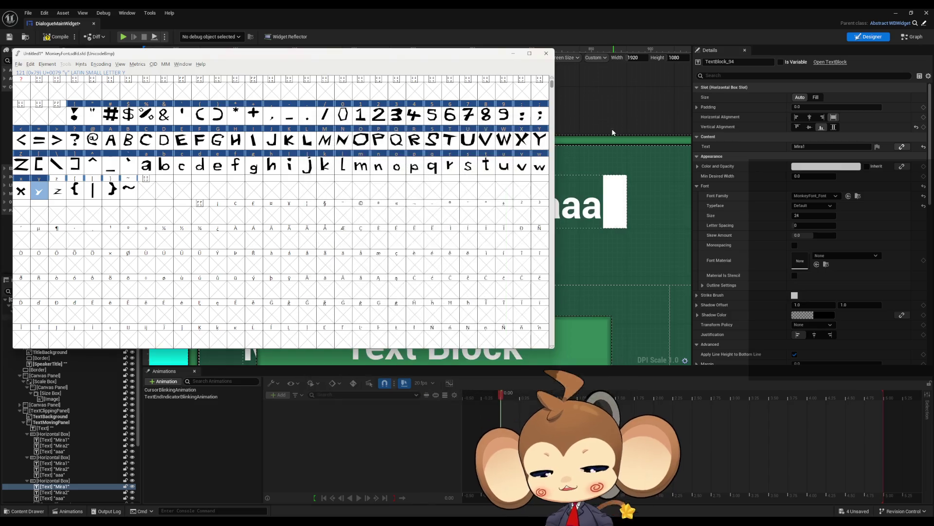
Step: Shift the z outline left and narrow its advance width
{"action": "left_click", "coordinate": [59, 193]}
{"action": "double_click", "coordinate": [60, 193]}
{"action": "scroll", "coordinate": [498, 313], "scroll_direction": "down", "scroll_amount": 3}
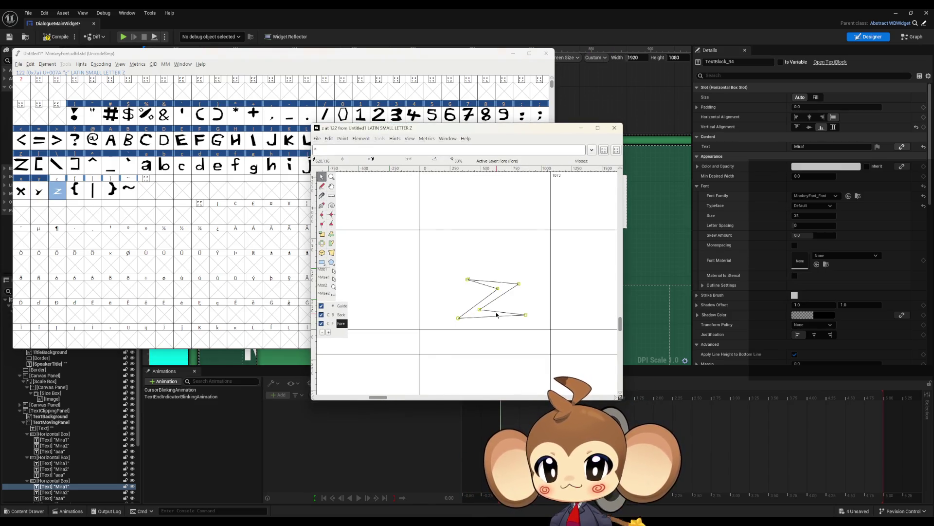
{"action": "left_click_drag", "start_coordinate": [459, 317], "coordinate": [425, 322]}
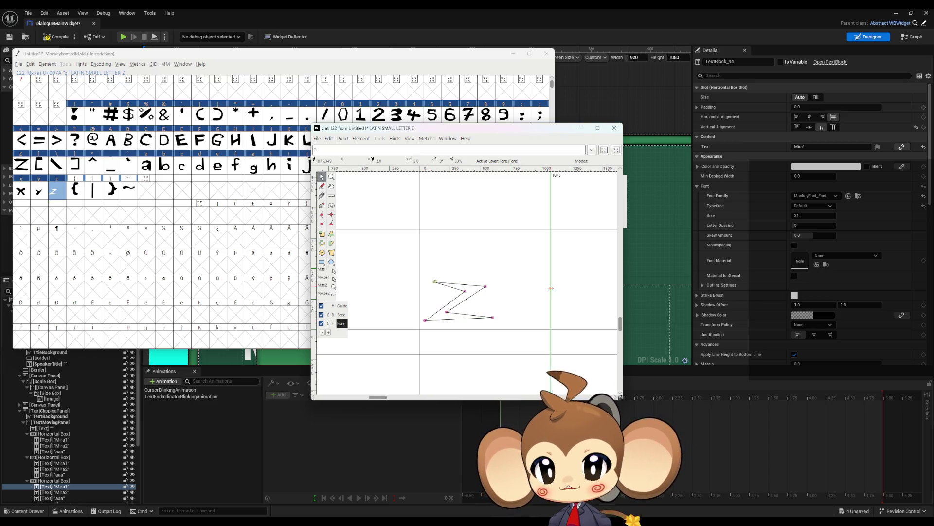
{"action": "left_click_drag", "start_coordinate": [550, 292], "coordinate": [499, 293]}
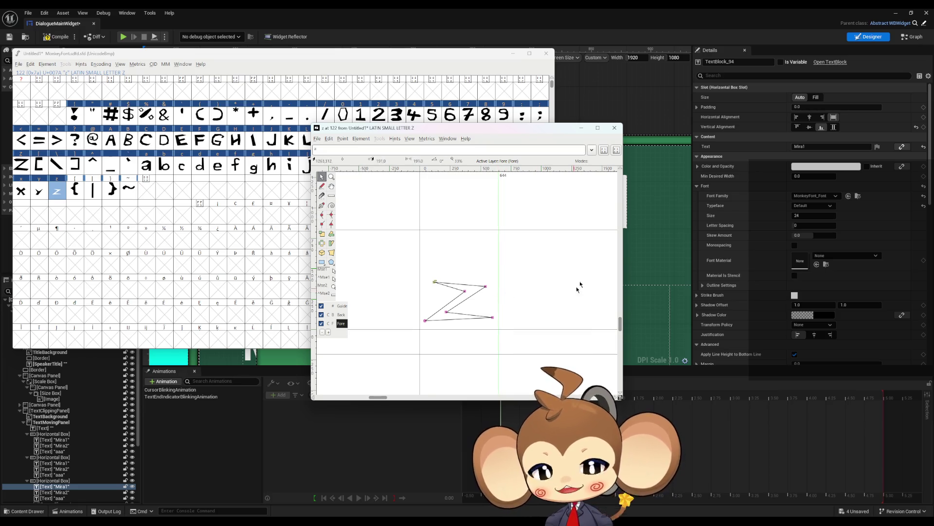
{"action": "left_click", "coordinate": [615, 128]}
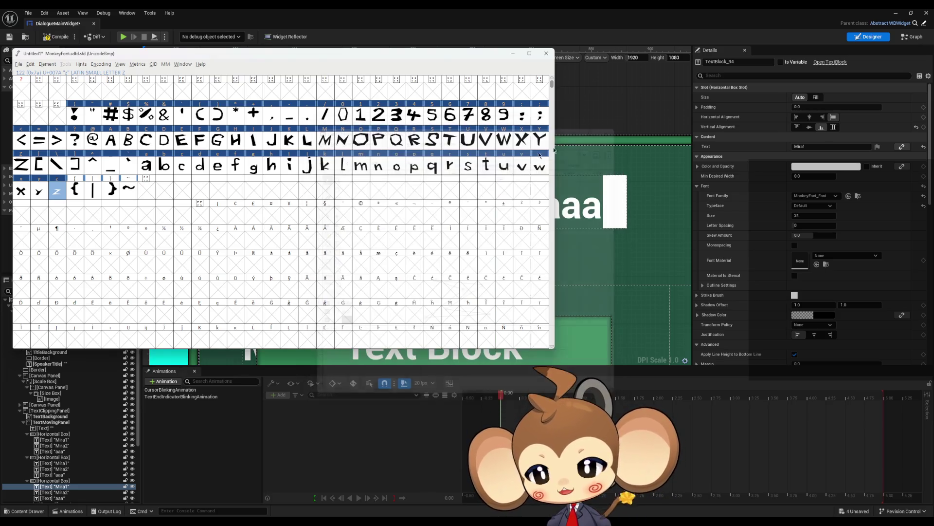
Step: Shift the left brace and vertical bar outlines left with narrower advance widths
{"action": "double_click", "coordinate": [75, 190]}
{"action": "key", "text": "ctrl+a"}
{"action": "left_click_drag", "start_coordinate": [440, 300], "coordinate": [396, 302]}
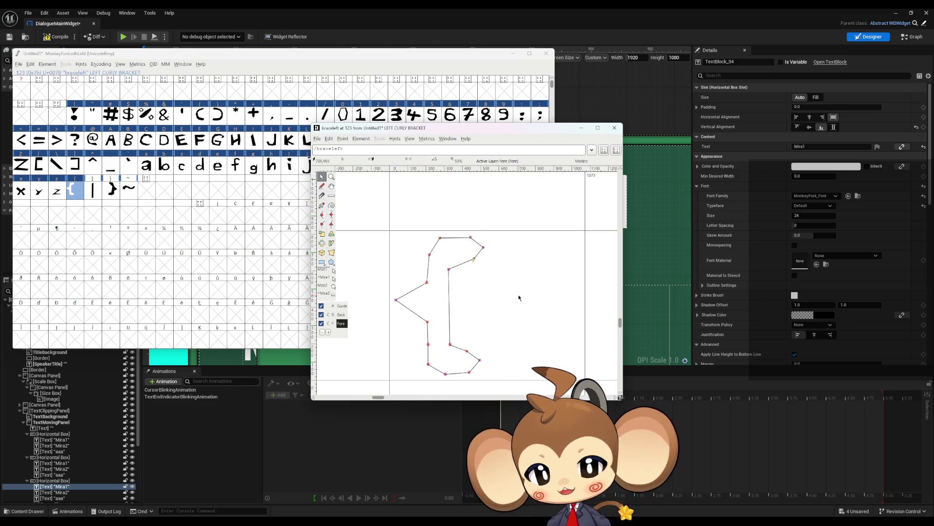
{"action": "left_click_drag", "start_coordinate": [585, 282], "coordinate": [490, 284]}
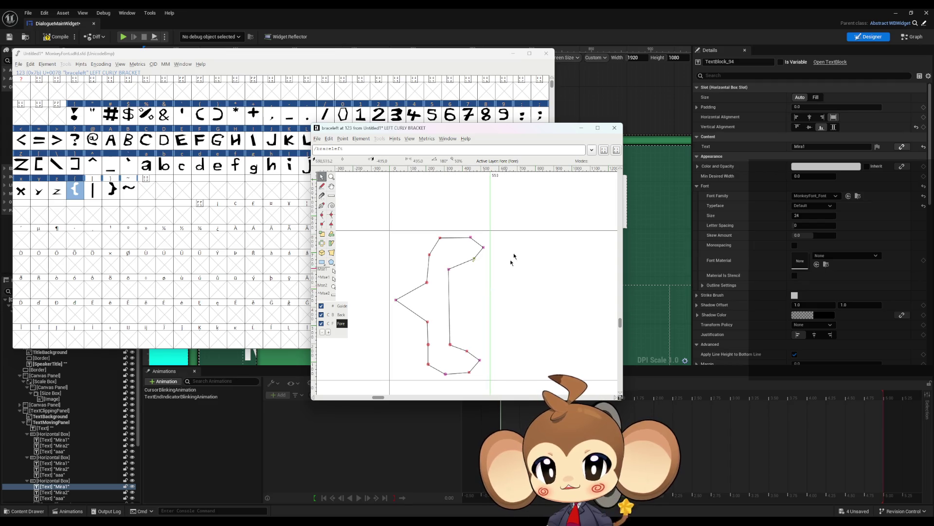
{"action": "left_click", "coordinate": [618, 131]}
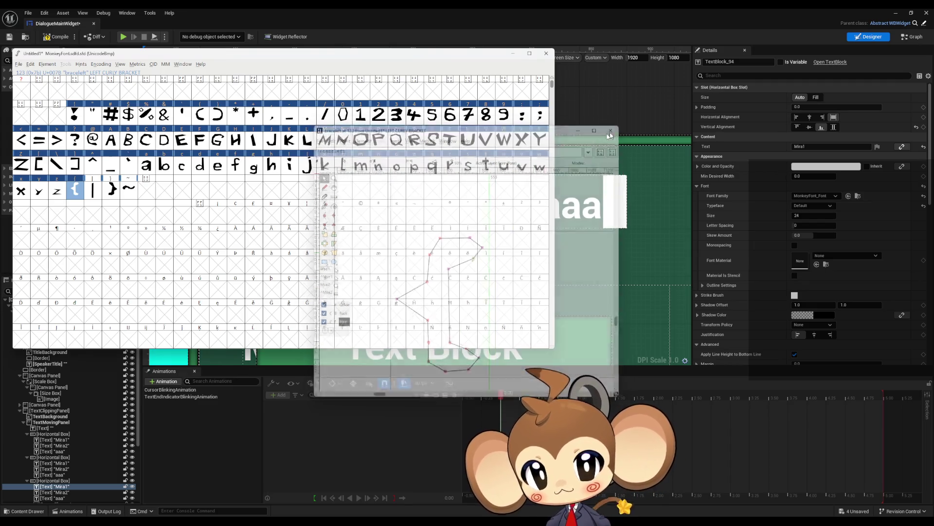
{"action": "left_click", "coordinate": [95, 191]}
{"action": "double_click", "coordinate": [95, 191]}
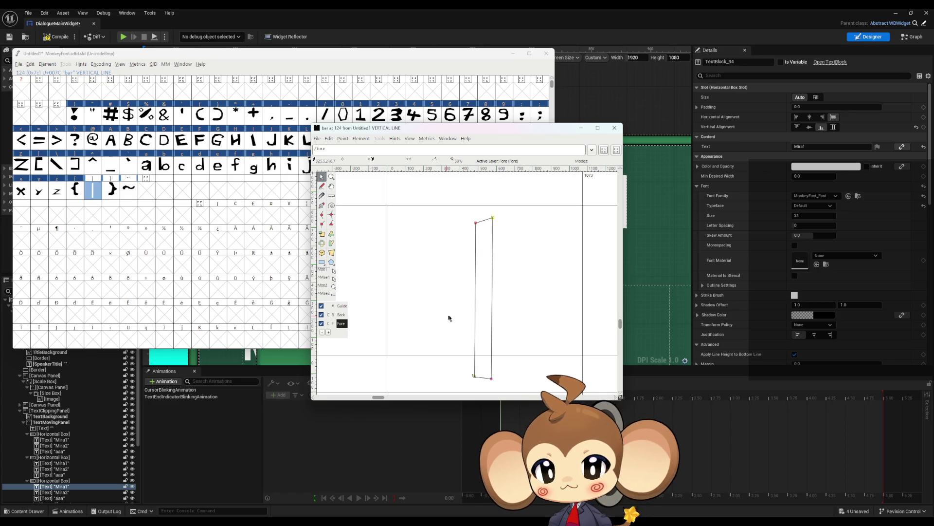
{"action": "left_click_drag", "start_coordinate": [491, 378], "coordinate": [410, 375]}
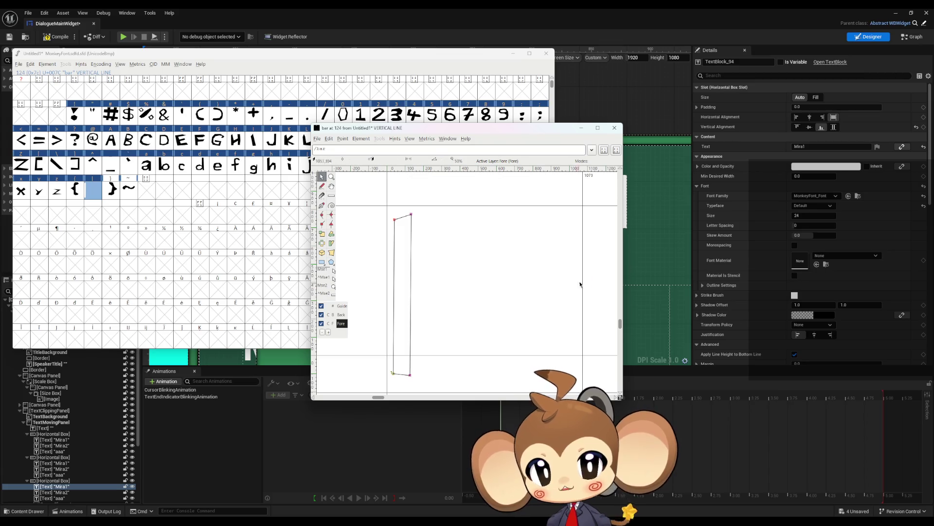
{"action": "left_click_drag", "start_coordinate": [582, 279], "coordinate": [417, 292]}
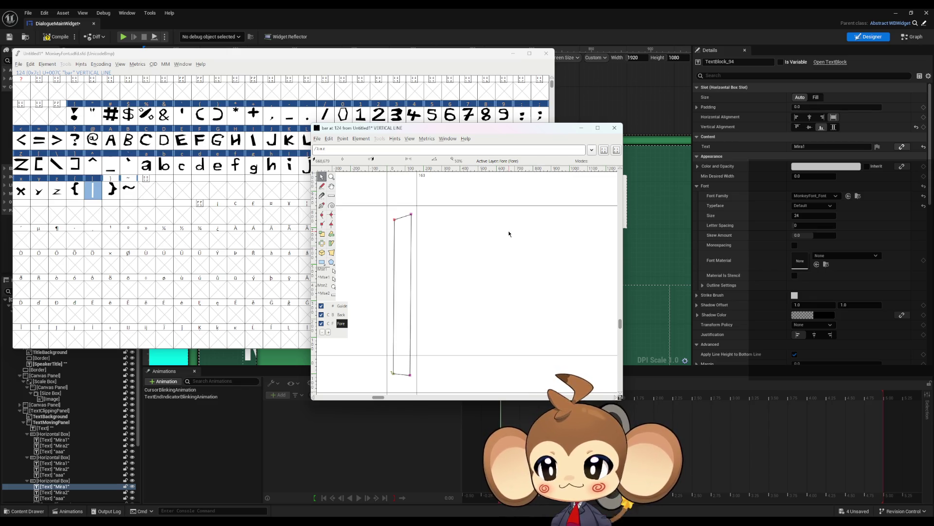
{"action": "left_click", "coordinate": [613, 128]}
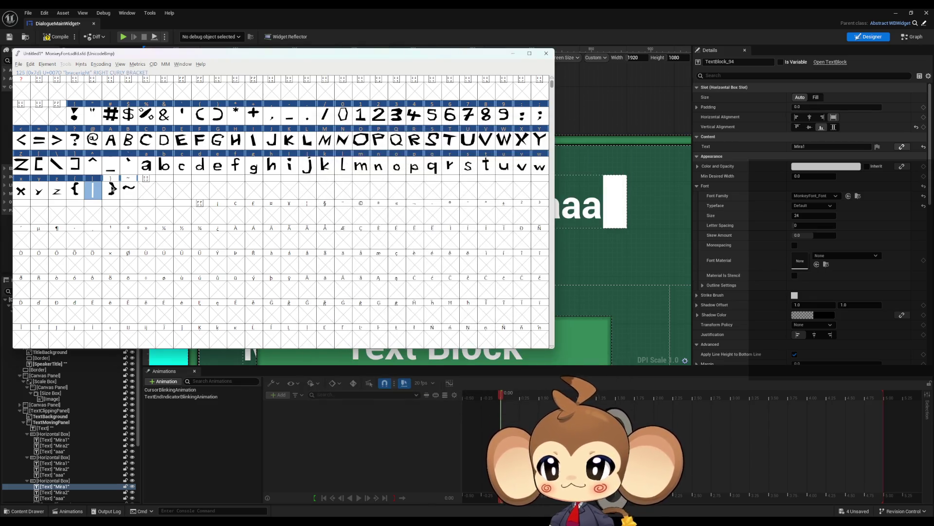
Step: Shift the right brace outline left and set its advance width to 1021
{"action": "double_click", "coordinate": [110, 190]}
{"action": "left_click_drag", "start_coordinate": [439, 350], "coordinate": [367, 352]}
{"action": "left_click_drag", "start_coordinate": [556, 302], "coordinate": [553, 303]}
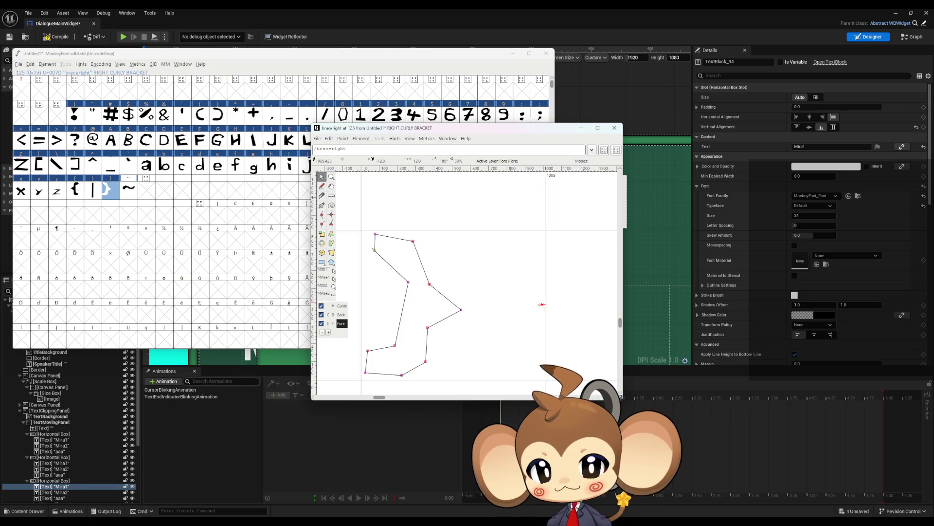
{"action": "left_click", "coordinate": [612, 121]}
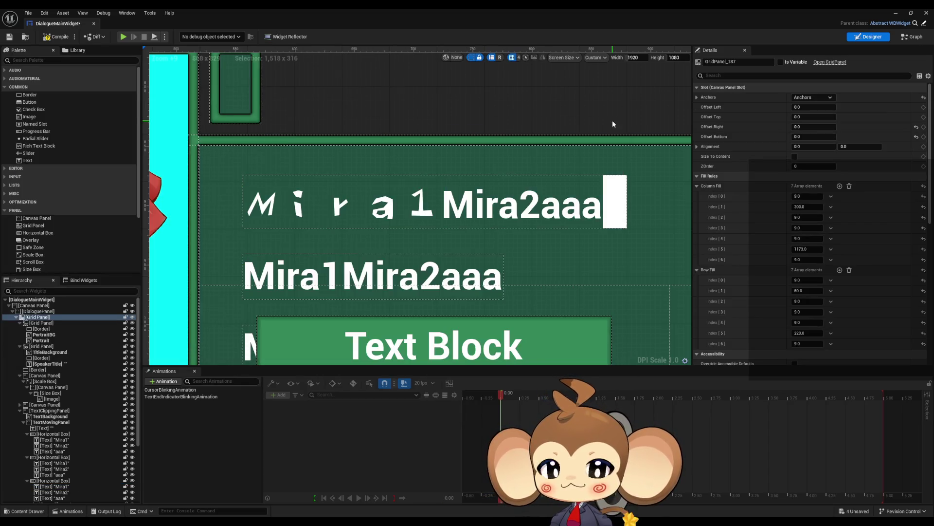
{"action": "mouse_move", "coordinate": [418, 521]}
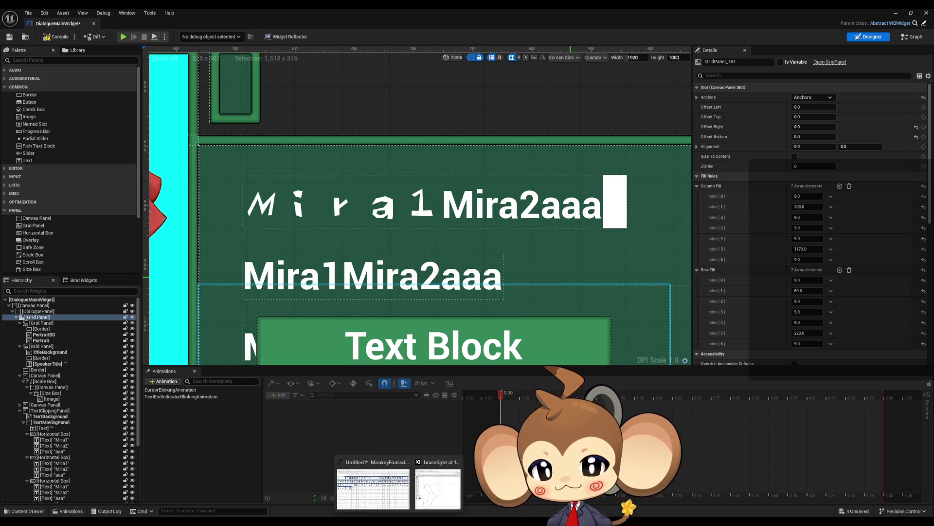
{"action": "left_click", "coordinate": [435, 482]}
{"action": "left_click", "coordinate": [421, 473]}
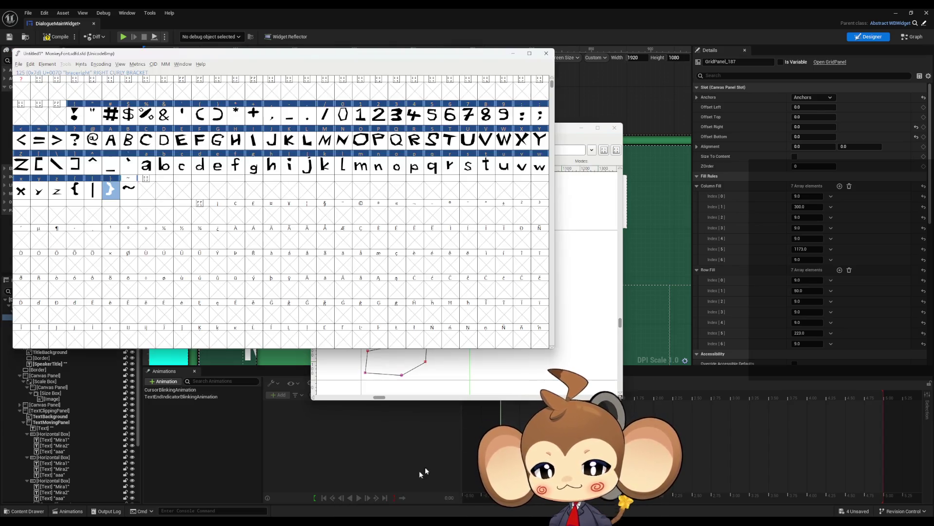
{"action": "left_click", "coordinate": [615, 127]}
Step: Shift the tilde outline left, narrow its width to 787, and save the font
{"action": "double_click", "coordinate": [131, 190]}
{"action": "left_click_drag", "start_coordinate": [404, 211], "coordinate": [550, 298]}
{"action": "left_click_drag", "start_coordinate": [543, 255], "coordinate": [515, 268]}
{"action": "left_click_drag", "start_coordinate": [578, 263], "coordinate": [528, 269]}
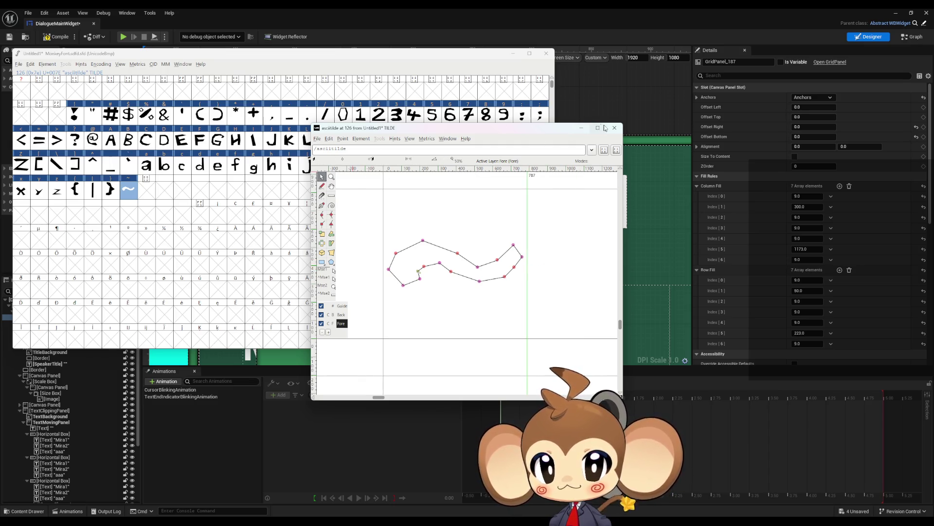
{"action": "left_click", "coordinate": [614, 128]}
{"action": "key", "text": "ctrl+s"}
{"action": "left_click_drag", "start_coordinate": [274, 58], "coordinate": [458, 130]}
{"action": "left_click", "coordinate": [204, 136]}
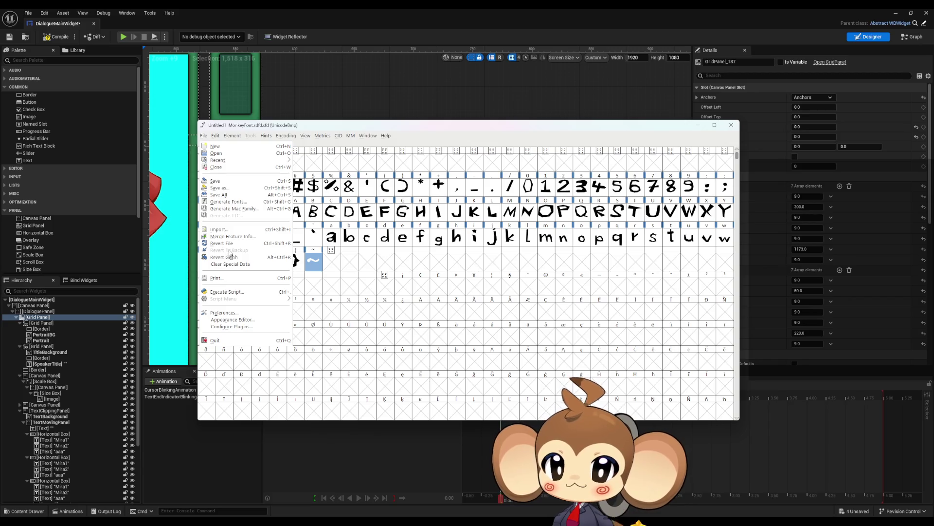
Step: Generate MonkeyFont.ttf, replacing the existing file, and close the FontForge font window
{"action": "left_click", "coordinate": [234, 202]}
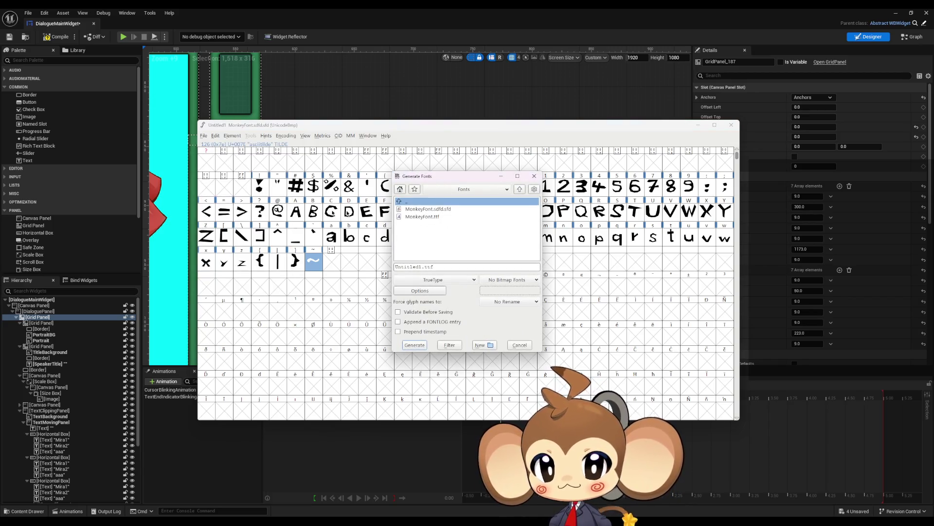
{"action": "left_click", "coordinate": [442, 217]}
{"action": "left_click", "coordinate": [418, 344]}
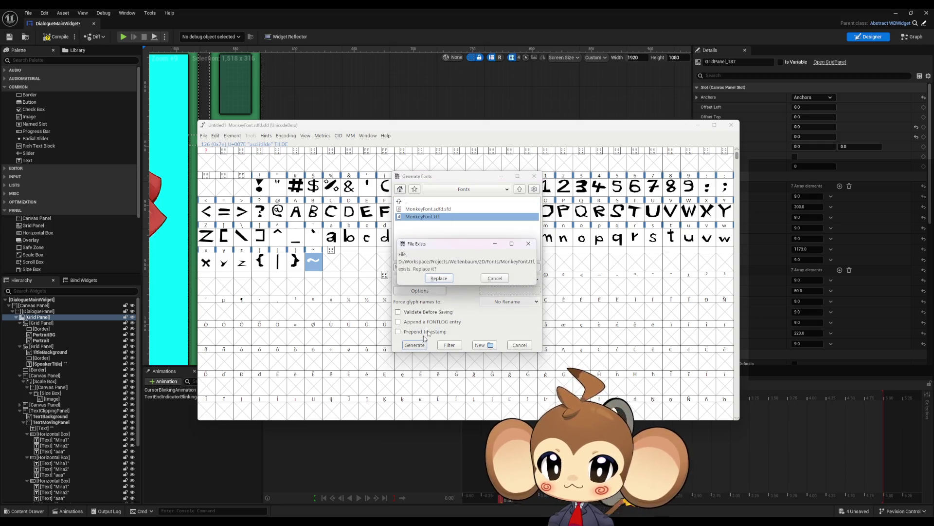
{"action": "left_click", "coordinate": [439, 277]}
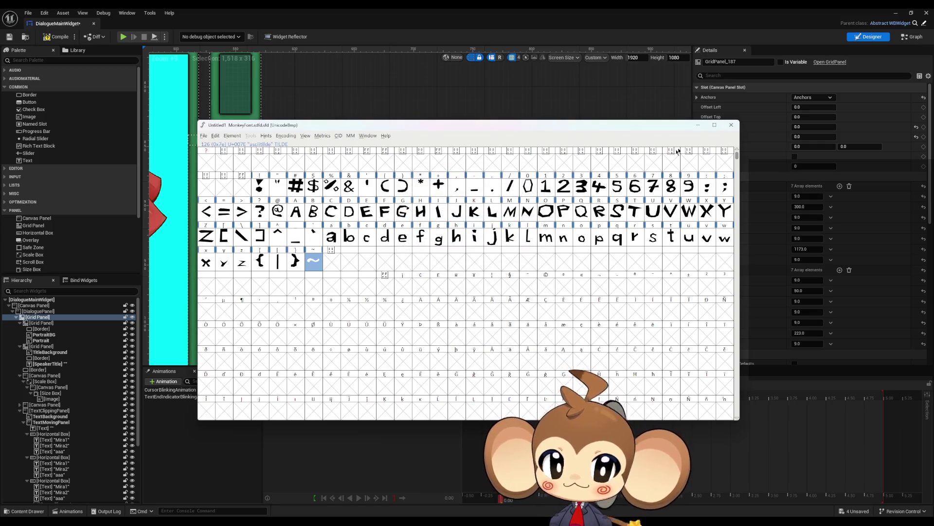
{"action": "left_click", "coordinate": [731, 125]}
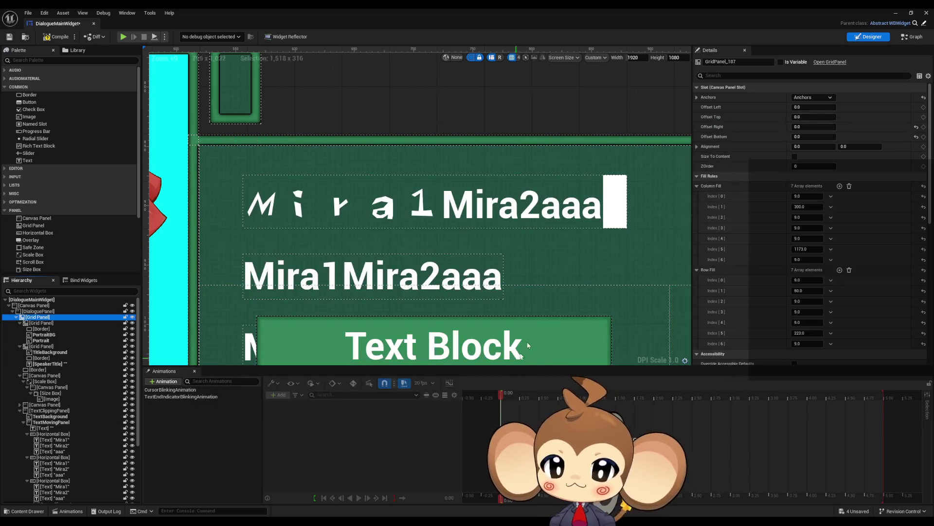
{"action": "double_click", "coordinate": [712, 8]}
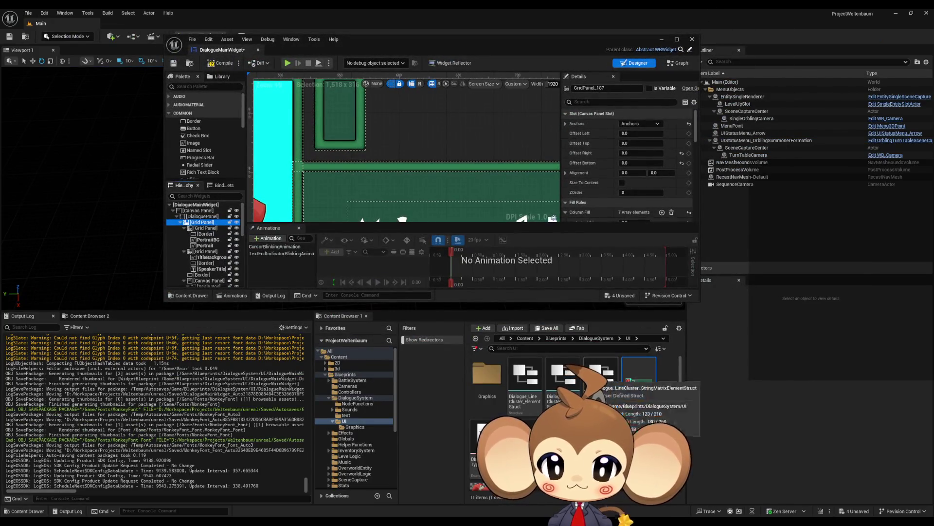
Step: Reimport the MonkeyFont assets in Content/Fonts from the updated MonkeyFont.ttf
{"action": "left_click", "coordinate": [339, 357]}
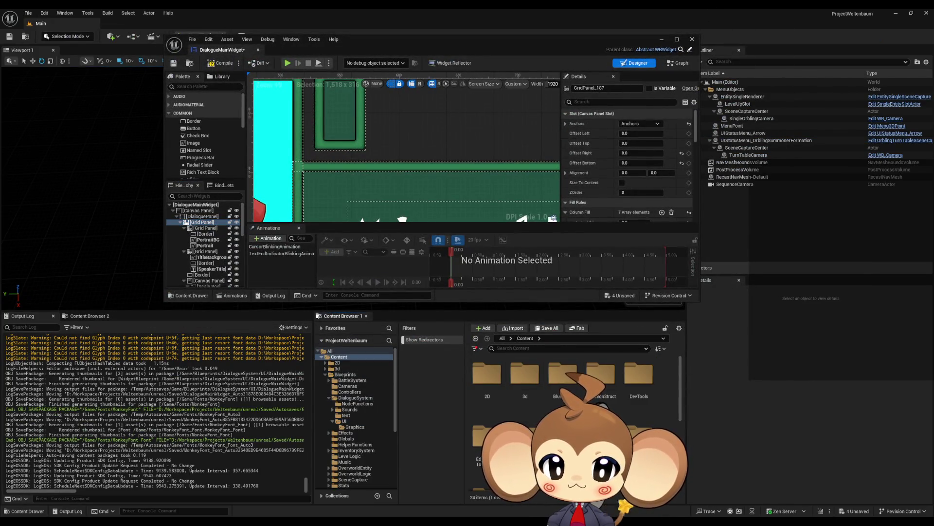
{"action": "double_click", "coordinate": [563, 436]}
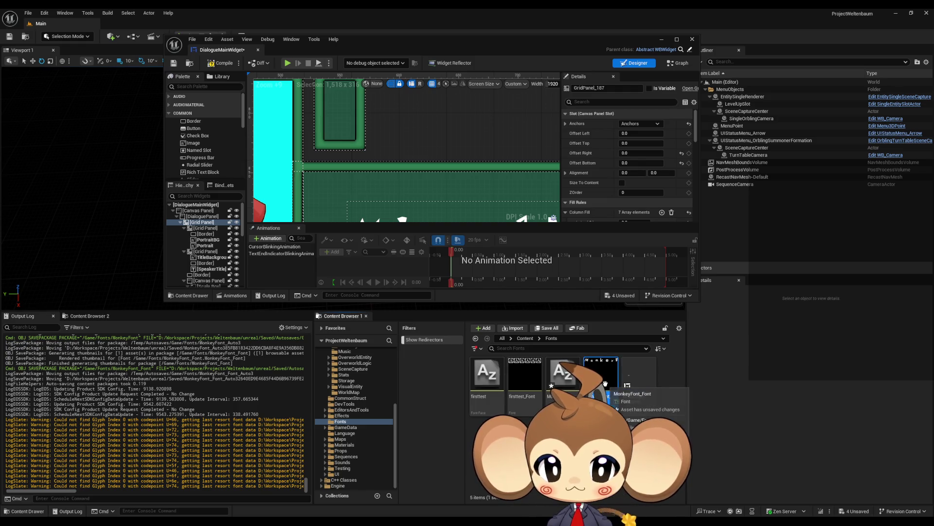
{"action": "right_click", "coordinate": [605, 384]}
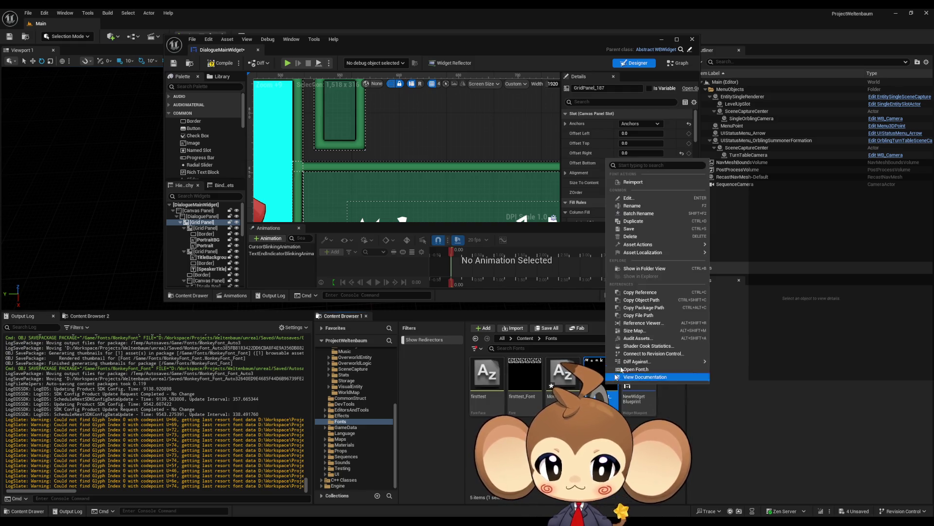
{"action": "left_click", "coordinate": [643, 182]}
{"action": "scroll", "coordinate": [416, 188], "scroll_direction": "down", "scroll_amount": 2}
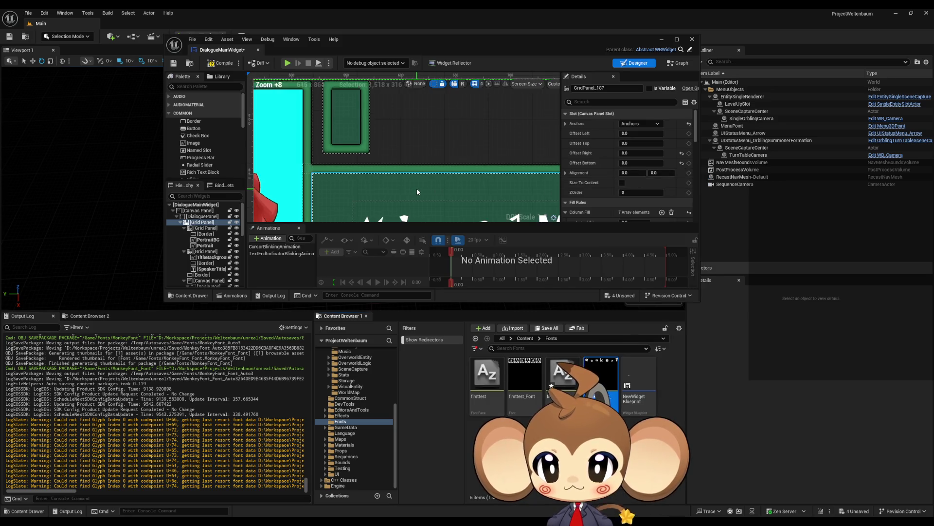
{"action": "left_click", "coordinate": [564, 373]}
{"action": "right_click", "coordinate": [566, 373]}
{"action": "left_click", "coordinate": [603, 180]}
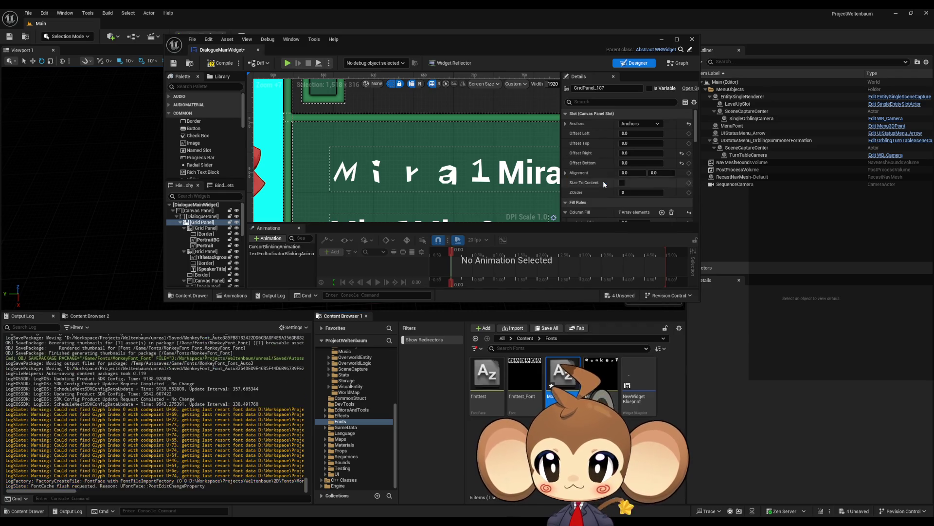
Step: Maximize the widget blueprint editor and select the top-row Mira1 text block
{"action": "left_click_drag", "start_coordinate": [475, 55], "coordinate": [497, 104]}
{"action": "double_click", "coordinate": [497, 104]}
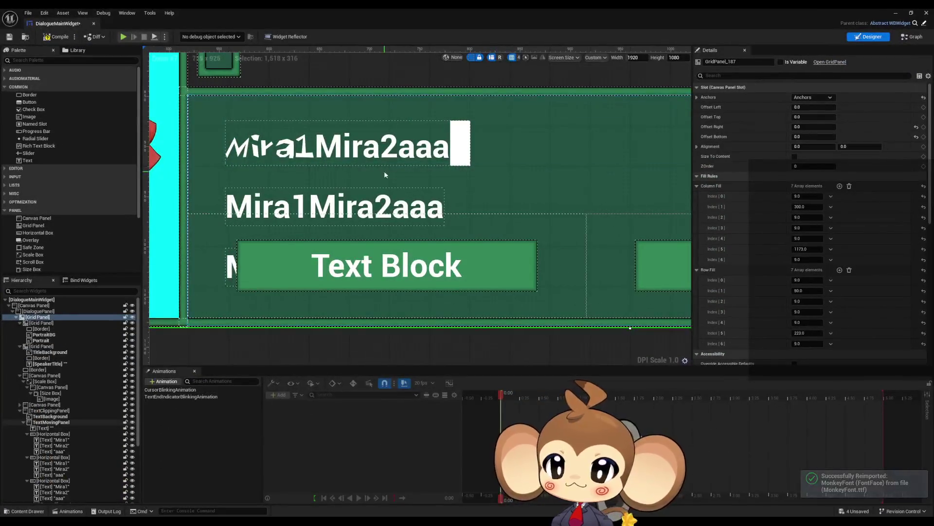
{"action": "scroll", "coordinate": [384, 170], "scroll_direction": "up", "scroll_amount": 3}
{"action": "left_click", "coordinate": [354, 198]}
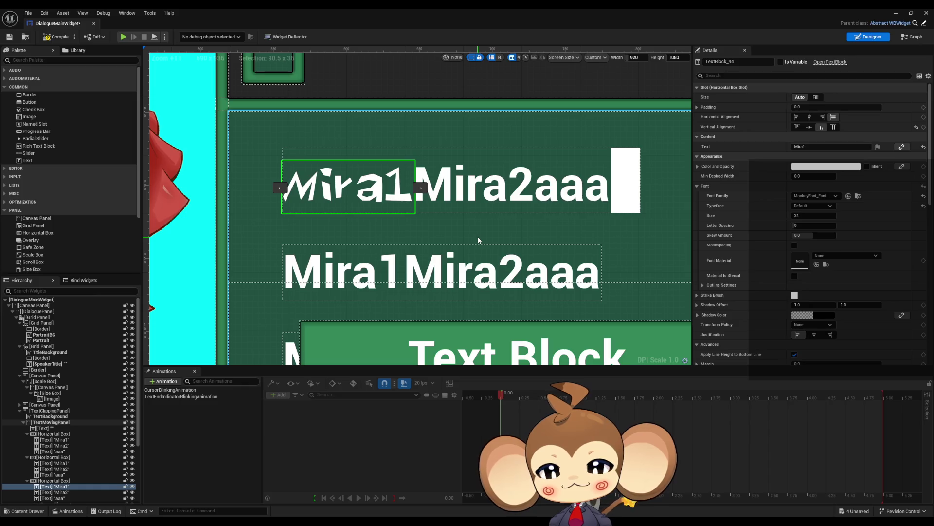
{"action": "scroll", "coordinate": [468, 222], "scroll_direction": "down", "scroll_amount": 2}
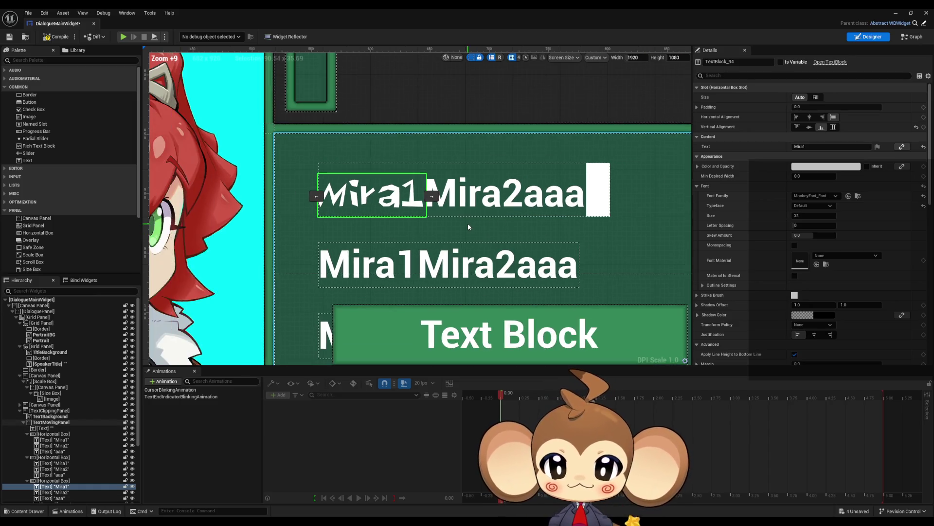
Step: Change the top Mira1 block's text to 'ABCDEFG!"2213AaAaMiramIRA' to preview MonkeyFont
{"action": "scroll", "coordinate": [570, 202], "scroll_direction": "down", "scroll_amount": 3}
{"action": "left_click", "coordinate": [810, 147]}
{"action": "type", "text": "ABCDEFG\"2213"}
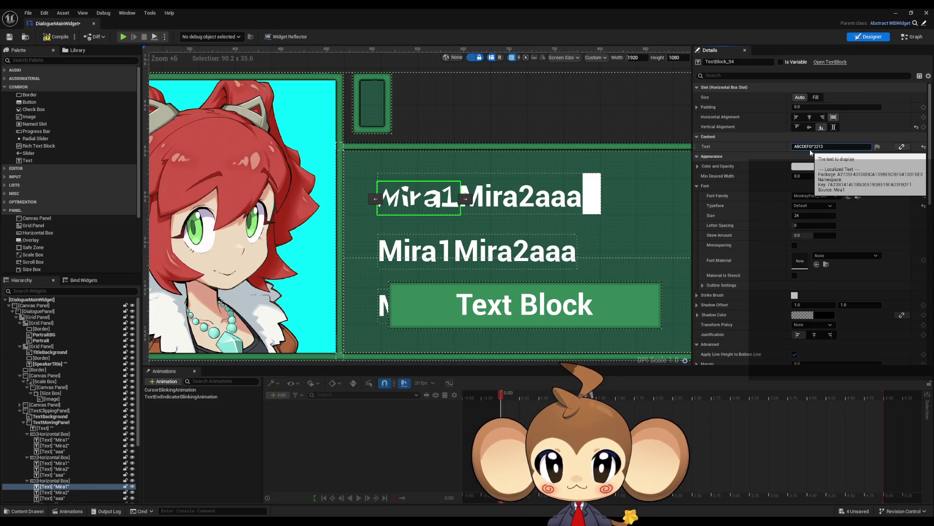
{"action": "key", "text": "Return"}
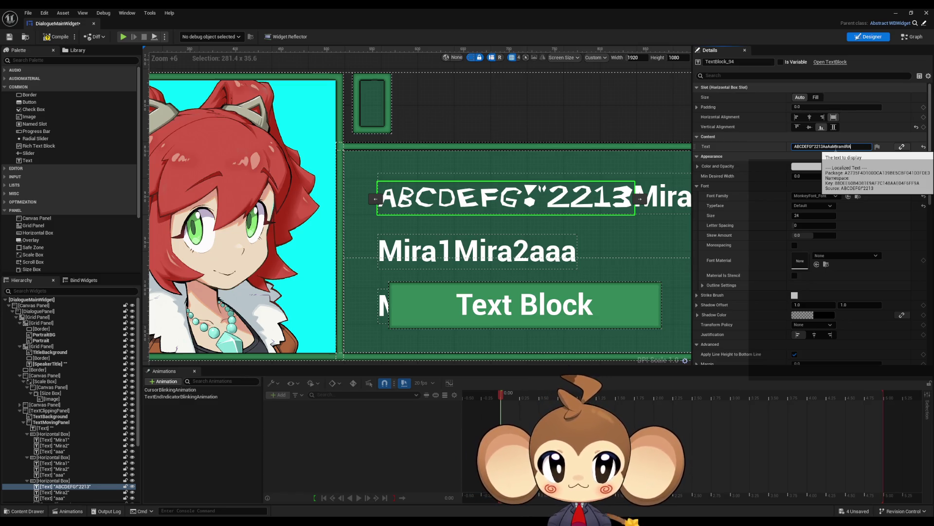
{"action": "scroll", "coordinate": [615, 232], "scroll_direction": "down", "scroll_amount": 3}
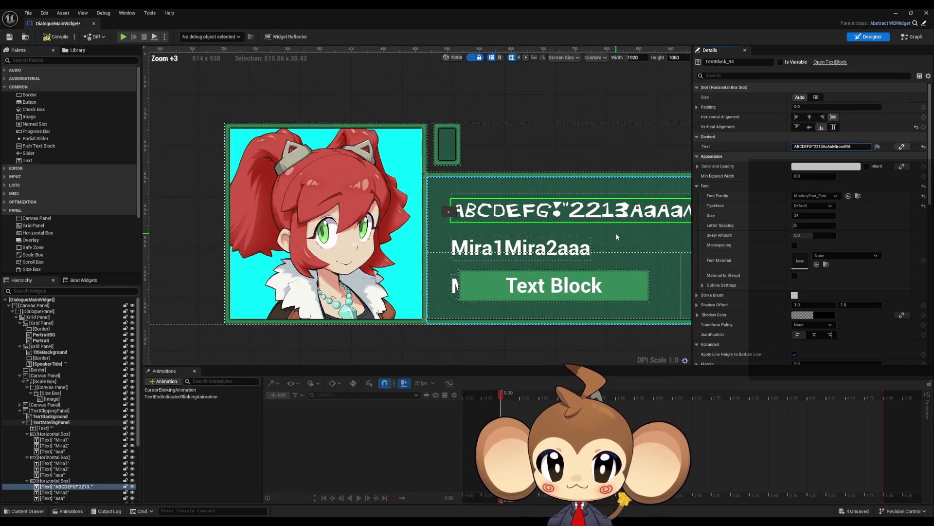
{"action": "scroll", "coordinate": [640, 232], "scroll_direction": "up", "scroll_amount": 1}
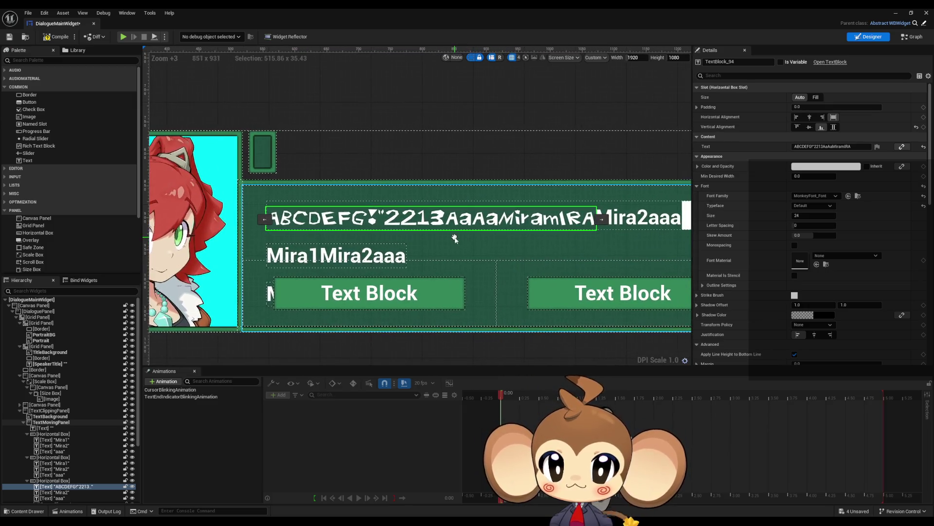
{"action": "scroll", "coordinate": [529, 250], "scroll_direction": "up", "scroll_amount": 2}
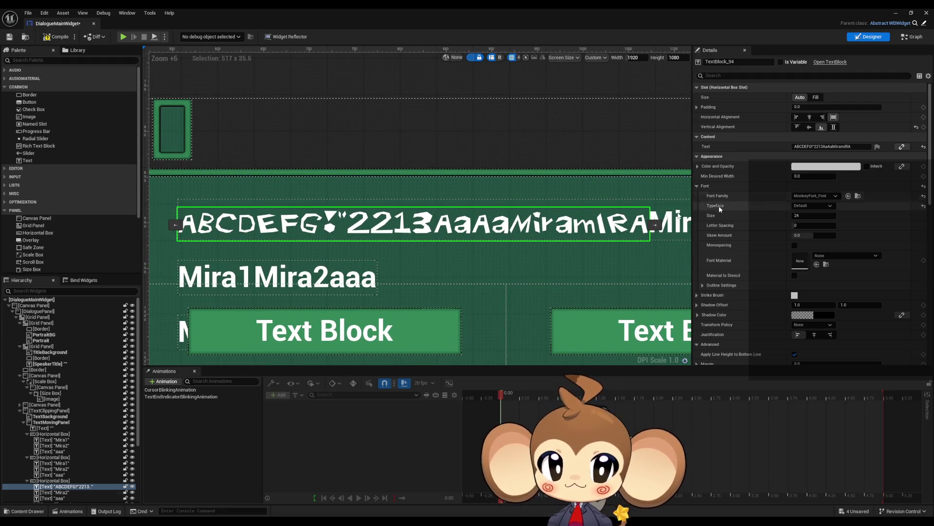
{"action": "left_click", "coordinate": [232, 275]}
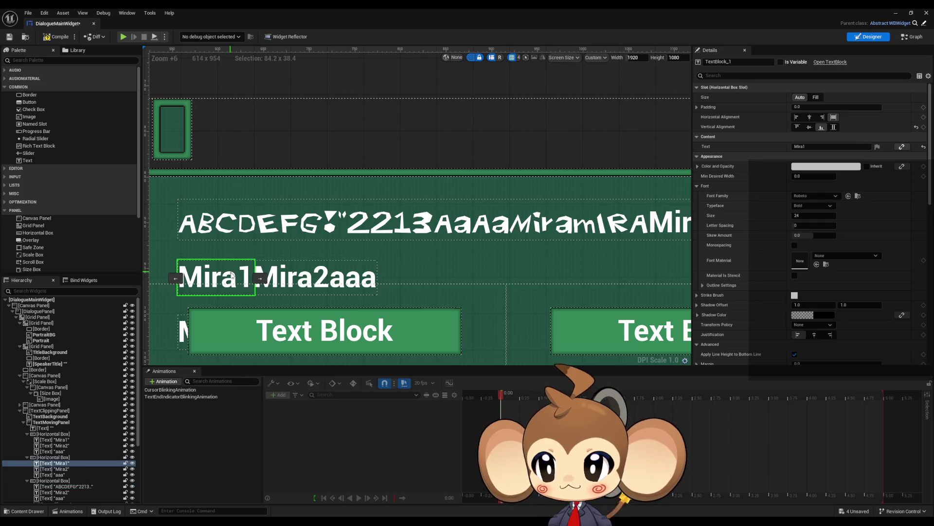
Step: Set the second-row text block's font family to MonkeyFont_Font
{"action": "left_click", "coordinate": [823, 209]}
{"action": "left_click", "coordinate": [824, 209]}
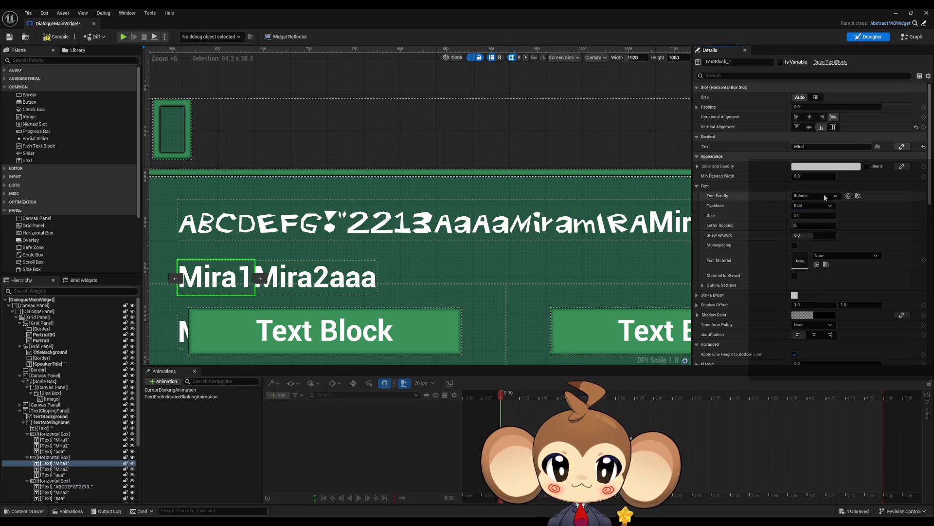
{"action": "left_click", "coordinate": [824, 193]}
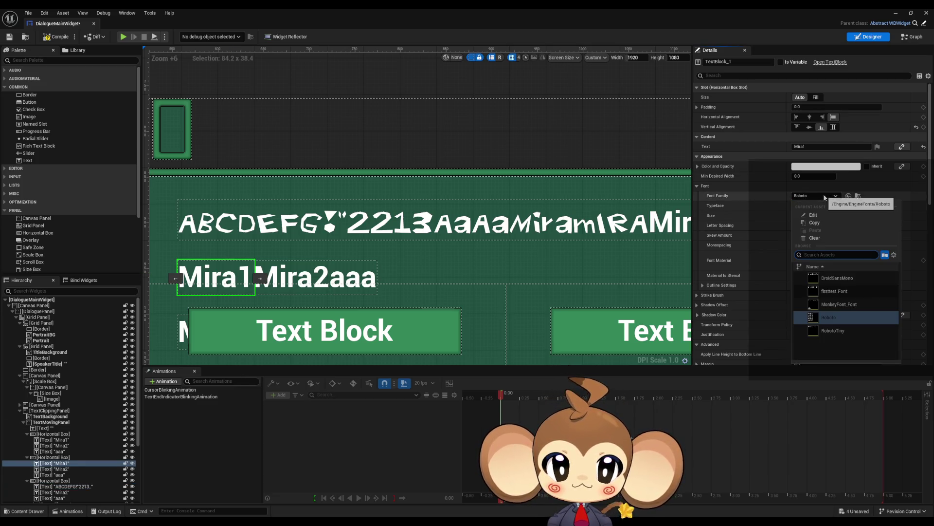
{"action": "left_click", "coordinate": [854, 305]}
Step: Change the second-row block's text to 'MonkeyFontMonkeyFontFontfontfONT'
{"action": "mouse_move", "coordinate": [667, 287]}
{"action": "left_mouse_down"}
{"action": "mouse_move", "coordinate": [433, 274]}
{"action": "mouse_move", "coordinate": [705, 274]}
{"action": "left_mouse_up"}
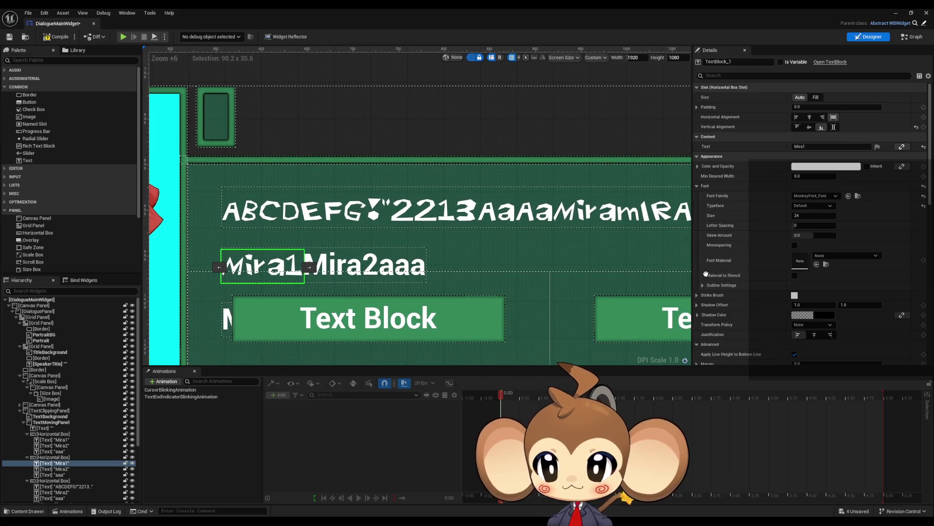
{"action": "left_click_drag", "start_coordinate": [654, 242], "coordinate": [673, 226]}
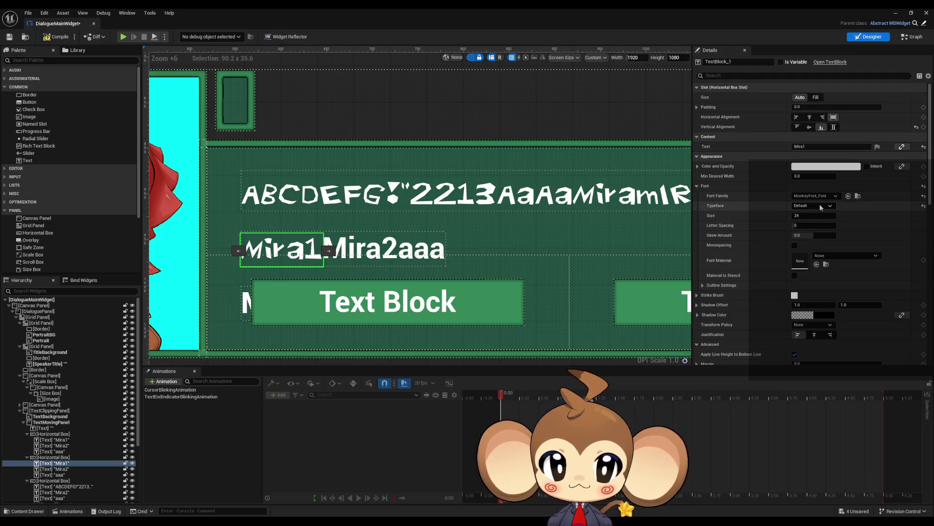
{"action": "left_click", "coordinate": [803, 147]}
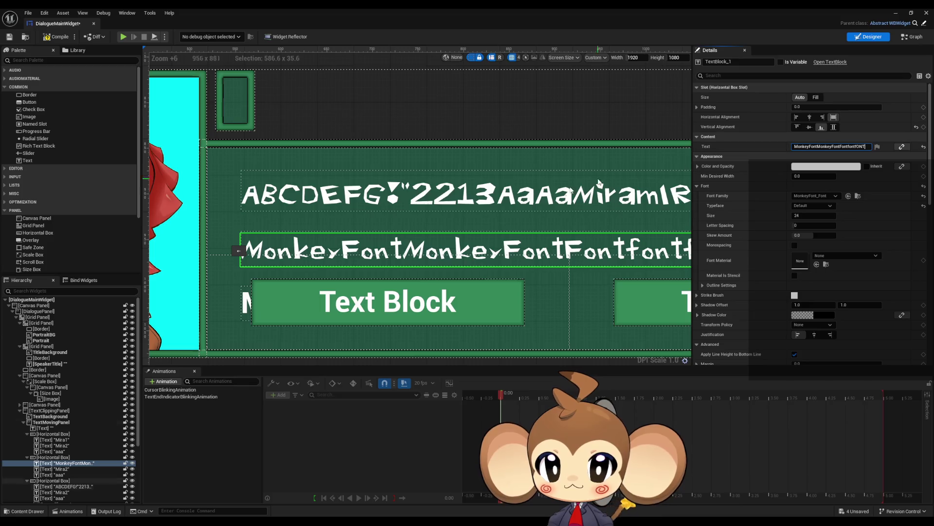
{"action": "scroll", "coordinate": [579, 261], "scroll_direction": "down", "scroll_amount": 7}
{"action": "scroll", "coordinate": [579, 260], "scroll_direction": "up", "scroll_amount": 5}
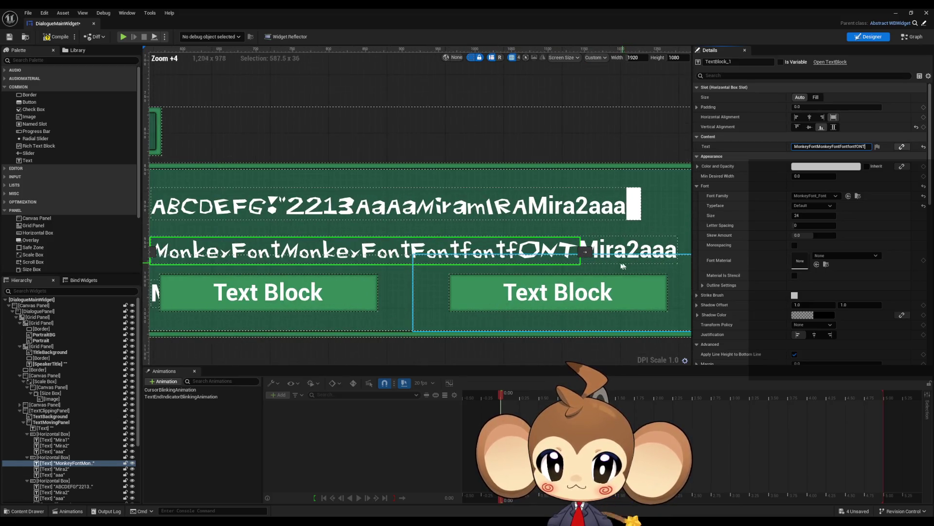
{"action": "scroll", "coordinate": [374, 258], "scroll_direction": "down", "scroll_amount": 2}
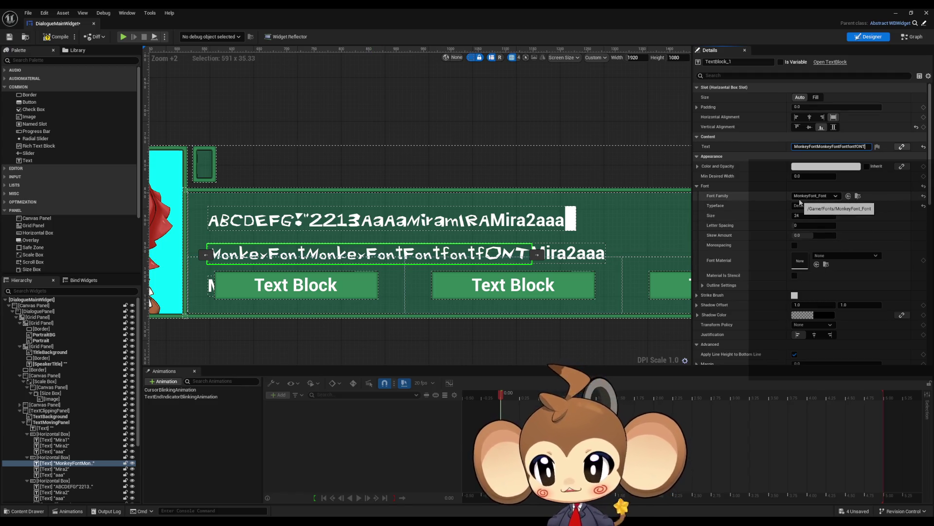
{"action": "left_click", "coordinate": [911, 38]}
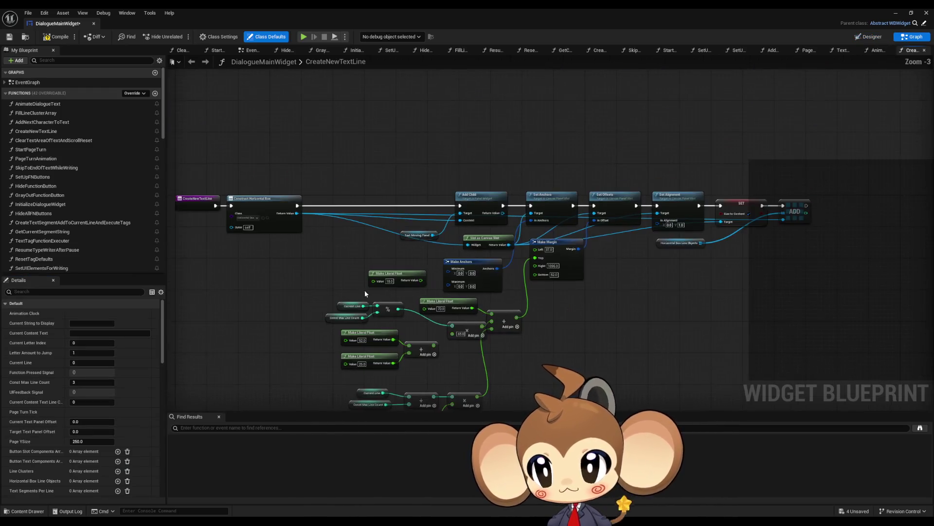
Step: Open the CreateTextSegmentAddToCurrentLineAndExecuteTags graph and bring the Construct Text nodes into view
{"action": "left_click_drag", "start_coordinate": [257, 200], "coordinate": [287, 234]}
{"action": "left_click_drag", "start_coordinate": [332, 274], "coordinate": [89, 277]}
{"action": "left_click_drag", "start_coordinate": [331, 274], "coordinate": [550, 274]}
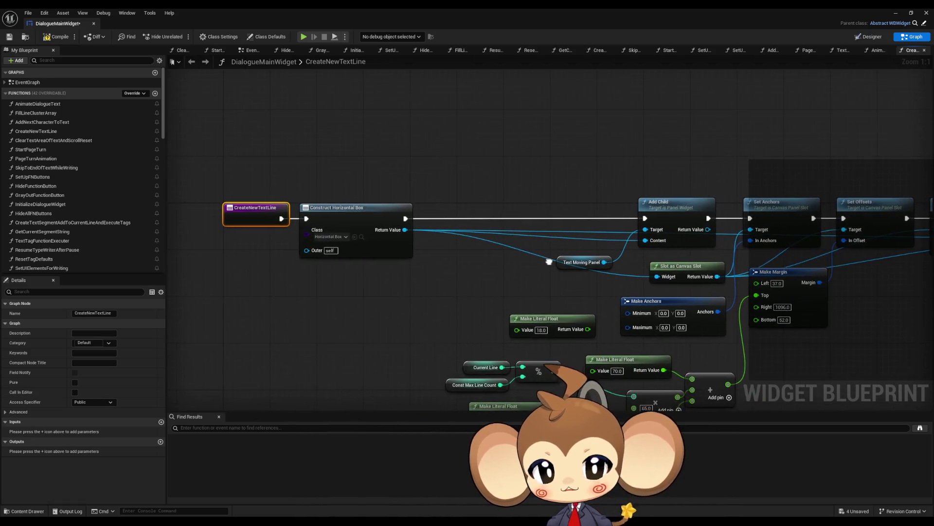
{"action": "left_click", "coordinate": [54, 226]}
{"action": "double_click", "coordinate": [55, 225]}
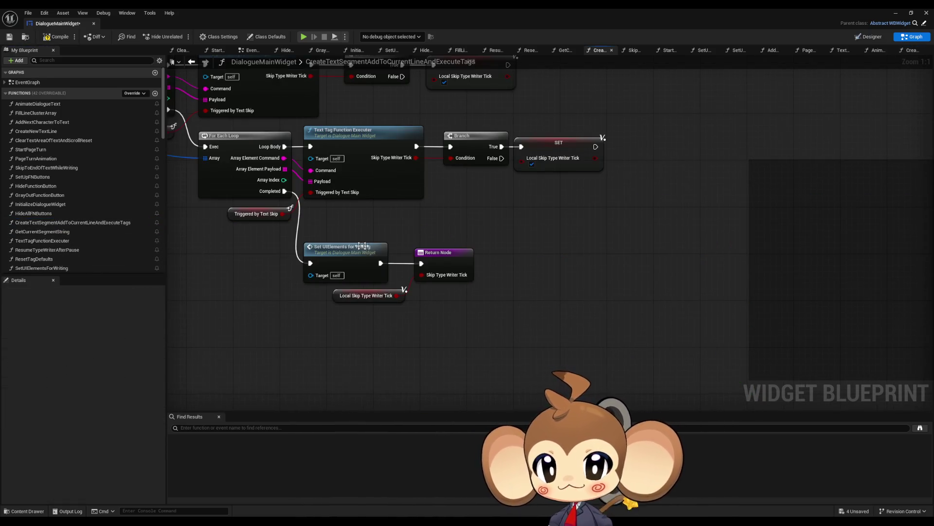
{"action": "scroll", "coordinate": [518, 306], "scroll_direction": "down", "scroll_amount": 8}
{"action": "scroll", "coordinate": [517, 305], "scroll_direction": "up", "scroll_amount": 4}
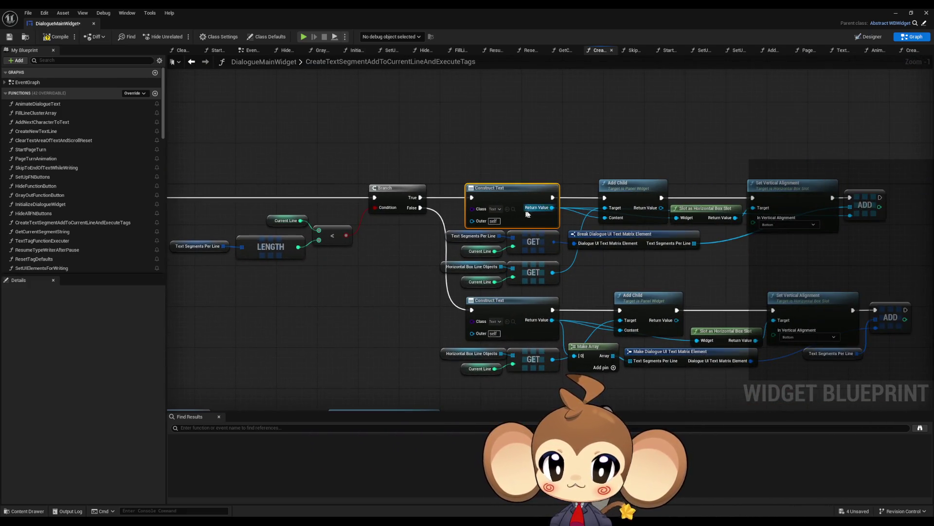
{"action": "left_click_drag", "start_coordinate": [433, 217], "coordinate": [309, 231]}
Step: Add a Set Font node driven by the Construct Text Return Value
{"action": "left_click", "coordinate": [675, 230]}
{"action": "left_click_drag", "start_coordinate": [675, 243], "coordinate": [652, 249]}
{"action": "left_click_drag", "start_coordinate": [405, 228], "coordinate": [523, 145]}
{"action": "type", "text": "font"}
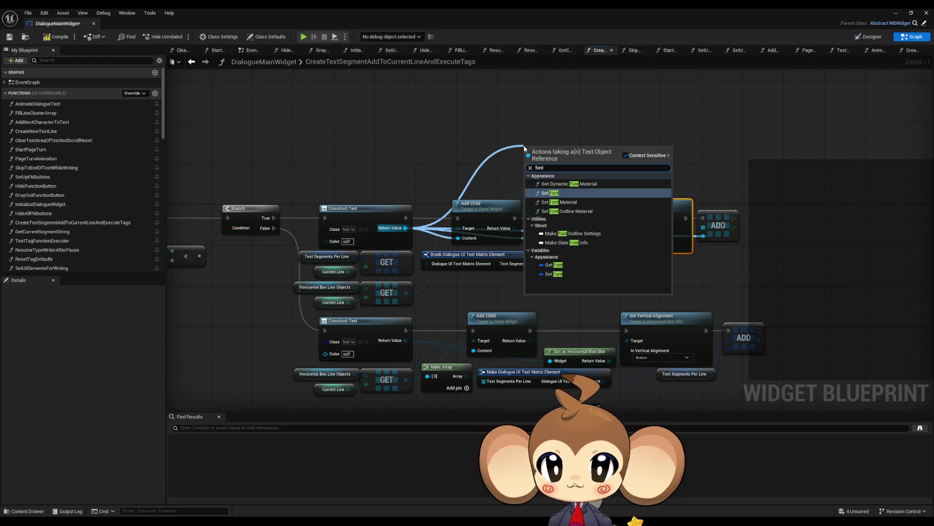
{"action": "key", "text": "Return"}
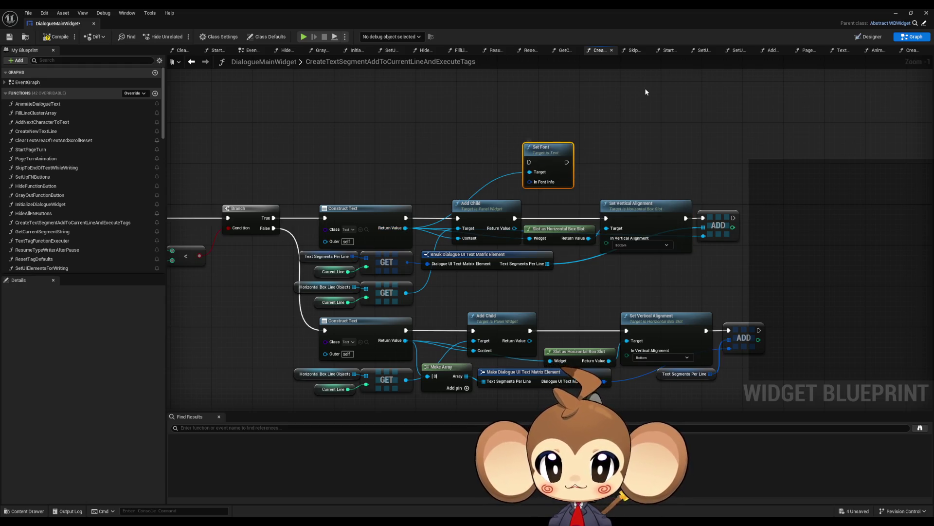
Step: Feed Set Font a Make Slate Font Info node using the MonkeyFont family
{"action": "left_click_drag", "start_coordinate": [530, 181], "coordinate": [511, 141]}
{"action": "left_click", "coordinate": [487, 160]}
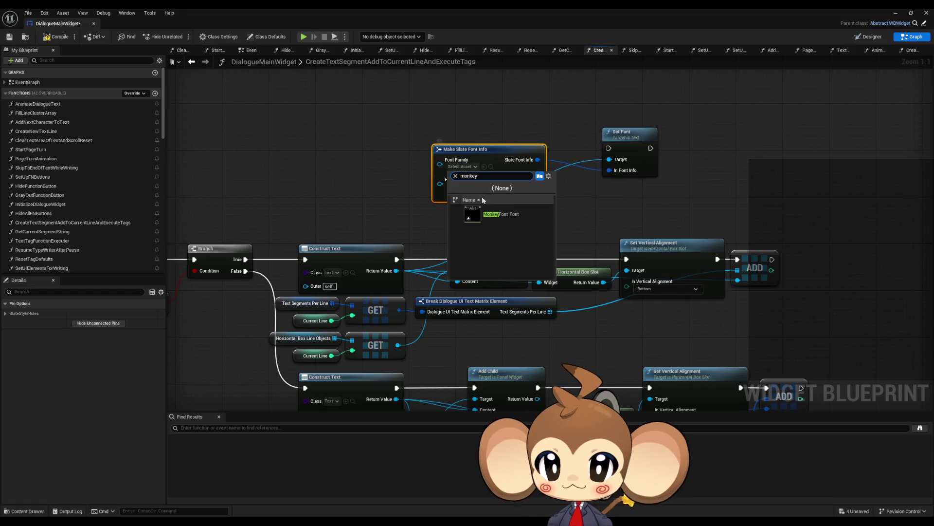
{"action": "left_click", "coordinate": [463, 188]}
{"action": "type", "text": "monkey"}
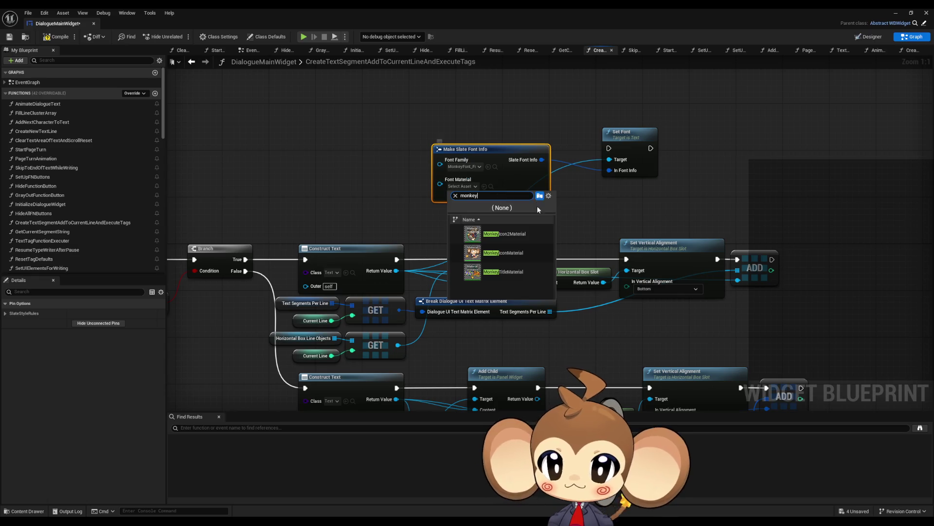
{"action": "left_click", "coordinate": [594, 206]}
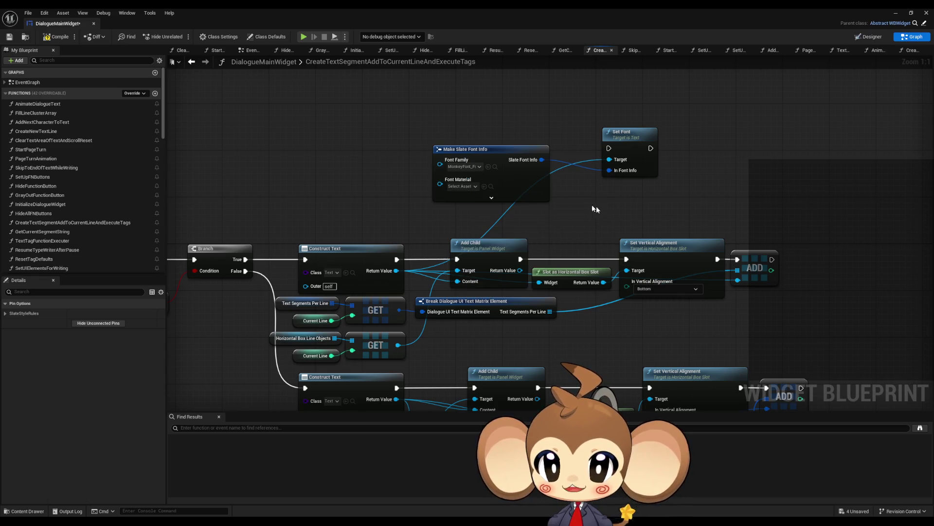
{"action": "left_click", "coordinate": [491, 198]}
Step: Run Set Font between Set Vertical Alignment and ADD, then return to the level to play
{"action": "mouse_move", "coordinate": [503, 157]}
{"action": "left_mouse_down"}
{"action": "mouse_move", "coordinate": [478, 104]}
{"action": "mouse_move", "coordinate": [490, 93]}
{"action": "left_mouse_up"}
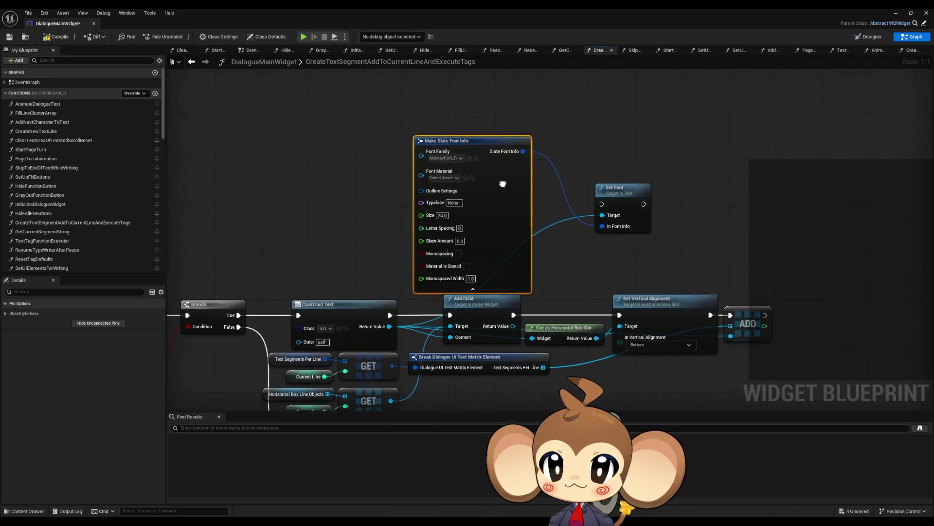
{"action": "left_click_drag", "start_coordinate": [479, 181], "coordinate": [481, 164]}
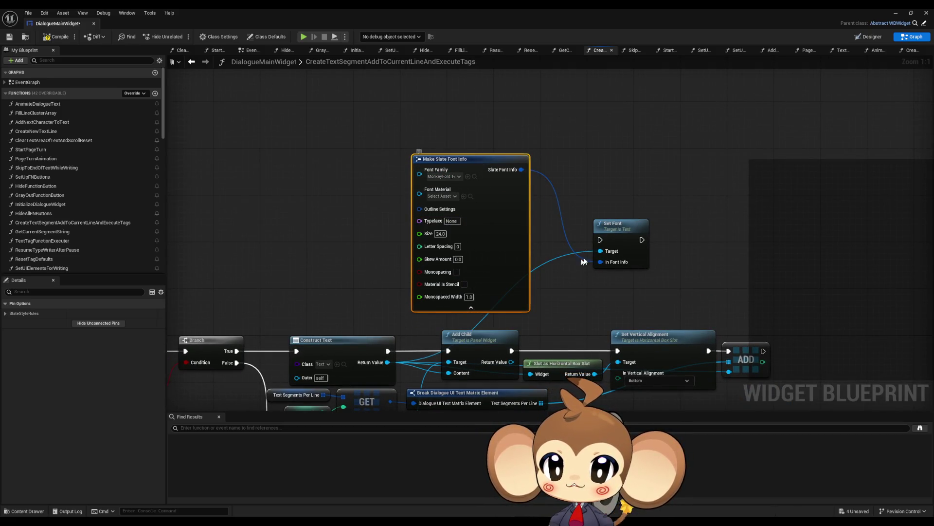
{"action": "left_click_drag", "start_coordinate": [625, 225], "coordinate": [728, 194]}
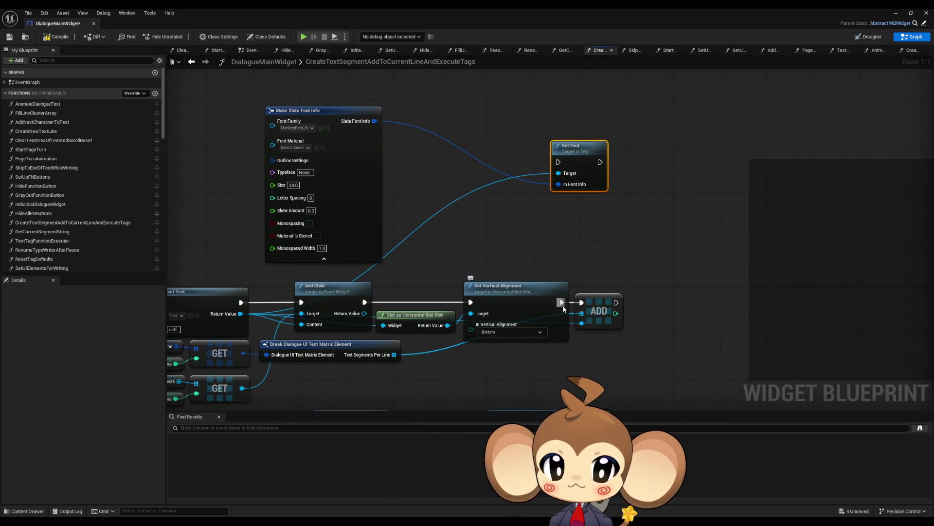
{"action": "mouse_move", "coordinate": [580, 158]}
{"action": "left_mouse_down"}
{"action": "mouse_move", "coordinate": [506, 144]}
{"action": "mouse_move", "coordinate": [559, 163]}
{"action": "mouse_move", "coordinate": [570, 193]}
{"action": "left_mouse_up"}
{"action": "left_click_drag", "start_coordinate": [561, 302], "coordinate": [547, 197]}
{"action": "left_click_drag", "start_coordinate": [589, 197], "coordinate": [582, 303]}
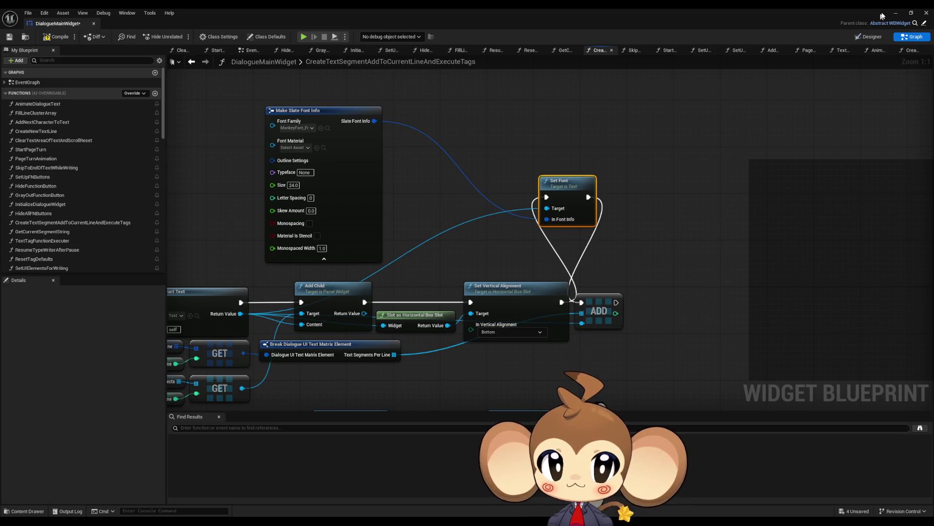
{"action": "left_click", "coordinate": [896, 13]}
{"action": "left_click", "coordinate": [181, 37]}
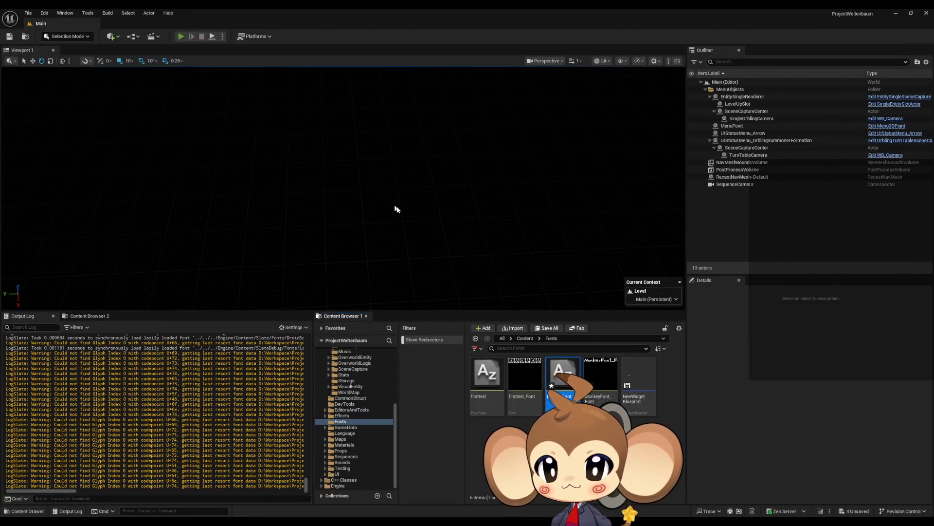
Step: Play-test the Mira dialogue line in MonkeyFont, then stop and reopen the DialogueMainWidget blueprint
{"action": "key", "text": "Return"}
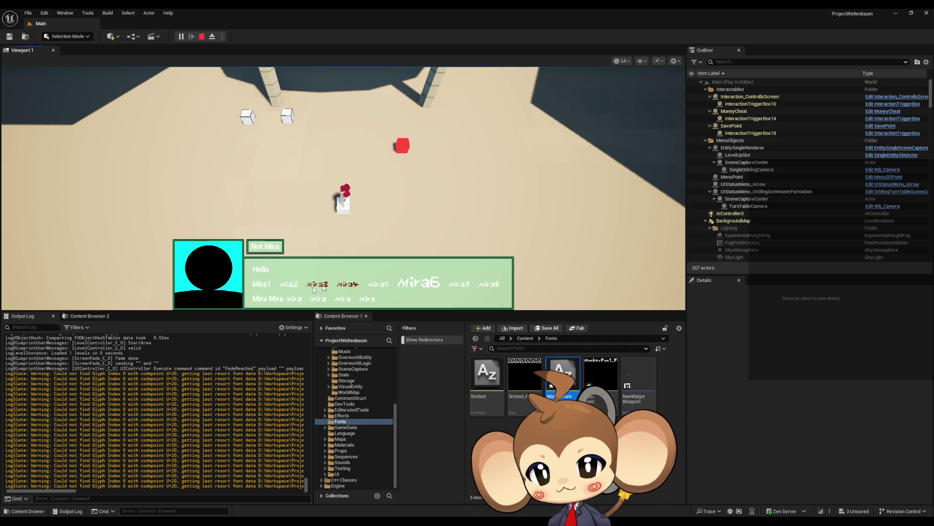
{"action": "left_click", "coordinate": [202, 36]}
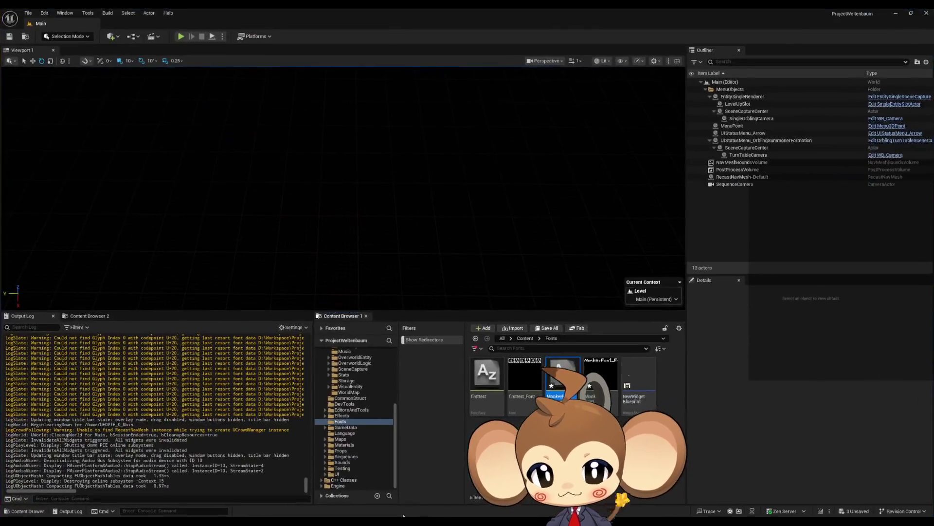
{"action": "left_click", "coordinate": [422, 486]}
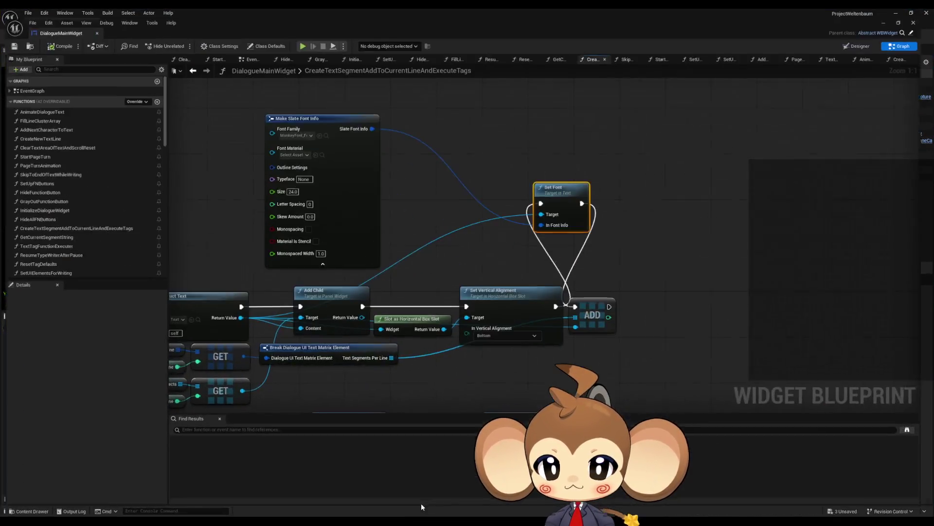
Step: Survey the Sequence, Branch and loop nodes to locate the second text-creation branch
{"action": "scroll", "coordinate": [473, 314], "scroll_direction": "down", "scroll_amount": 2}
{"action": "scroll", "coordinate": [520, 273], "scroll_direction": "down", "scroll_amount": 1}
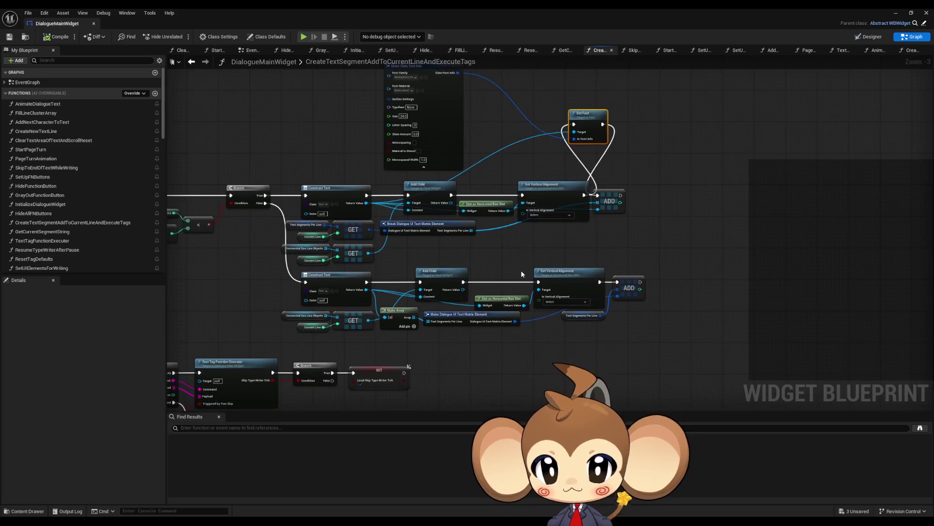
{"action": "mouse_move", "coordinate": [521, 269]}
{"action": "left_mouse_down"}
{"action": "mouse_move", "coordinate": [657, 285]}
{"action": "mouse_move", "coordinate": [584, 289]}
{"action": "mouse_move", "coordinate": [578, 243]}
{"action": "mouse_move", "coordinate": [590, 242]}
{"action": "left_mouse_up"}
{"action": "left_click", "coordinate": [413, 260]}
{"action": "scroll", "coordinate": [438, 263], "scroll_direction": "up", "scroll_amount": 4}
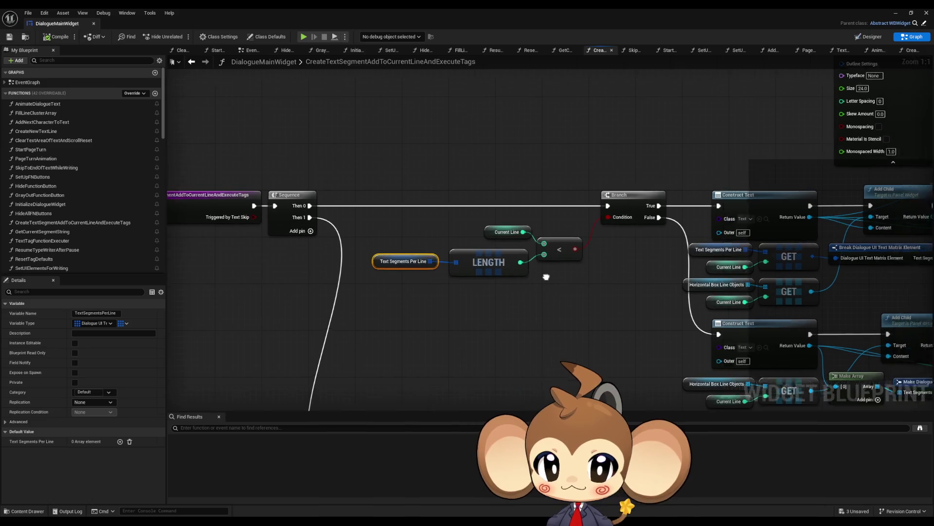
{"action": "left_click_drag", "start_coordinate": [516, 244], "coordinate": [175, 242]}
{"action": "scroll", "coordinate": [498, 281], "scroll_direction": "down", "scroll_amount": 2}
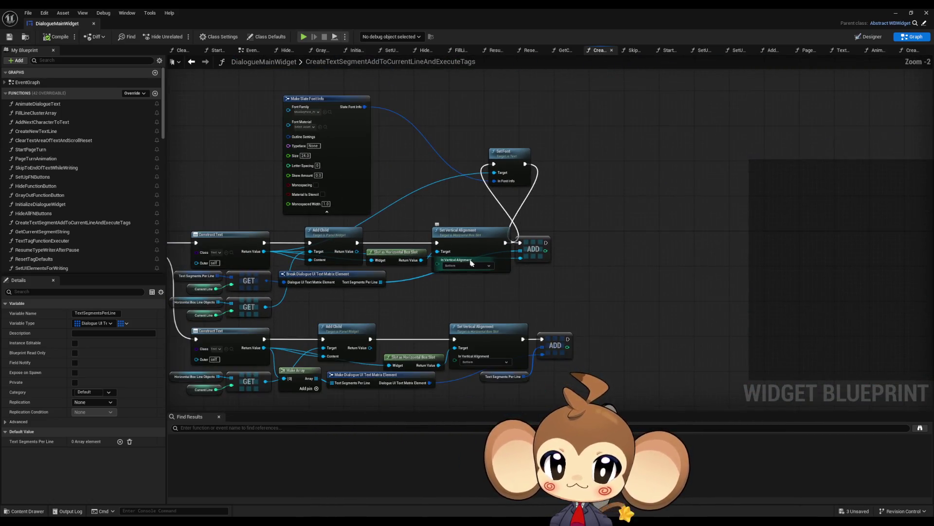
{"action": "scroll", "coordinate": [498, 281], "scroll_direction": "up", "scroll_amount": 1}
{"action": "scroll", "coordinate": [413, 281], "scroll_direction": "up", "scroll_amount": 1}
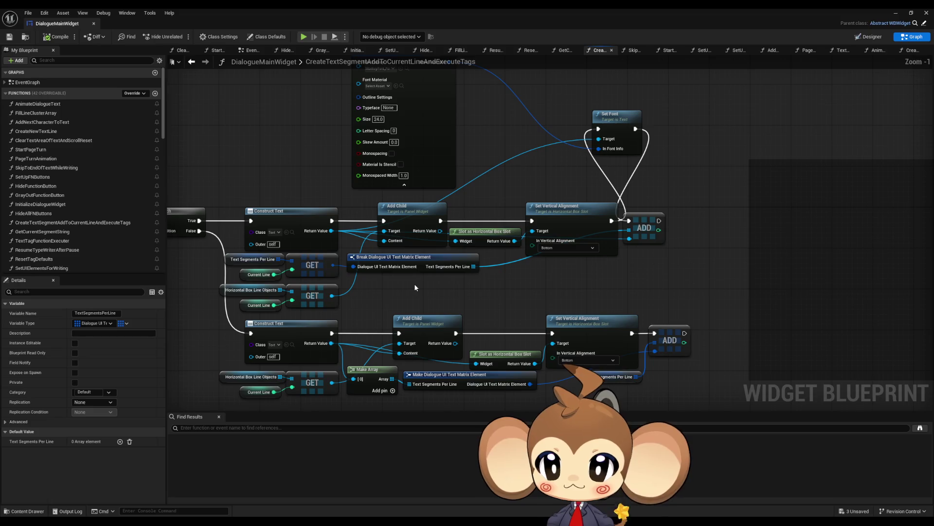
{"action": "left_click_drag", "start_coordinate": [408, 284], "coordinate": [458, 242]}
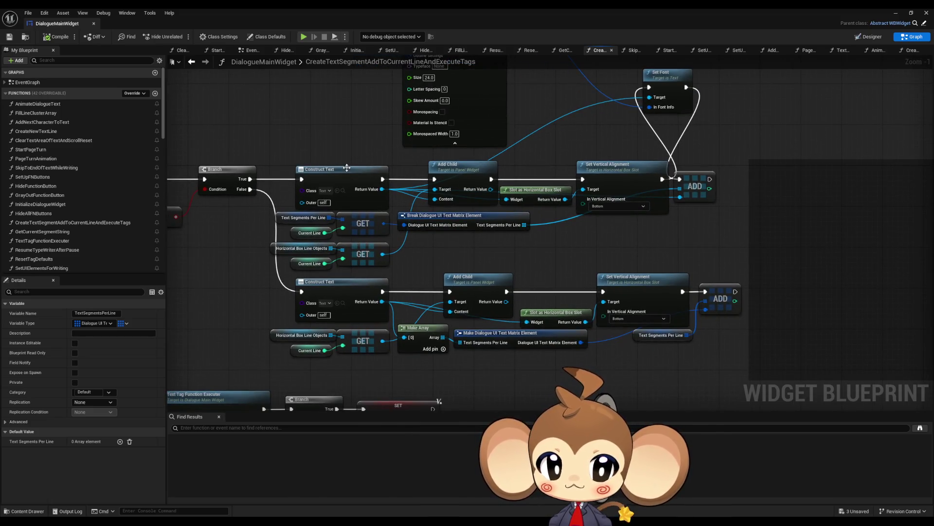
{"action": "mouse_move", "coordinate": [342, 168]}
{"action": "left_mouse_down"}
{"action": "mouse_move", "coordinate": [389, 175]}
{"action": "mouse_move", "coordinate": [437, 214]}
{"action": "left_mouse_up"}
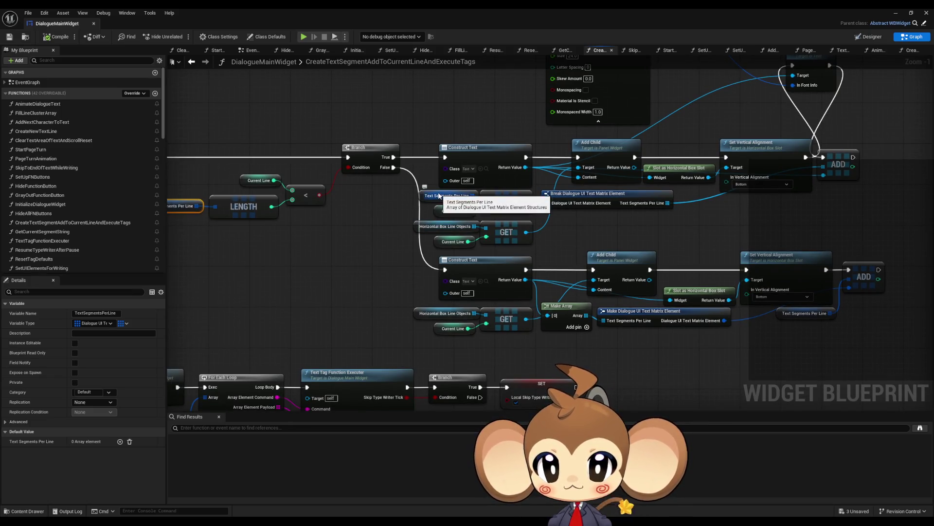
Step: Select the Make Slate Font Info and Set Font nodes for copying to the lower branch
{"action": "left_click", "coordinate": [489, 269]}
{"action": "left_click", "coordinate": [553, 200]}
{"action": "mouse_move", "coordinate": [401, 190]}
{"action": "left_mouse_down"}
{"action": "mouse_move", "coordinate": [515, 210]}
{"action": "mouse_move", "coordinate": [456, 246]}
{"action": "left_mouse_up"}
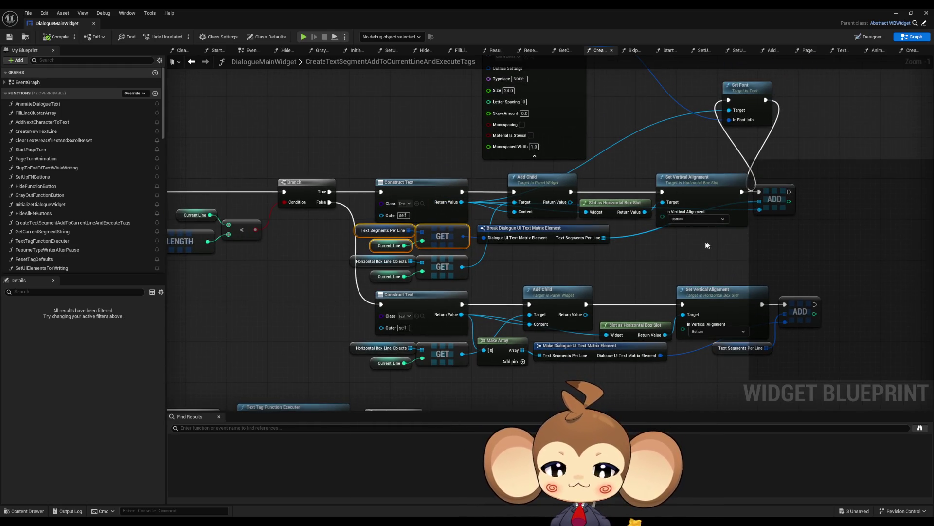
{"action": "left_click_drag", "start_coordinate": [680, 244], "coordinate": [577, 275]}
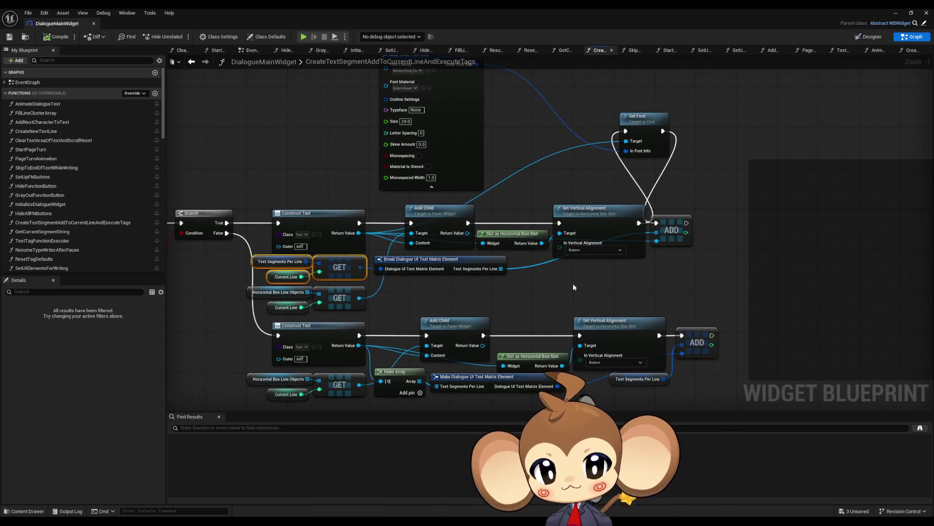
{"action": "left_click", "coordinate": [696, 340]}
{"action": "mouse_move", "coordinate": [691, 280]}
{"action": "left_mouse_down"}
{"action": "mouse_move", "coordinate": [664, 282]}
{"action": "mouse_move", "coordinate": [669, 320]}
{"action": "left_mouse_up"}
{"action": "left_click_drag", "start_coordinate": [302, 84], "coordinate": [627, 148]}
Step: Run the copied Set Font after the lower ADD, targeting the lower Construct Text, then play-test
{"action": "left_click_drag", "start_coordinate": [761, 224], "coordinate": [625, 284]}
{"action": "mouse_move", "coordinate": [695, 345]}
{"action": "left_mouse_down"}
{"action": "mouse_move", "coordinate": [597, 249]}
{"action": "mouse_move", "coordinate": [489, 199]}
{"action": "left_mouse_up"}
{"action": "left_click_drag", "start_coordinate": [634, 245], "coordinate": [641, 248]}
{"action": "left_click_drag", "start_coordinate": [655, 168], "coordinate": [781, 223]}
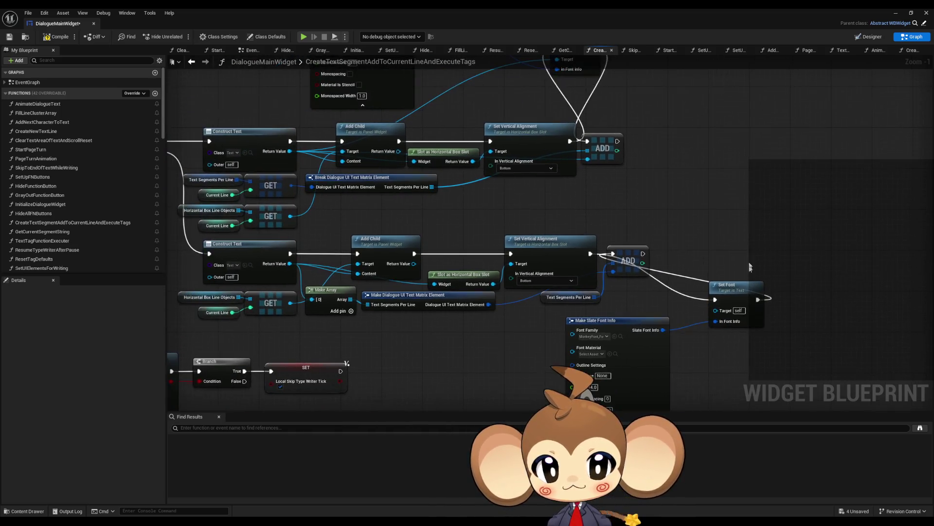
{"action": "mouse_move", "coordinate": [714, 310]}
{"action": "left_mouse_down"}
{"action": "mouse_move", "coordinate": [553, 319]}
{"action": "mouse_move", "coordinate": [345, 304]}
{"action": "mouse_move", "coordinate": [290, 263]}
{"action": "left_mouse_up"}
{"action": "left_click", "coordinate": [896, 13]}
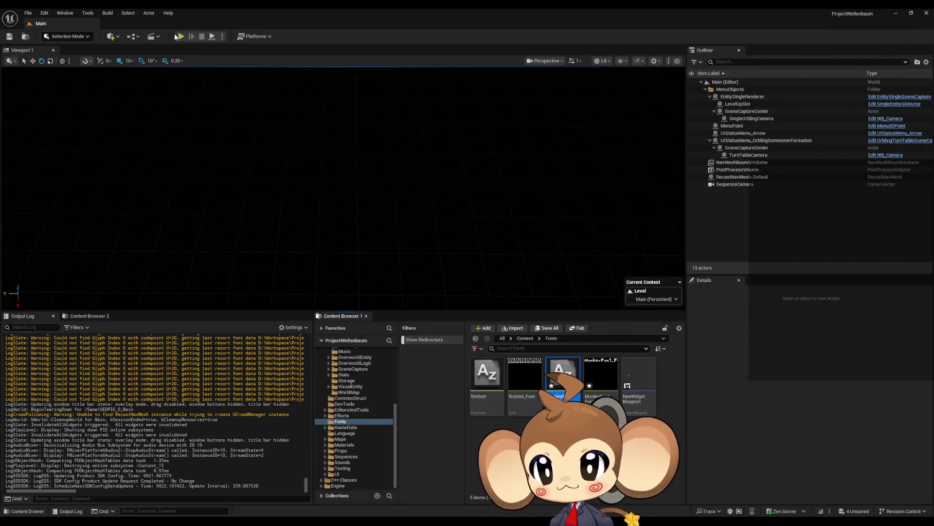
{"action": "left_click", "coordinate": [180, 37]}
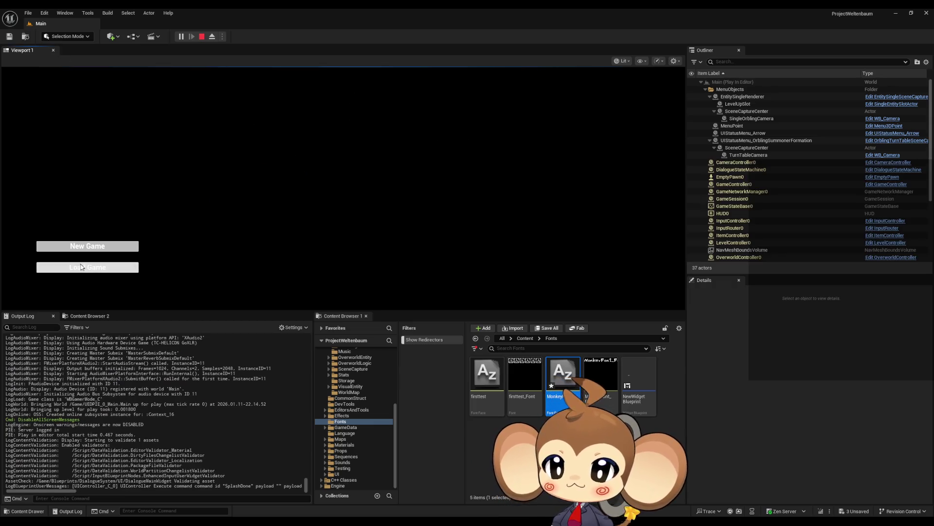
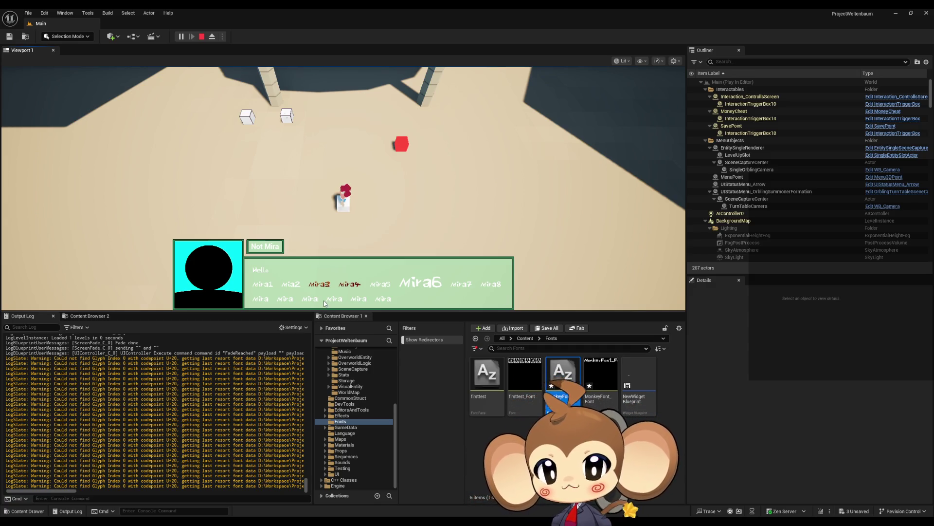
Step: Advance the test dialogue, choose Option 1, dismiss the final line, and stop the play session
{"action": "left_click", "coordinate": [326, 305]}
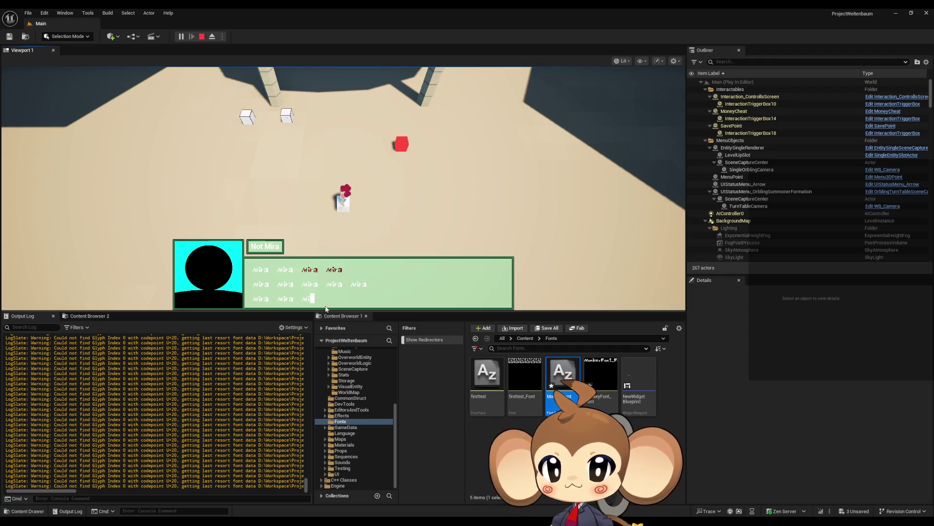
{"action": "left_click", "coordinate": [326, 309]}
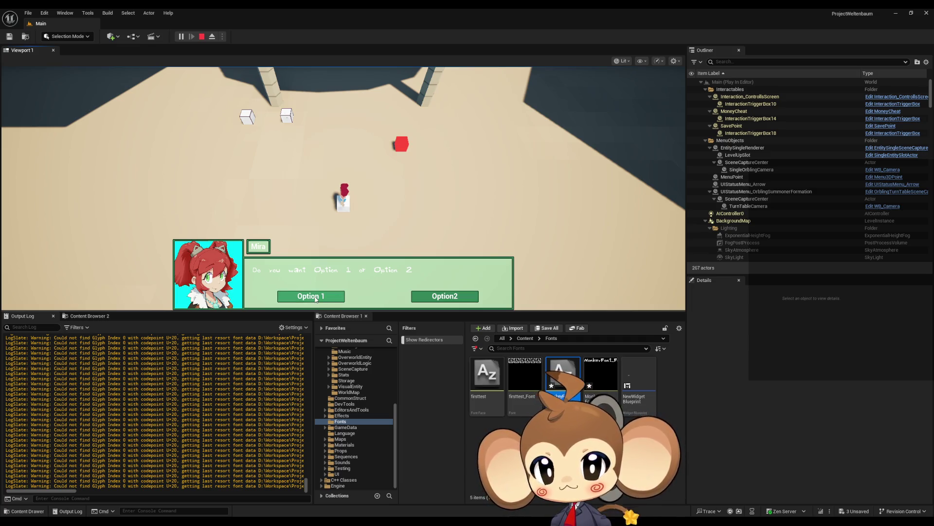
{"action": "left_click", "coordinate": [315, 297]}
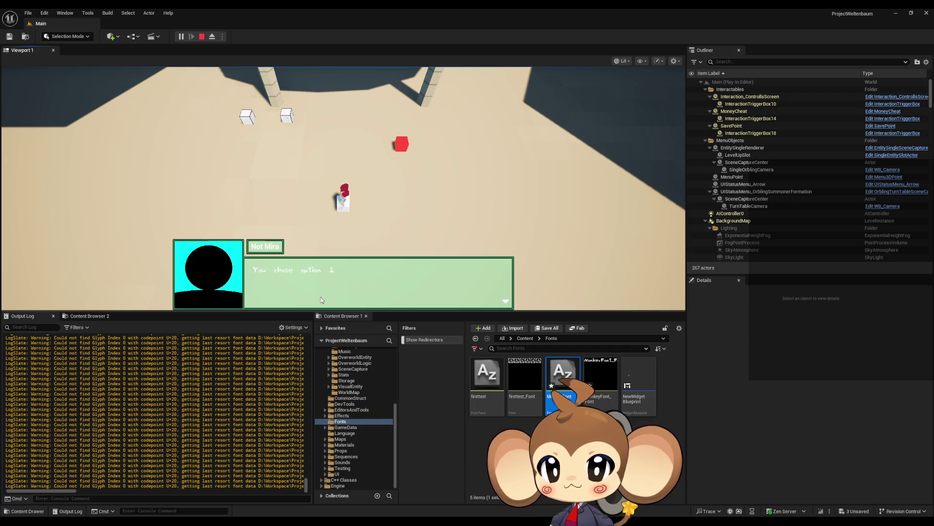
{"action": "left_click", "coordinate": [352, 287]}
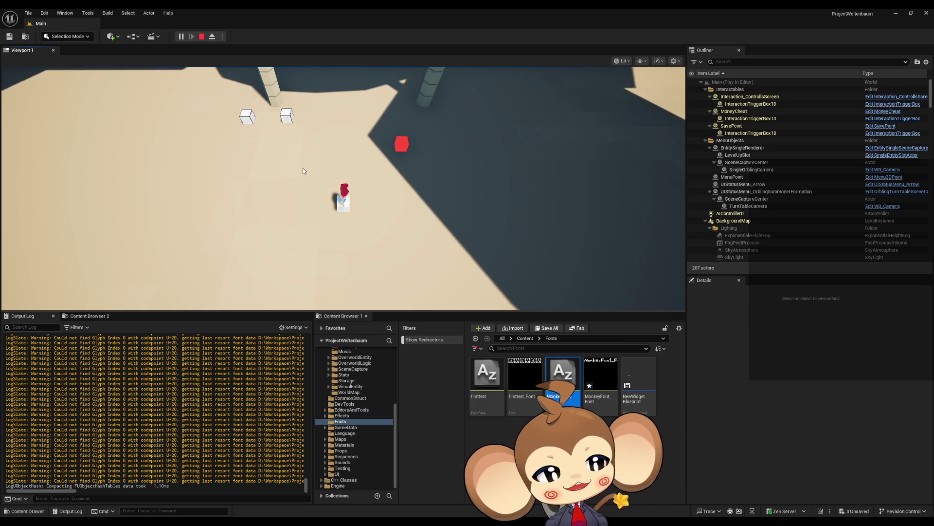
{"action": "left_click", "coordinate": [203, 36]}
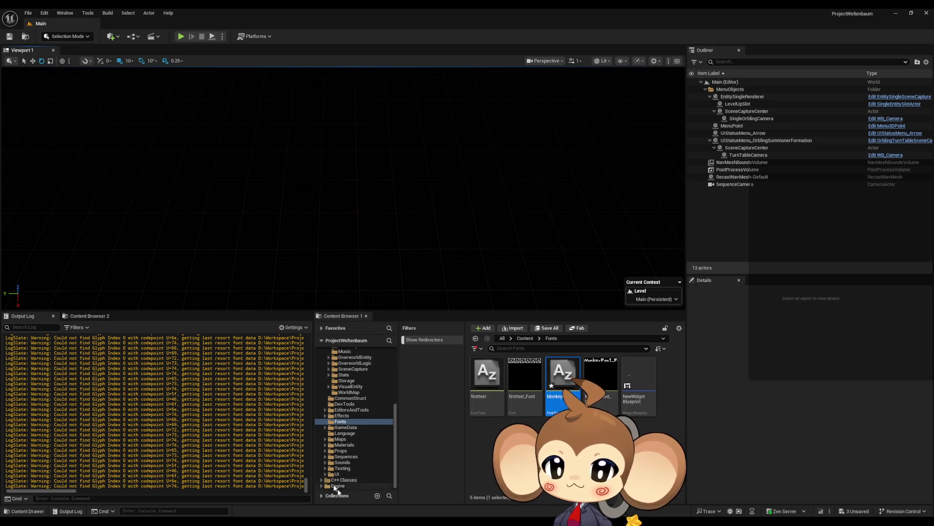
Step: Bring the Open Font dialog forward and switch its browse location to drive D:
{"action": "mouse_move", "coordinate": [382, 524]}
{"action": "left_click", "coordinate": [411, 492]}
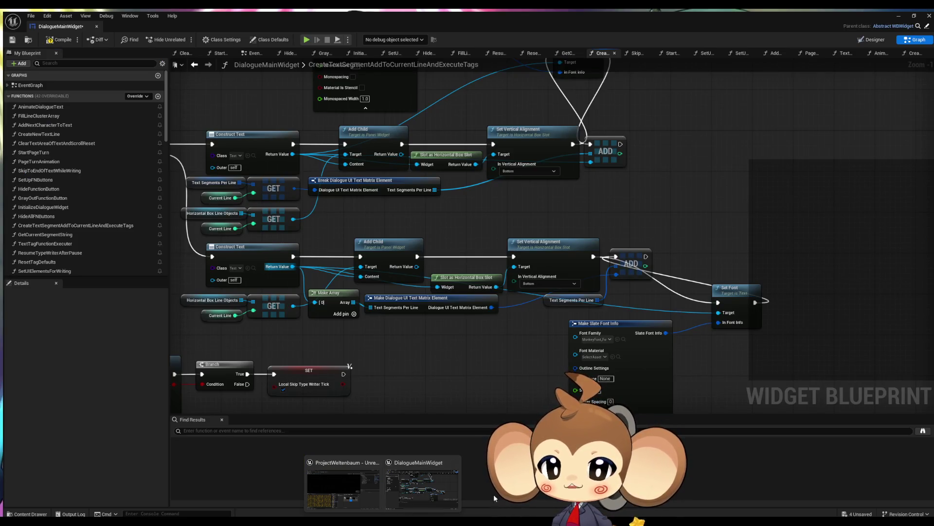
{"action": "left_click", "coordinate": [360, 474]}
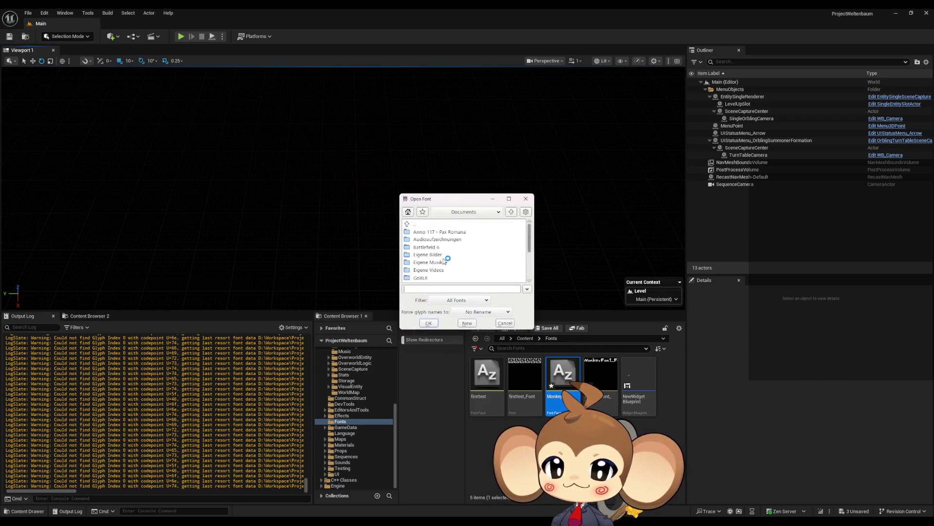
{"action": "left_click", "coordinate": [468, 212]}
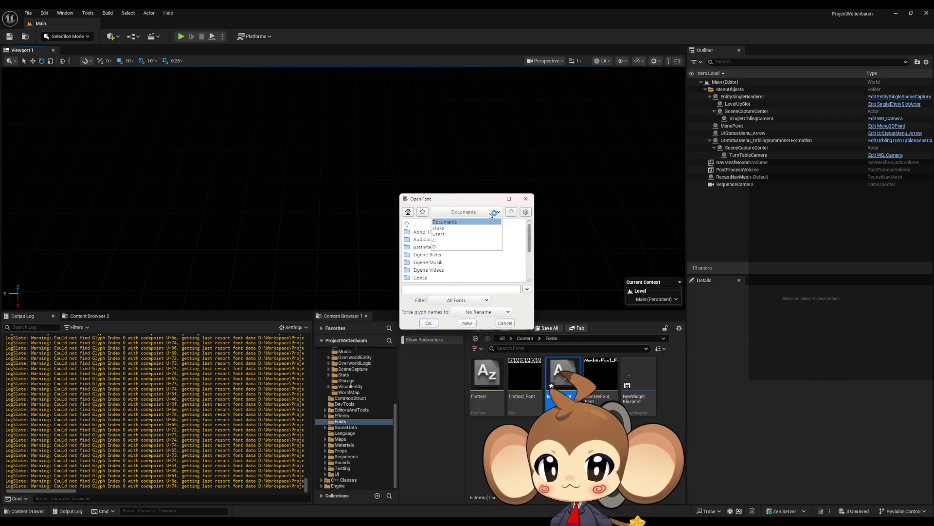
{"action": "left_click", "coordinate": [454, 247]}
{"action": "scroll", "coordinate": [458, 258], "scroll_direction": "down", "scroll_amount": 3}
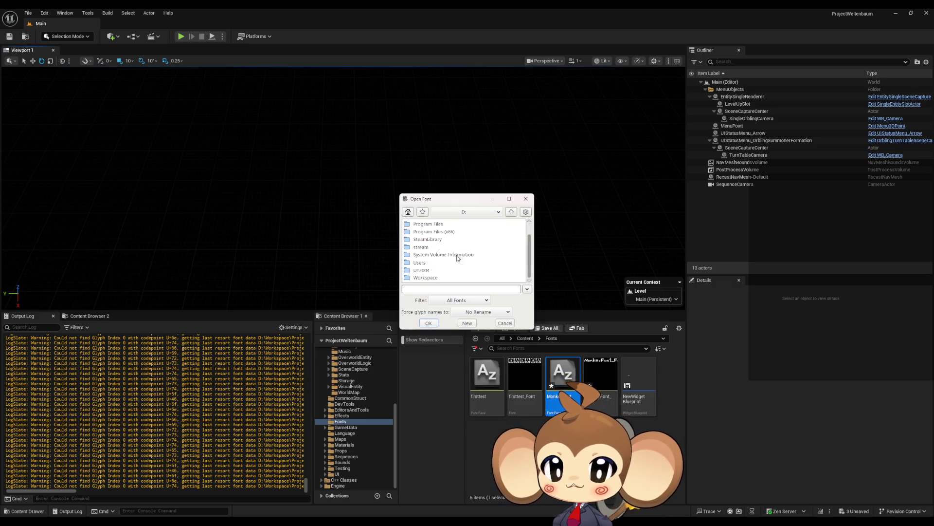
Step: Browse Workspace > Projects > Weltenbaum > 2D > Fonts and open MonkeyFont.sdfd.sfd
{"action": "double_click", "coordinate": [426, 278]}
{"action": "double_click", "coordinate": [423, 232]}
{"action": "double_click", "coordinate": [430, 257]}
{"action": "double_click", "coordinate": [423, 232]}
{"action": "double_click", "coordinate": [428, 262]}
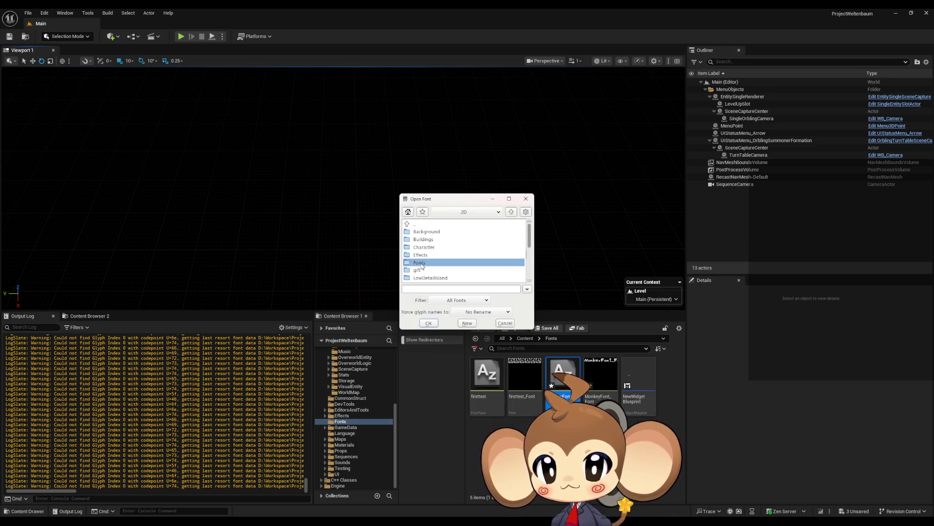
{"action": "double_click", "coordinate": [438, 232]}
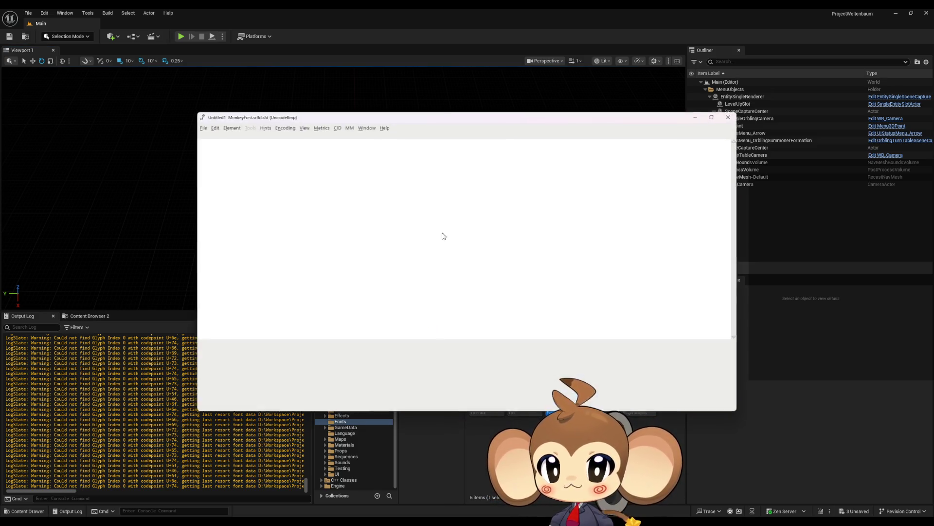
Step: Open the space glyph and narrow its advance width to 544
{"action": "scroll", "coordinate": [262, 182], "scroll_direction": "up", "scroll_amount": 2}
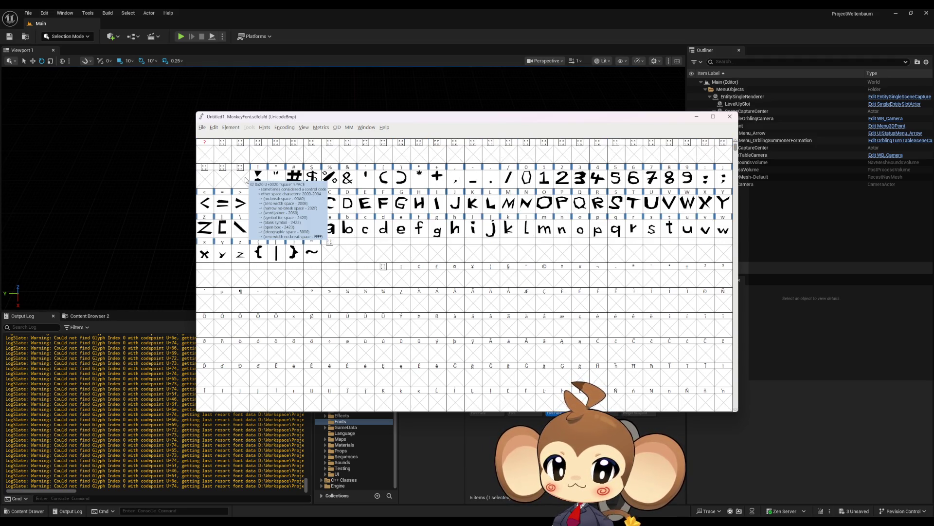
{"action": "left_click", "coordinate": [246, 180]}
{"action": "double_click", "coordinate": [246, 180]}
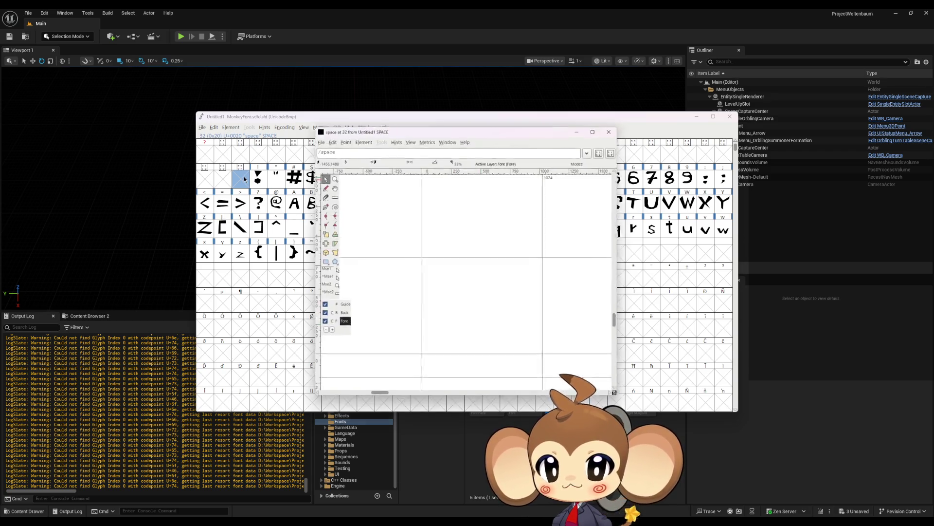
{"action": "mouse_move", "coordinate": [422, 305]}
{"action": "left_mouse_down"}
{"action": "mouse_move", "coordinate": [438, 307]}
{"action": "mouse_move", "coordinate": [363, 303]}
{"action": "left_mouse_up"}
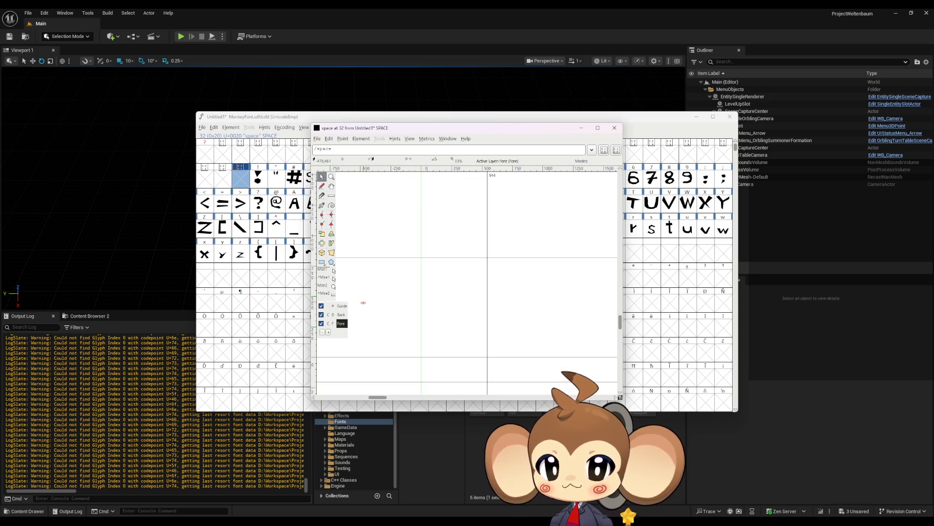
Step: Compare the space glyph's width against the A and B glyphs
{"action": "left_click_drag", "start_coordinate": [375, 135], "coordinate": [581, 156]}
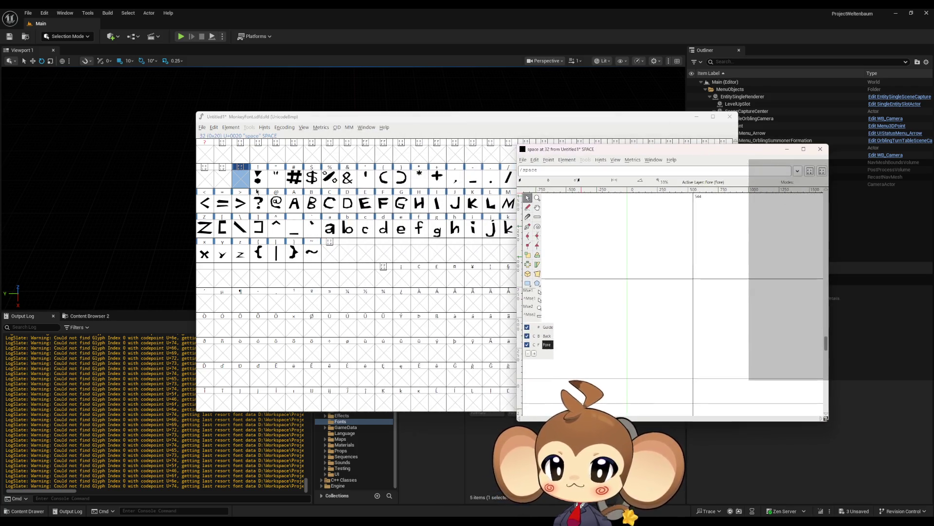
{"action": "double_click", "coordinate": [296, 208]}
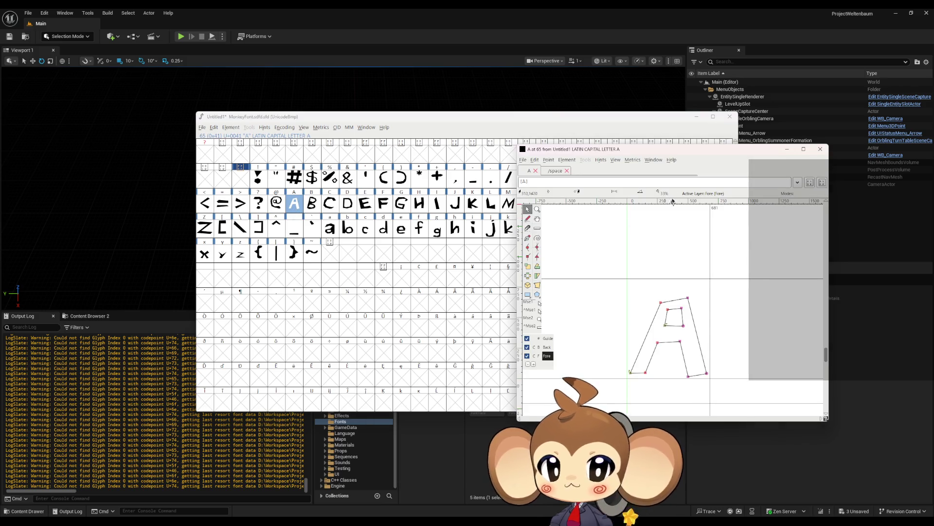
{"action": "mouse_move", "coordinate": [666, 152]}
{"action": "left_mouse_down"}
{"action": "mouse_move", "coordinate": [584, 168]}
{"action": "mouse_move", "coordinate": [368, 180]}
{"action": "mouse_move", "coordinate": [662, 187]}
{"action": "mouse_move", "coordinate": [602, 181]}
{"action": "left_mouse_up"}
{"action": "mouse_move", "coordinate": [403, 492]}
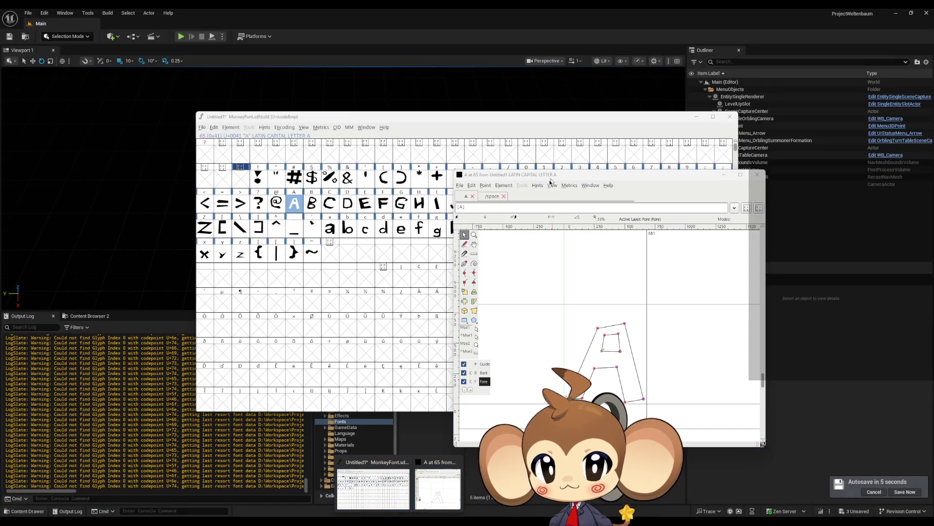
{"action": "left_click_drag", "start_coordinate": [550, 179], "coordinate": [574, 178]}
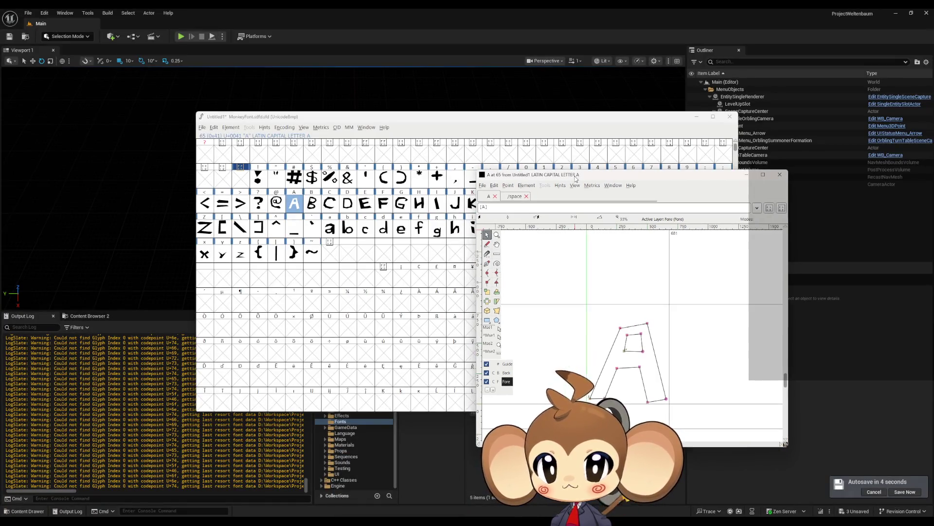
{"action": "double_click", "coordinate": [239, 180]}
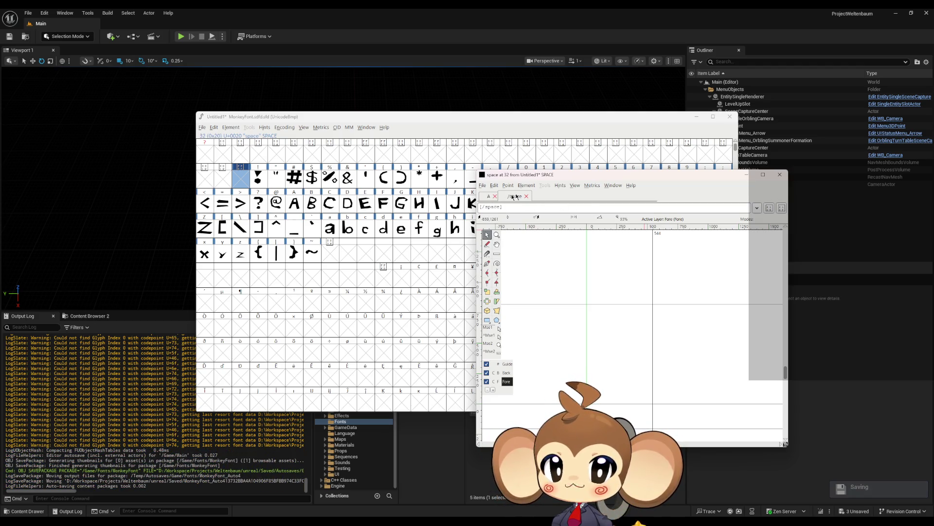
{"action": "left_click_drag", "start_coordinate": [549, 178], "coordinate": [582, 179]}
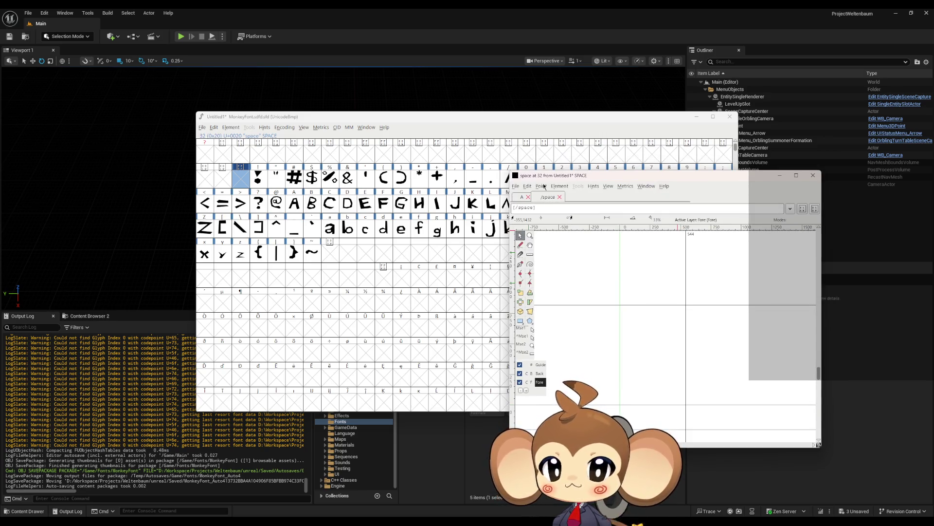
{"action": "left_click", "coordinate": [528, 197]}
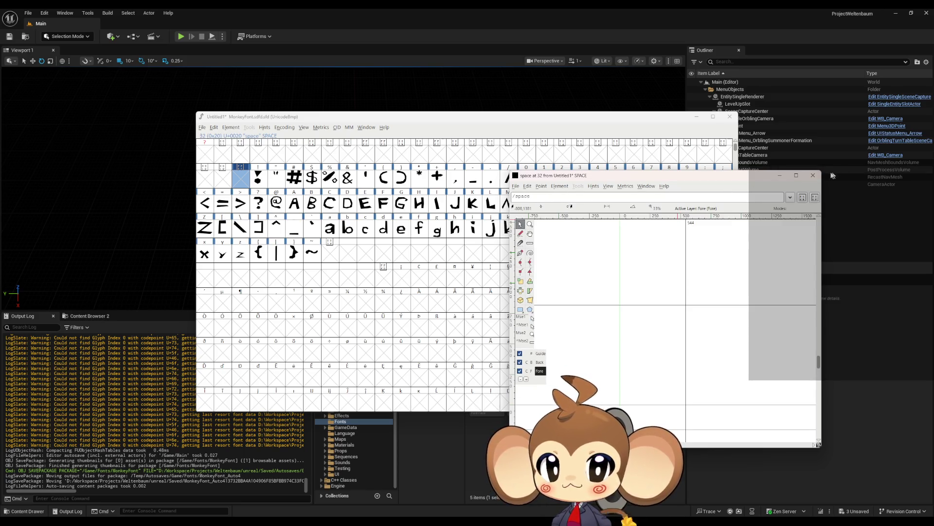
{"action": "double_click", "coordinate": [298, 207]}
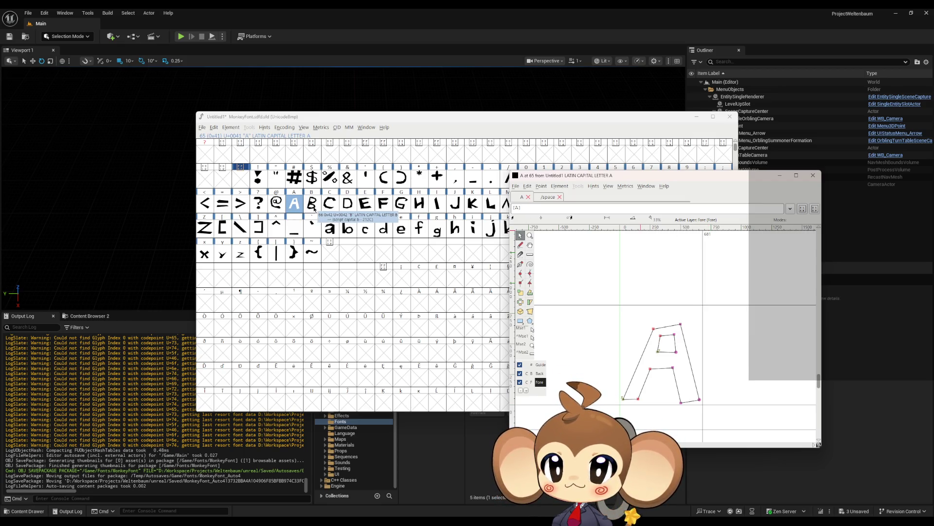
{"action": "double_click", "coordinate": [315, 206]}
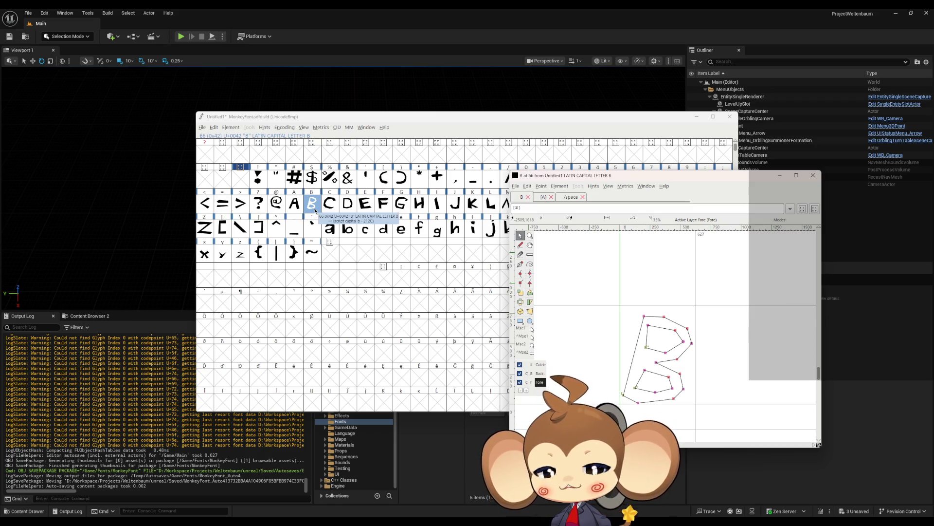
Step: Widen the space glyph slightly, then close the B and space glyph windows
{"action": "double_click", "coordinate": [247, 184]}
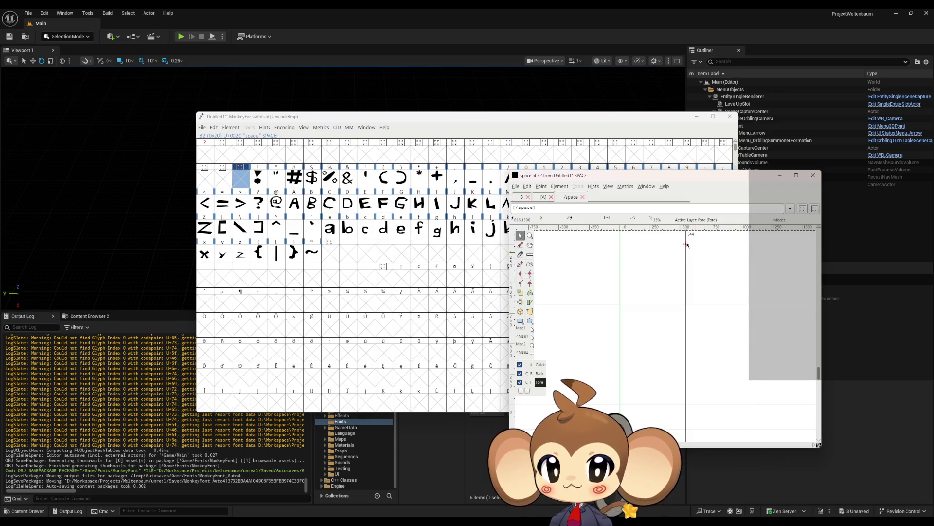
{"action": "mouse_move", "coordinate": [687, 255]}
{"action": "left_mouse_down"}
{"action": "mouse_move", "coordinate": [729, 257]}
{"action": "mouse_move", "coordinate": [682, 259]}
{"action": "left_mouse_up"}
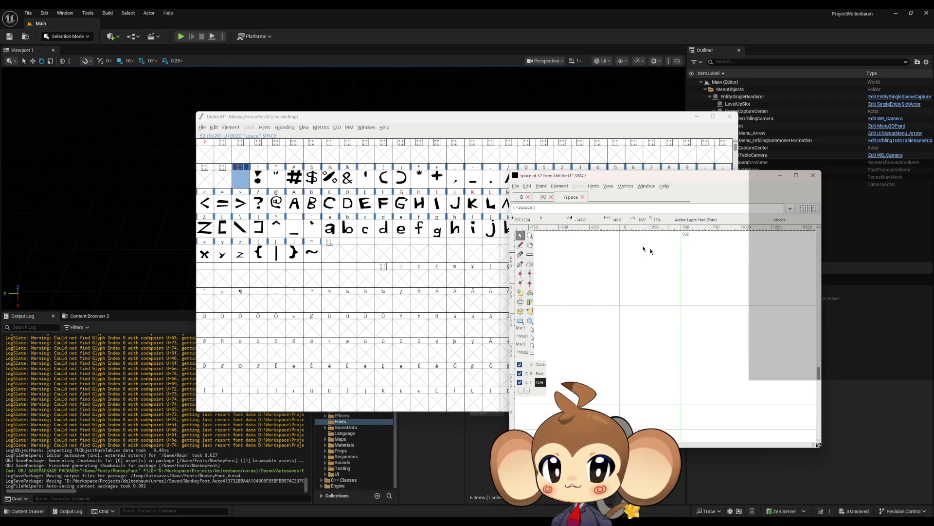
{"action": "left_click", "coordinate": [524, 197]}
{"action": "left_click", "coordinate": [530, 197]}
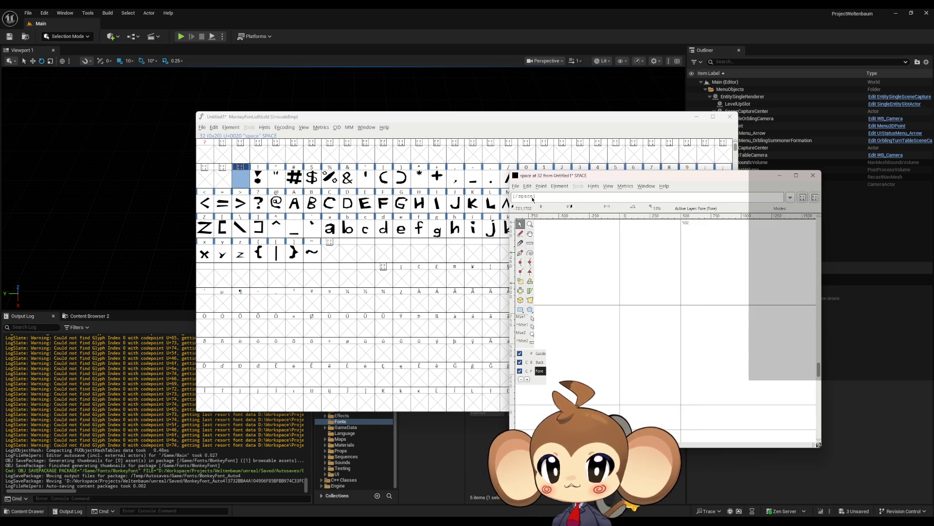
{"action": "left_click", "coordinate": [813, 175]}
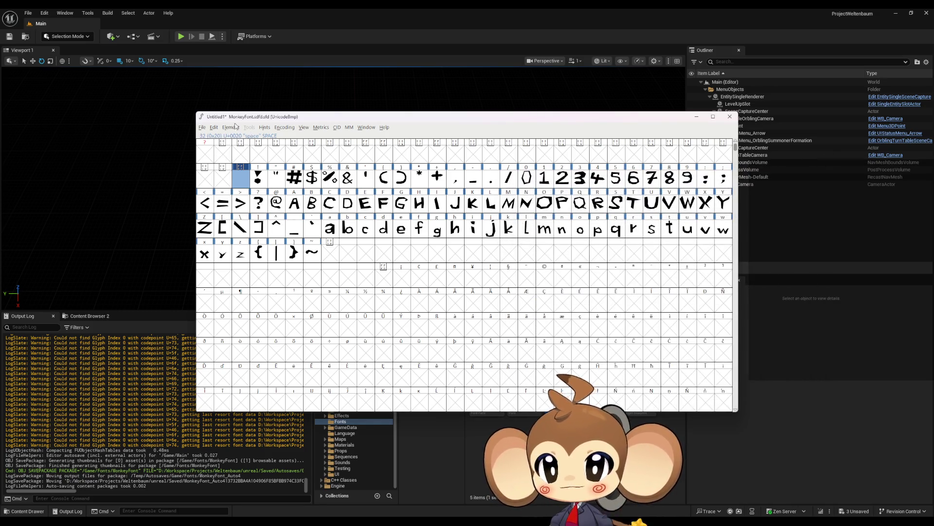
Step: Generate MonkeyFont.ttf from File > Generate Fonts, replacing the existing file
{"action": "left_click", "coordinate": [202, 128]}
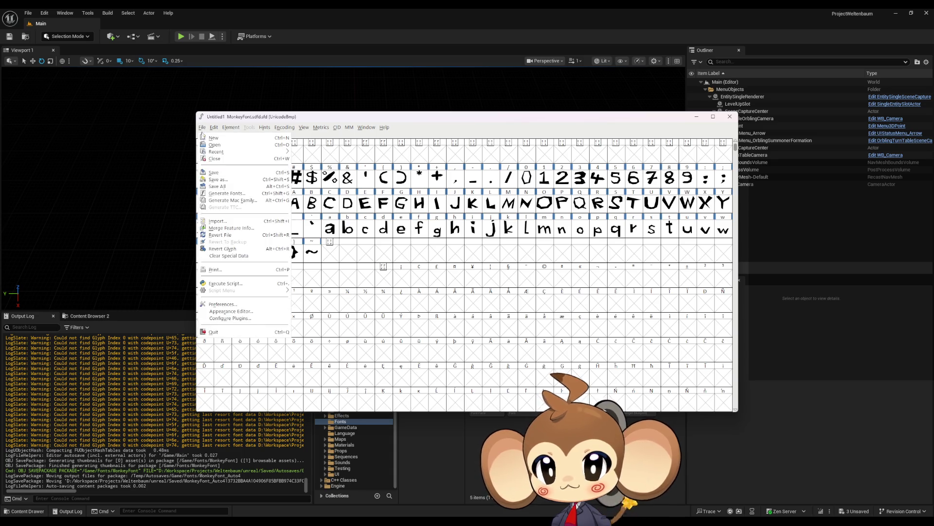
{"action": "left_click", "coordinate": [226, 193]}
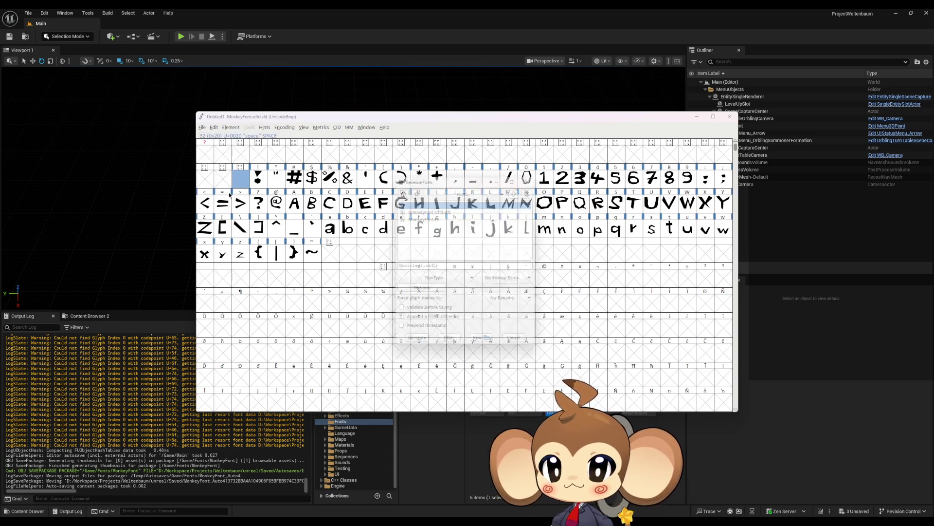
{"action": "left_click", "coordinate": [420, 217]}
{"action": "left_click", "coordinate": [417, 345]}
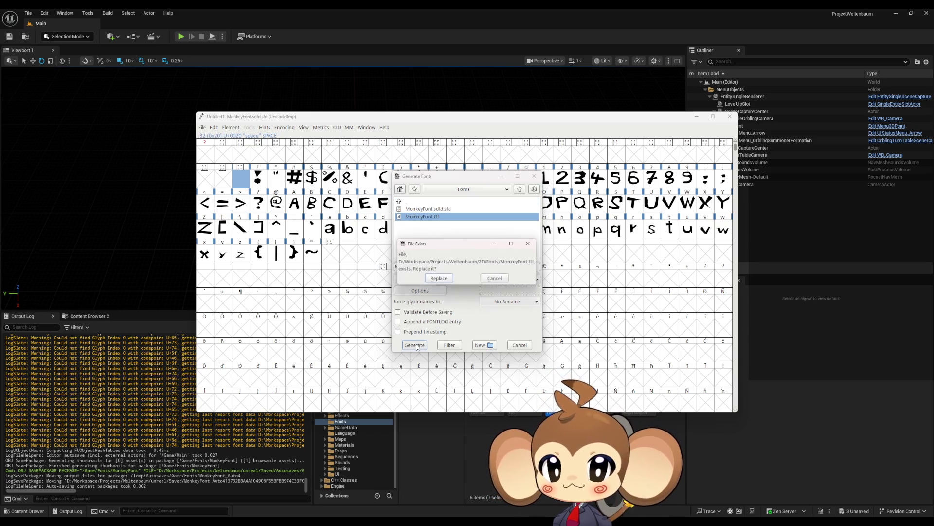
{"action": "left_click", "coordinate": [439, 279]}
{"action": "left_click", "coordinate": [696, 117]}
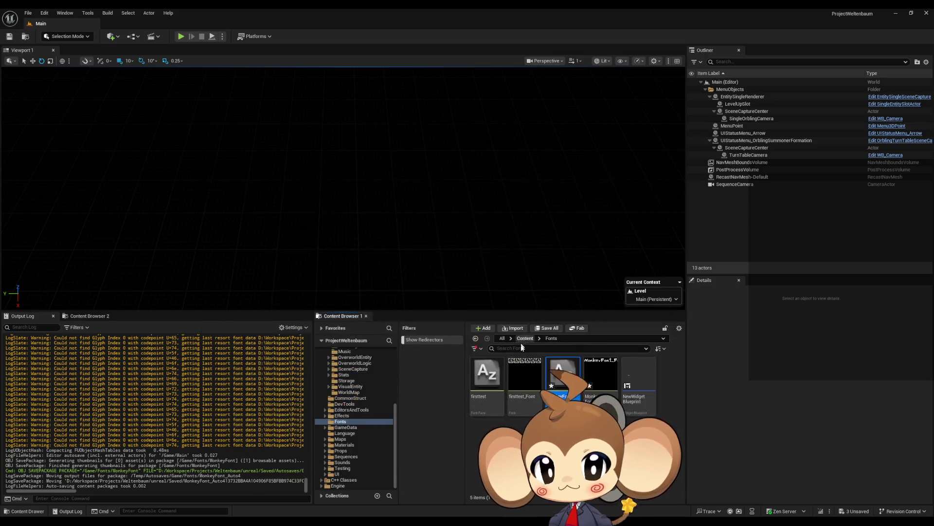
Step: Reimport the MonkeyFont and MonkeyFont_Font assets, then play-test the dialogue and stop
{"action": "right_click", "coordinate": [567, 378]}
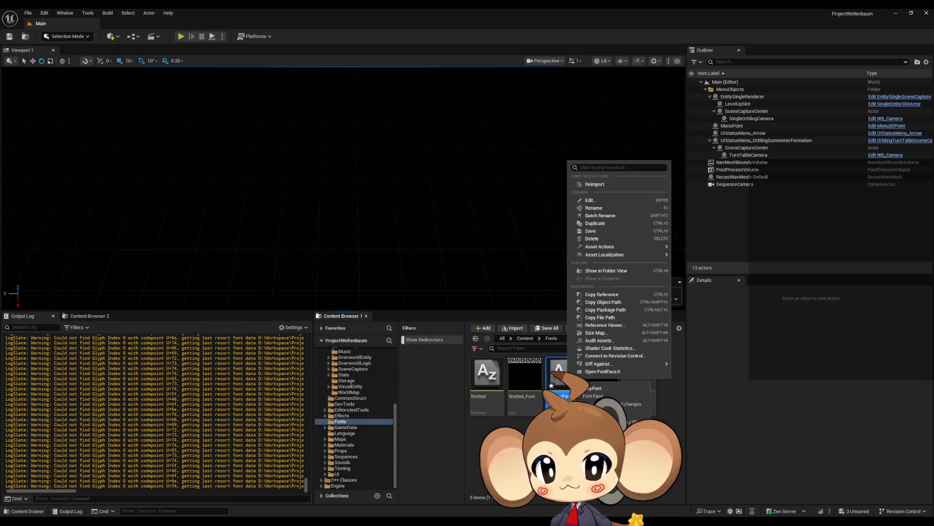
{"action": "left_click", "coordinate": [603, 184]}
{"action": "right_click", "coordinate": [594, 384]}
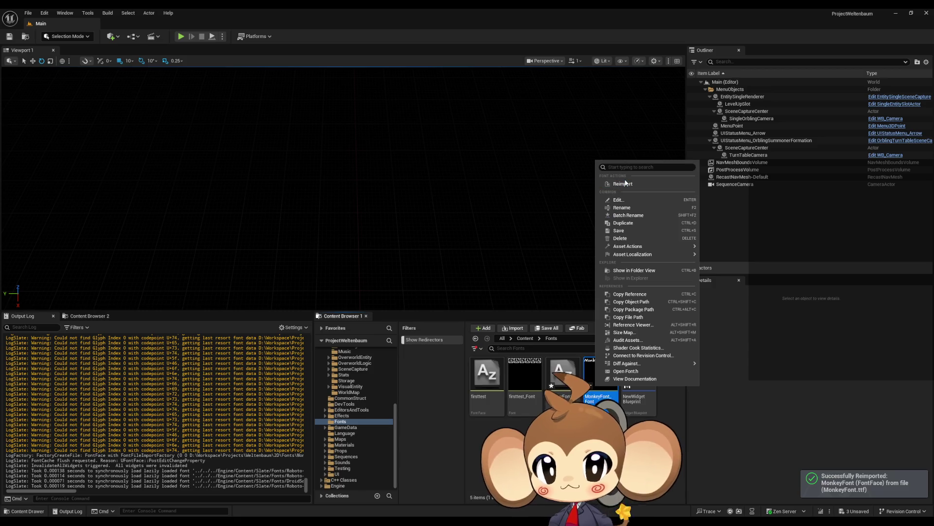
{"action": "left_click", "coordinate": [625, 184]}
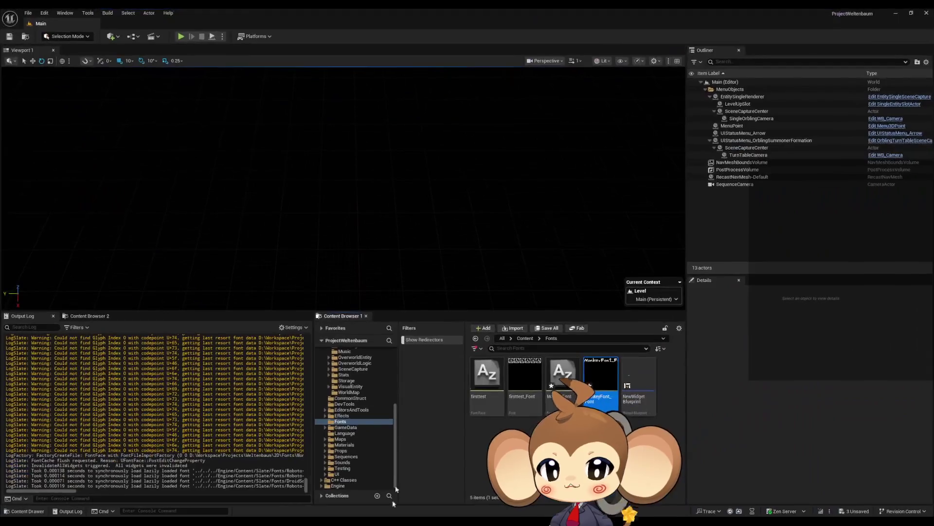
{"action": "left_click", "coordinate": [180, 37]}
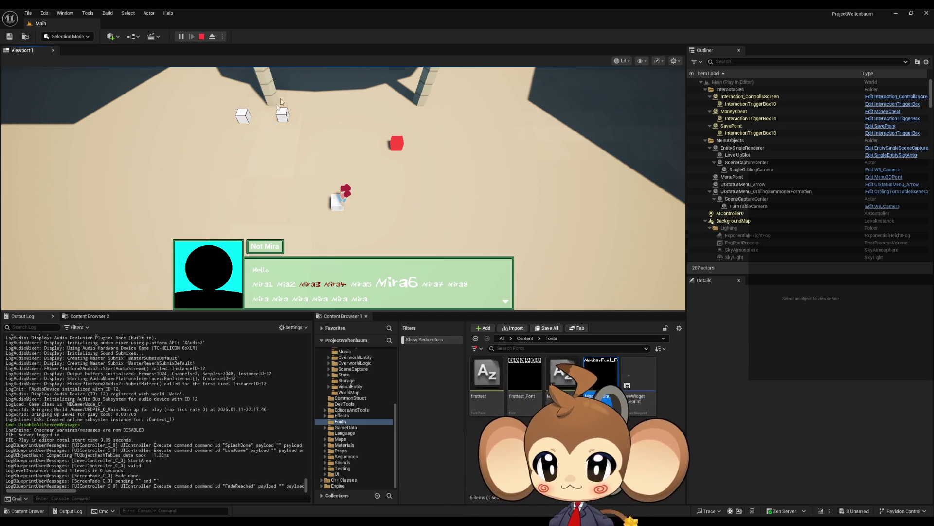
{"action": "left_click", "coordinate": [203, 37]}
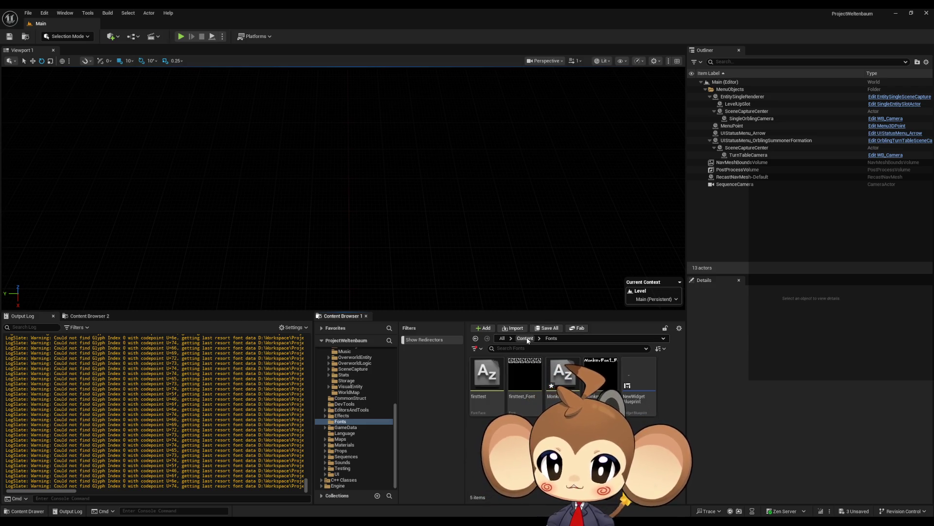
Step: Bring the DialogueMainWidget Blueprint editor forward and pan around its function graph
{"action": "mouse_move", "coordinate": [402, 520]}
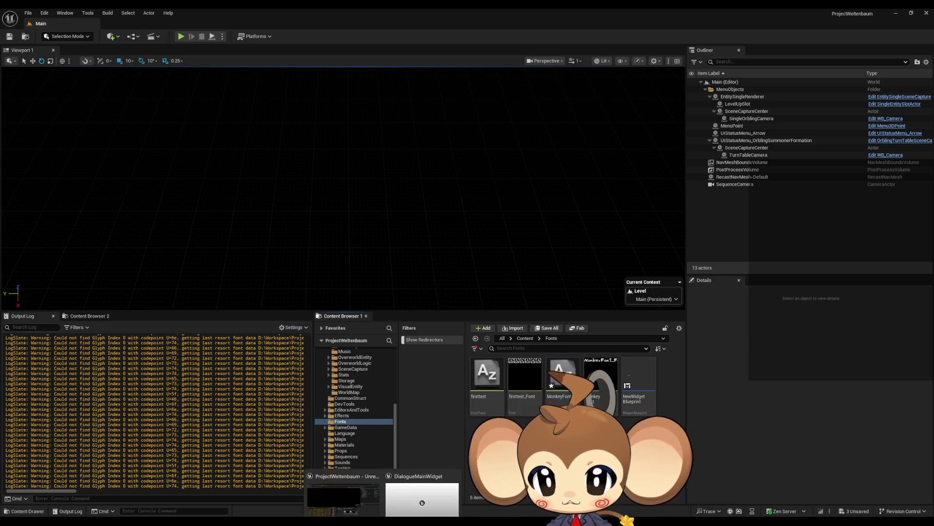
{"action": "left_click", "coordinate": [425, 498]}
{"action": "scroll", "coordinate": [504, 376], "scroll_direction": "down", "scroll_amount": 2}
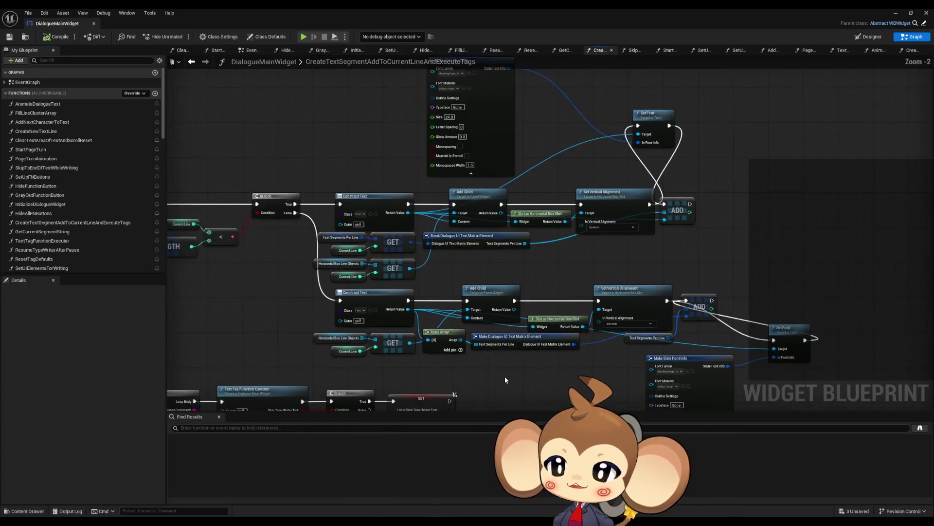
{"action": "mouse_move", "coordinate": [481, 372]}
{"action": "left_mouse_down"}
{"action": "mouse_move", "coordinate": [558, 374]}
{"action": "mouse_move", "coordinate": [546, 357]}
{"action": "mouse_move", "coordinate": [407, 376]}
{"action": "left_mouse_up"}
{"action": "mouse_move", "coordinate": [507, 244]}
{"action": "left_mouse_down"}
{"action": "mouse_move", "coordinate": [478, 258]}
{"action": "mouse_move", "coordinate": [515, 236]}
{"action": "mouse_move", "coordinate": [584, 223]}
{"action": "left_mouse_up"}
{"action": "scroll", "coordinate": [498, 282], "scroll_direction": "up", "scroll_amount": 3}
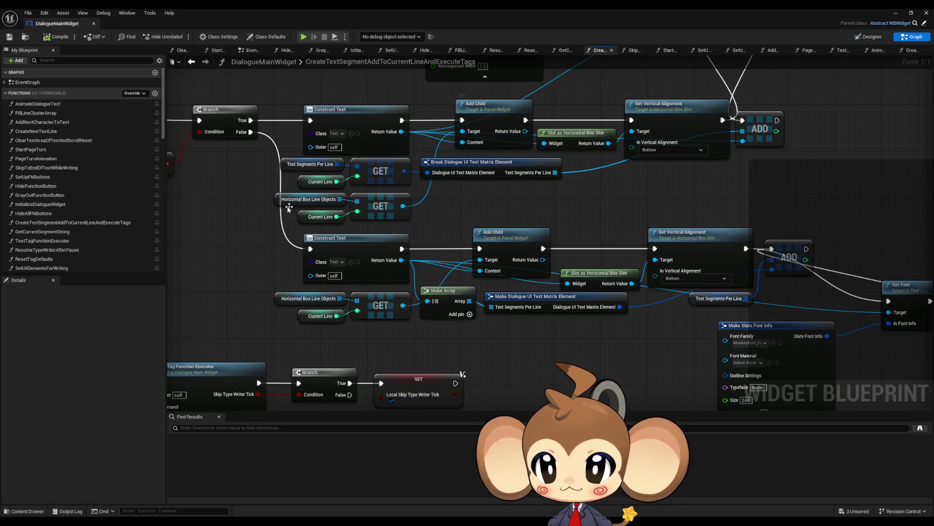
Step: Box-select the Current Line, Text Segments Per Line, Break, Construct Text and Add Child nodes
{"action": "left_click_drag", "start_coordinate": [253, 190], "coordinate": [378, 224]}
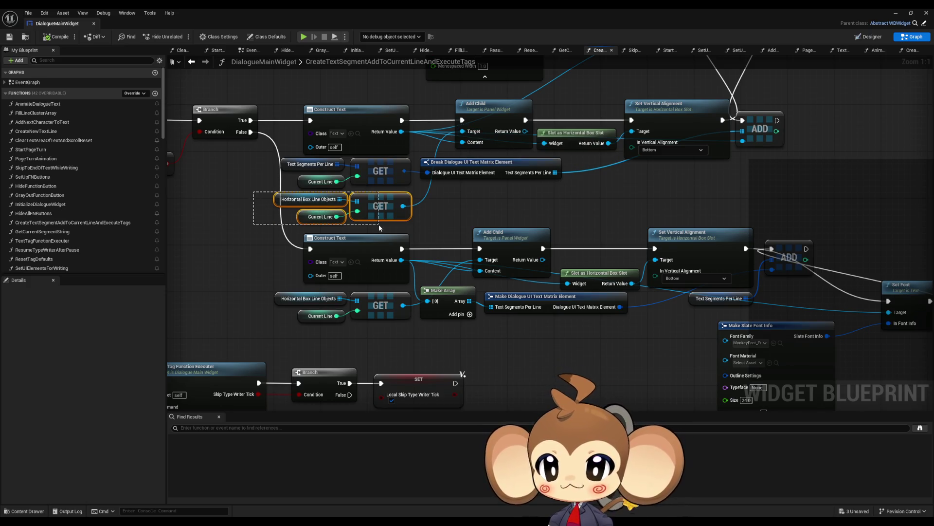
{"action": "left_click_drag", "start_coordinate": [500, 202], "coordinate": [492, 231]}
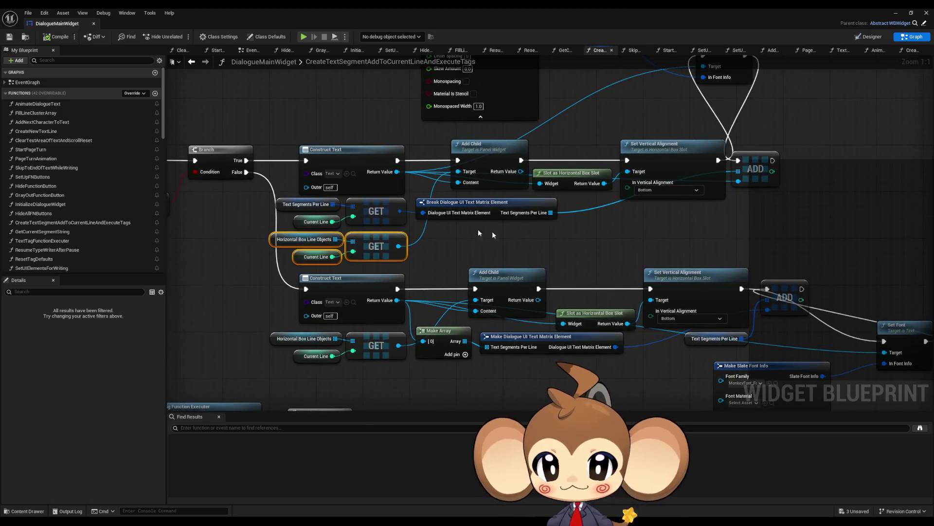
{"action": "left_click_drag", "start_coordinate": [246, 205], "coordinate": [530, 226]}
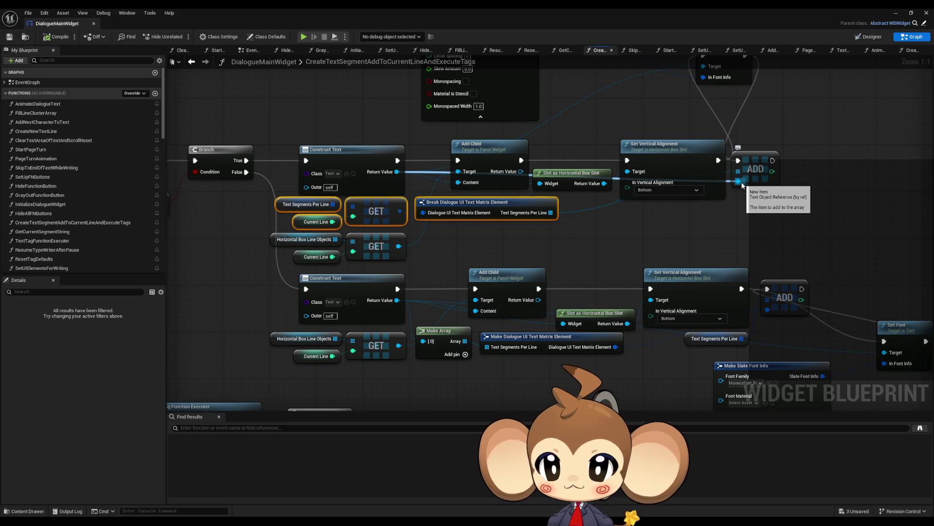
{"action": "mouse_move", "coordinate": [321, 133]}
{"action": "left_mouse_down"}
{"action": "mouse_move", "coordinate": [314, 175]}
{"action": "mouse_move", "coordinate": [477, 222]}
{"action": "left_mouse_up"}
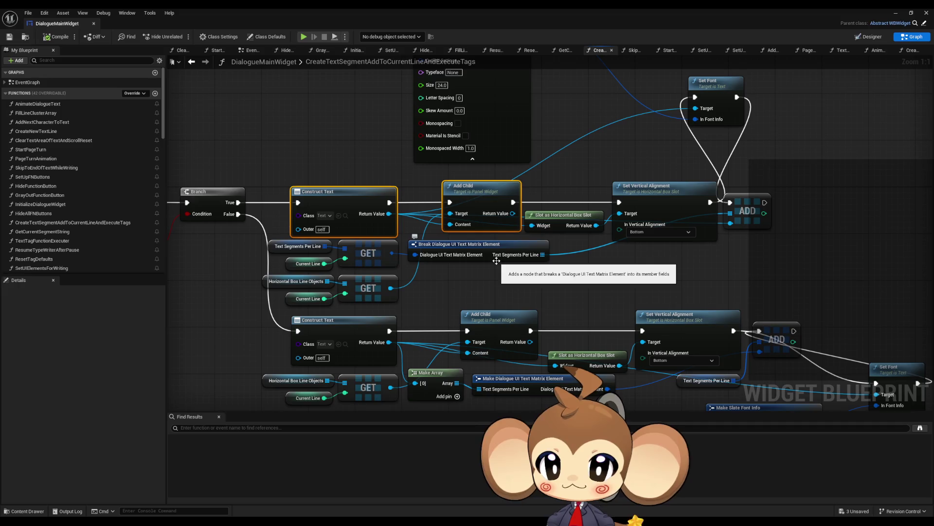
{"action": "left_click_drag", "start_coordinate": [495, 262], "coordinate": [487, 228]}
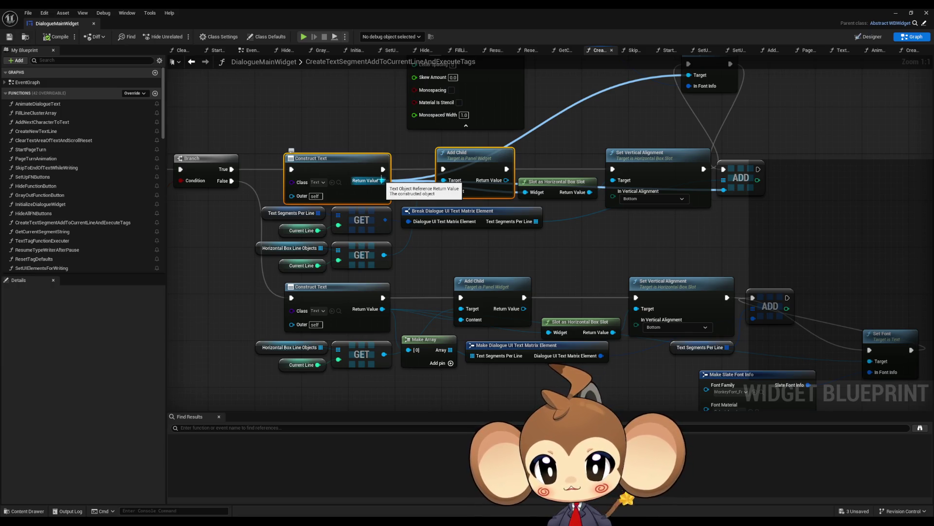
{"action": "scroll", "coordinate": [605, 345], "scroll_direction": "down", "scroll_amount": 2}
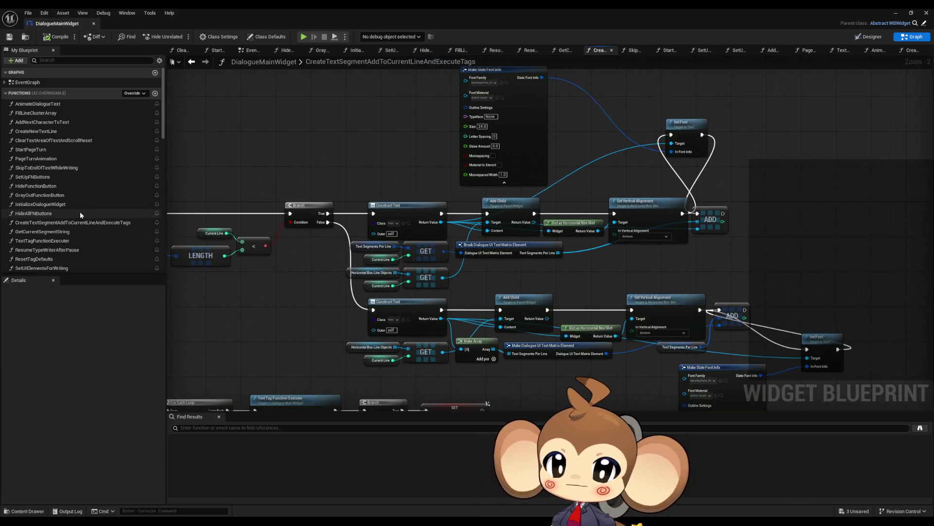
{"action": "scroll", "coordinate": [80, 215], "scroll_direction": "down", "scroll_amount": 5}
{"action": "scroll", "coordinate": [106, 202], "scroll_direction": "up", "scroll_amount": 5}
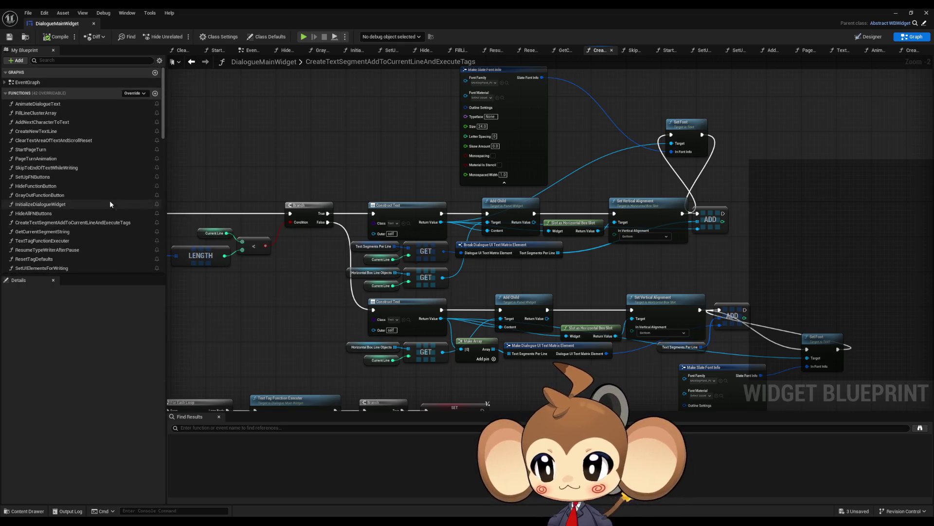
Step: Create a new function named CreateTextElement
{"action": "left_click", "coordinate": [154, 94]}
{"action": "type", "text": "C"}
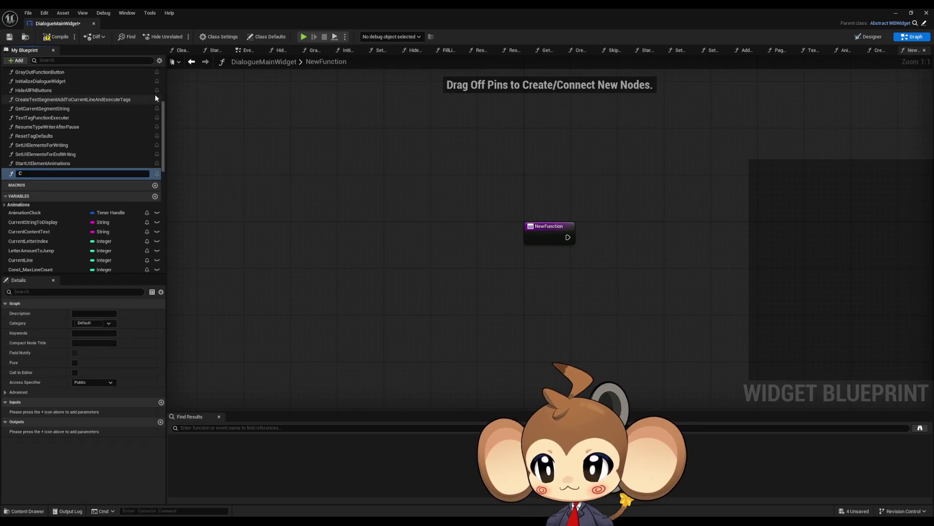
{"action": "type", "text": "reateText"}
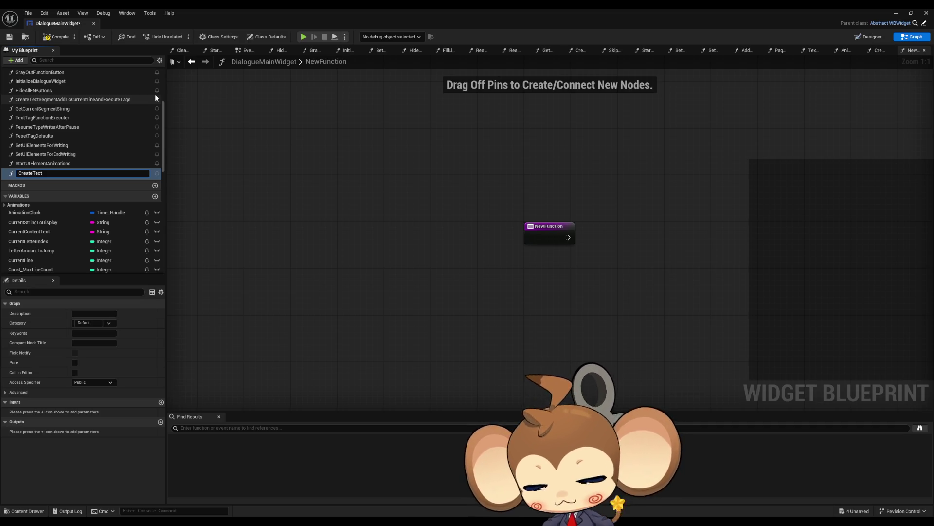
{"action": "type", "text": "Element"}
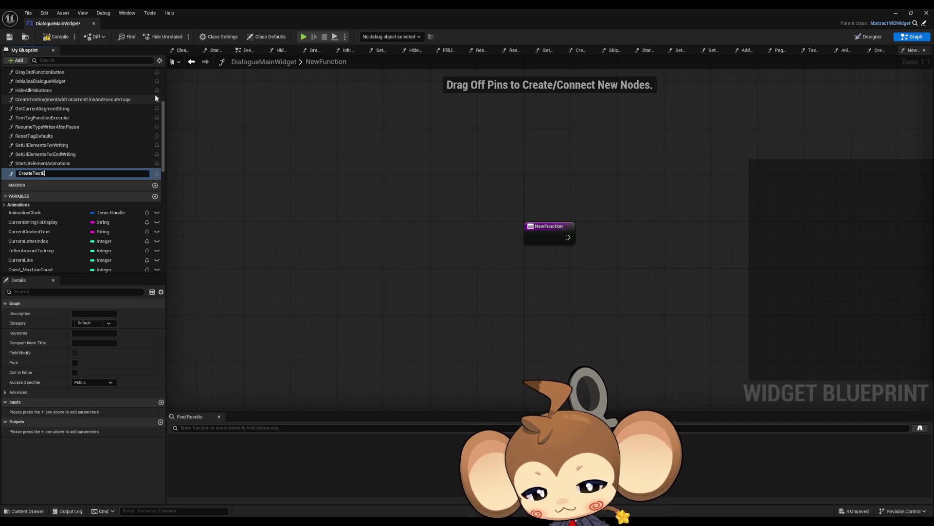
{"action": "key", "text": "Return"}
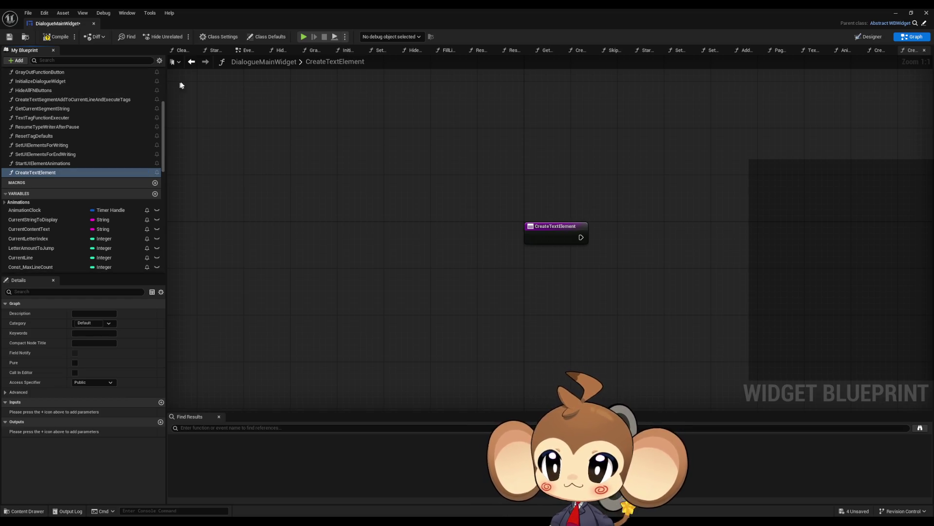
Step: Copy Construct Text, line-object GET, alignment, Make Slate Font Info and Set Font nodes into CreateTextElement
{"action": "left_click", "coordinate": [191, 61]}
{"action": "left_click", "coordinate": [392, 207]}
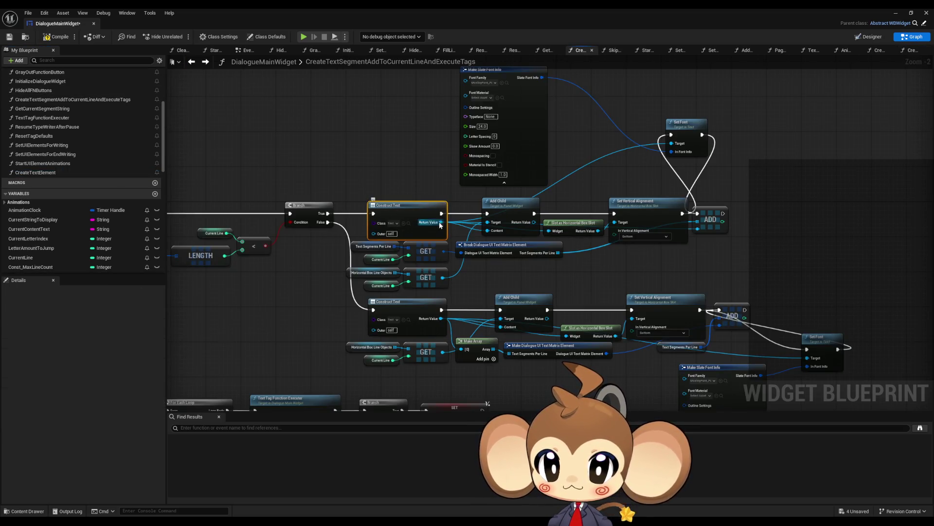
{"action": "left_click_drag", "start_coordinate": [339, 271], "coordinate": [450, 291]}
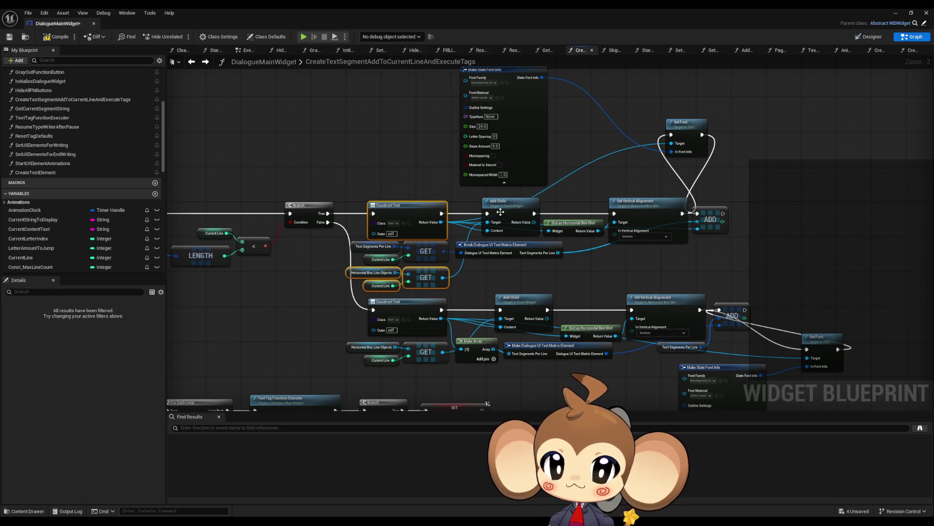
{"action": "left_click_drag", "start_coordinate": [576, 199], "coordinate": [636, 233]}
{"action": "mouse_move", "coordinate": [426, 111]}
{"action": "left_mouse_down"}
{"action": "mouse_move", "coordinate": [708, 157]}
{"action": "mouse_move", "coordinate": [701, 164]}
{"action": "left_mouse_up"}
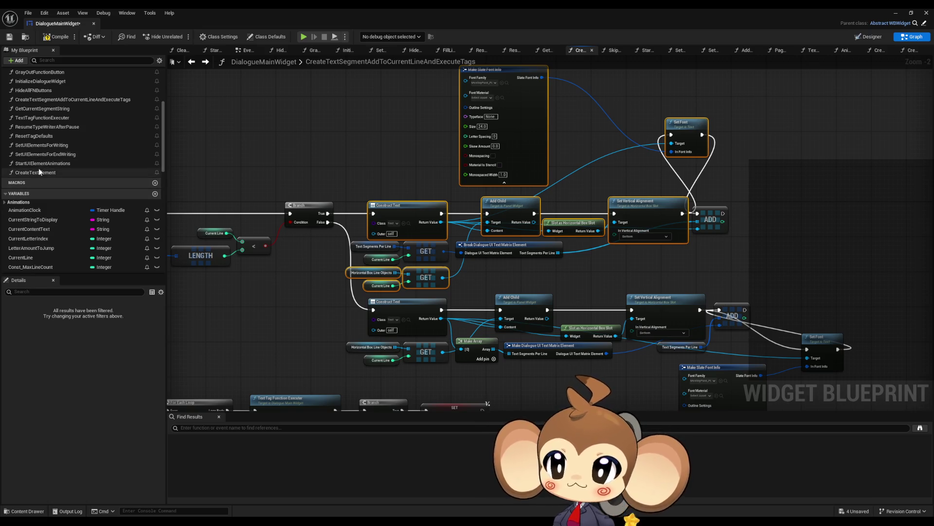
{"action": "double_click", "coordinate": [47, 170]}
{"action": "key", "text": "ctrl+v"}
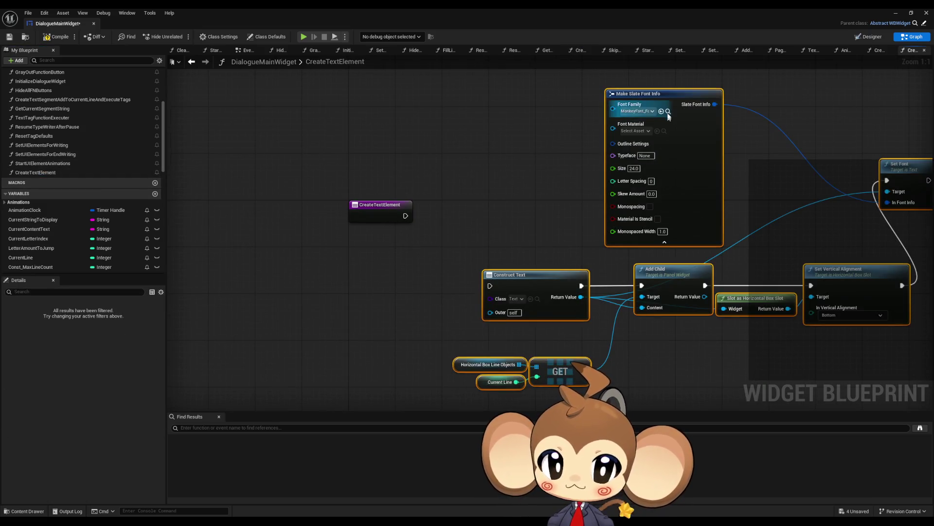
{"action": "mouse_move", "coordinate": [515, 283]}
{"action": "left_mouse_down"}
{"action": "mouse_move", "coordinate": [462, 207]}
{"action": "mouse_move", "coordinate": [450, 212]}
{"action": "left_mouse_up"}
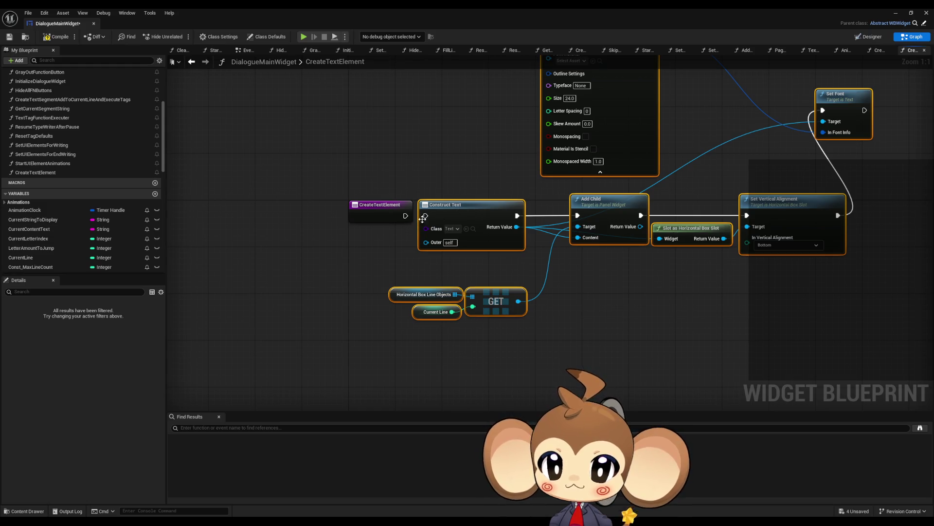
{"action": "left_click_drag", "start_coordinate": [560, 224], "coordinate": [423, 306]}
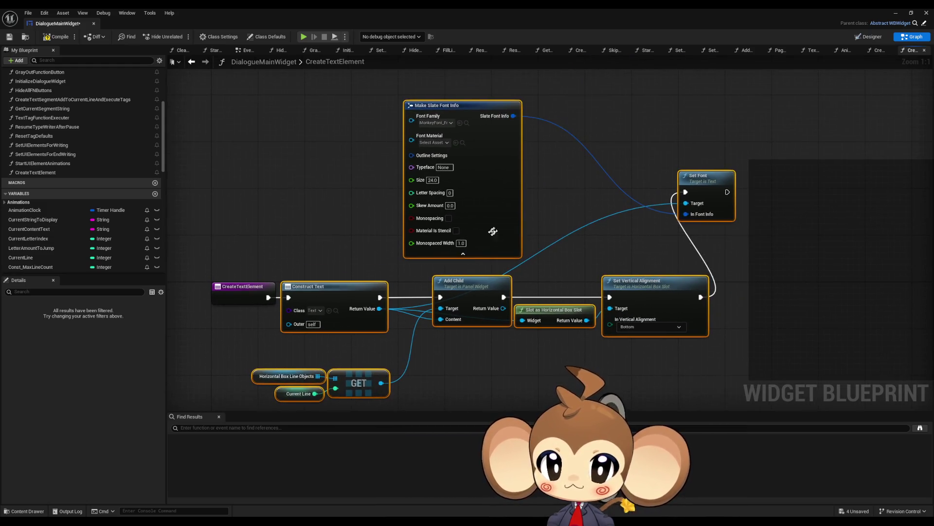
Step: Try wiring Construct Text's Return Value to an output, then show CreateTextElement's function settings
{"action": "left_click", "coordinate": [698, 250]}
{"action": "left_click_drag", "start_coordinate": [592, 259], "coordinate": [574, 230]}
{"action": "mouse_move", "coordinate": [361, 279]}
{"action": "left_mouse_down"}
{"action": "mouse_move", "coordinate": [421, 322]}
{"action": "mouse_move", "coordinate": [492, 339]}
{"action": "left_mouse_up"}
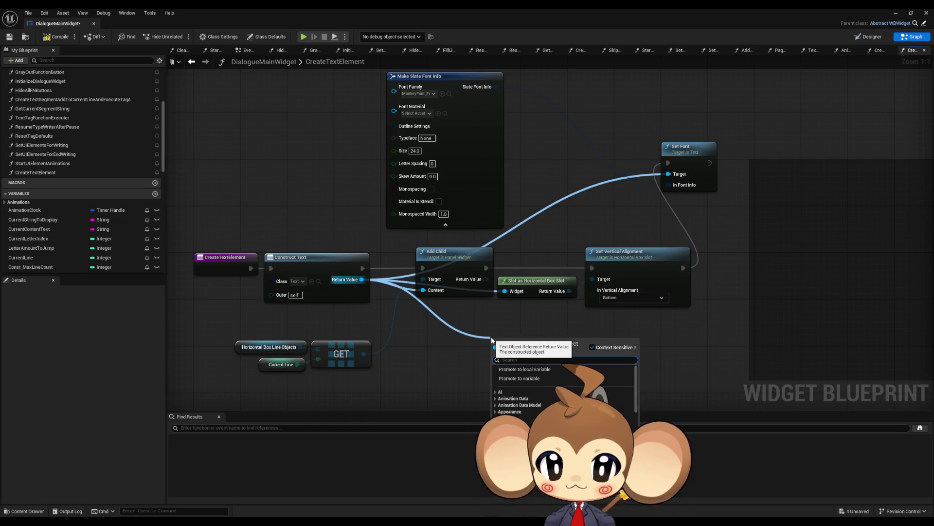
{"action": "type", "text": "outp"}
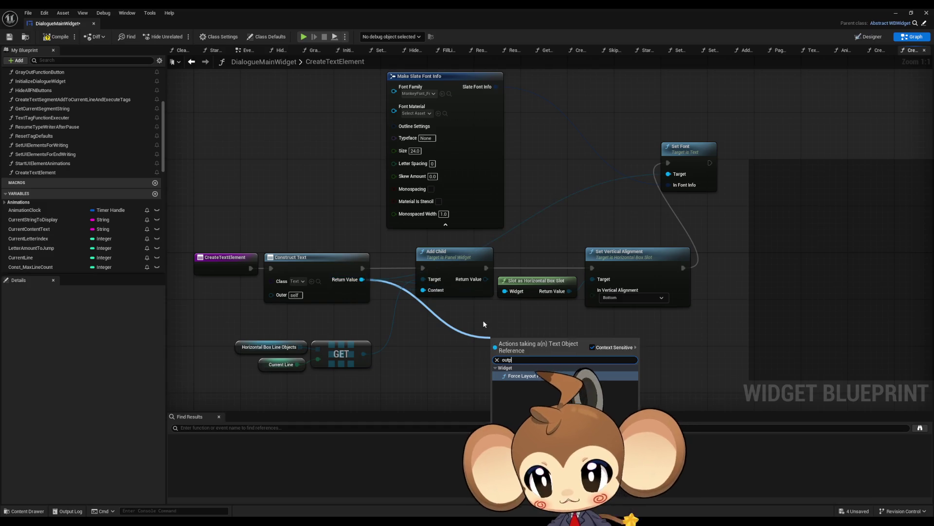
{"action": "key", "text": "Escape"}
{"action": "left_click", "coordinate": [200, 256]}
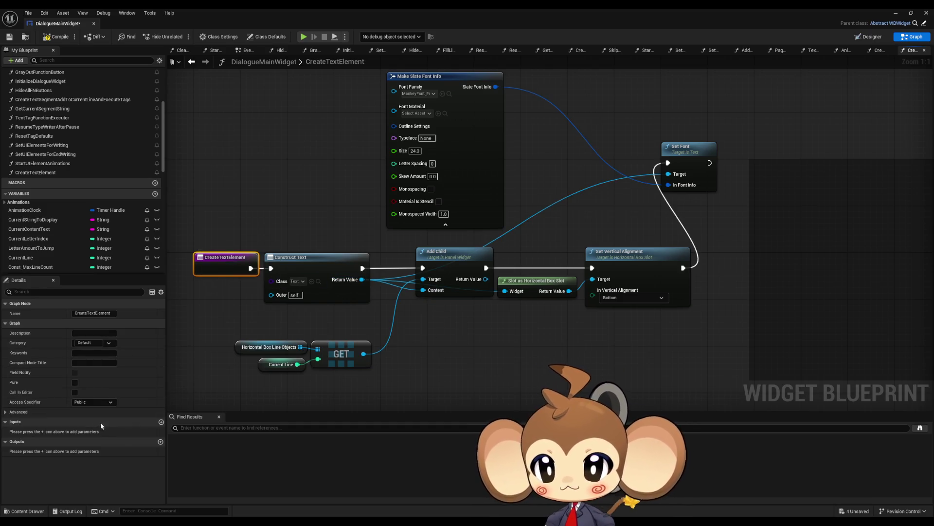
Step: Add a TextElement output fed by Construct Text's Return Value
{"action": "left_click", "coordinate": [160, 441]}
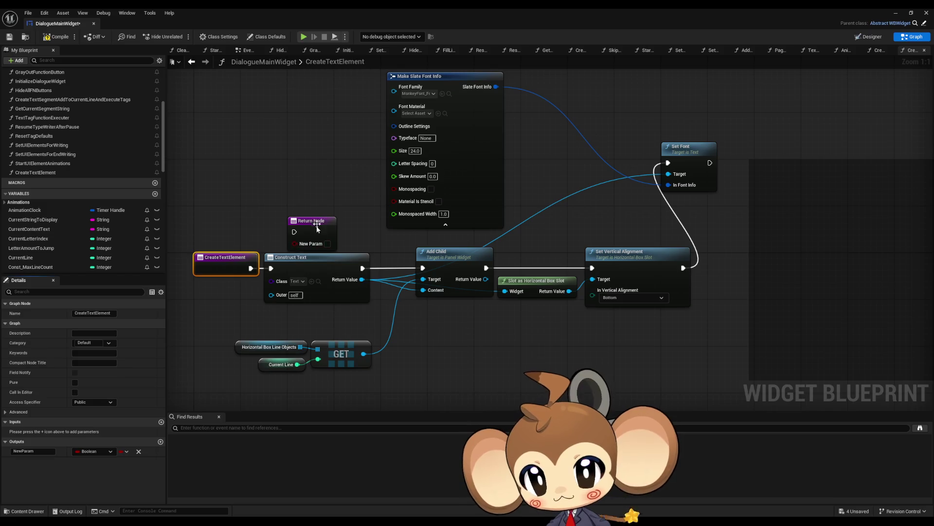
{"action": "left_click_drag", "start_coordinate": [317, 225], "coordinate": [474, 325]}
{"action": "mouse_move", "coordinate": [361, 279]}
{"action": "left_mouse_down"}
{"action": "mouse_move", "coordinate": [448, 335]}
{"action": "mouse_move", "coordinate": [468, 334]}
{"action": "left_mouse_up"}
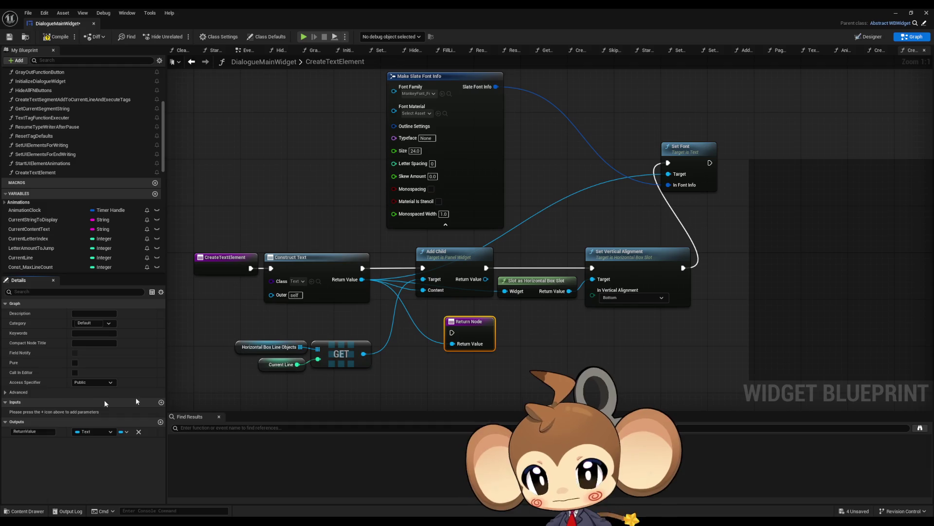
{"action": "left_click", "coordinate": [32, 431]}
{"action": "type", "text": "TextElem"}
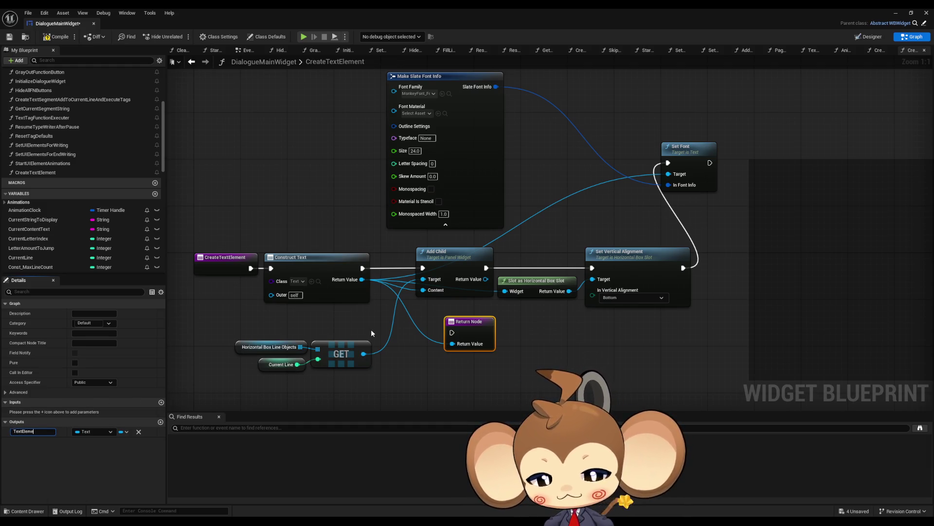
{"action": "type", "text": "nt"}
{"action": "key", "text": "Return"}
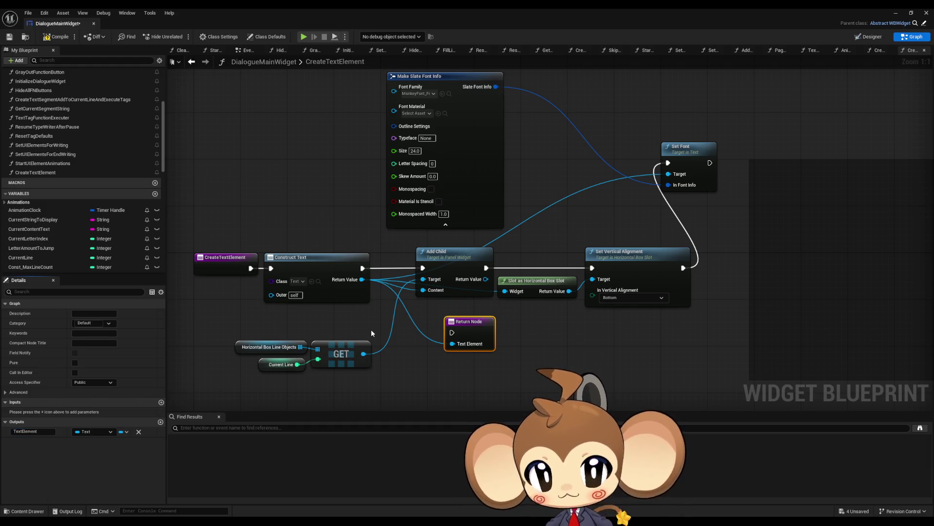
Step: Chain the Return Node after Set Font, rearrange the font and GET nodes, and compile
{"action": "mouse_move", "coordinate": [452, 332]}
{"action": "left_mouse_down"}
{"action": "mouse_move", "coordinate": [710, 163]}
{"action": "mouse_move", "coordinate": [744, 238]}
{"action": "mouse_move", "coordinate": [730, 259]}
{"action": "left_mouse_up"}
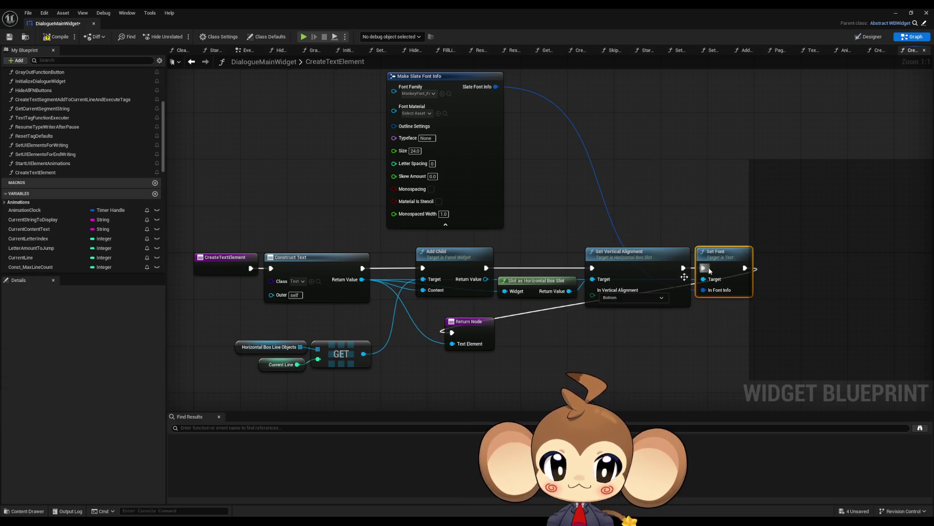
{"action": "left_click_drag", "start_coordinate": [464, 324], "coordinate": [785, 259]}
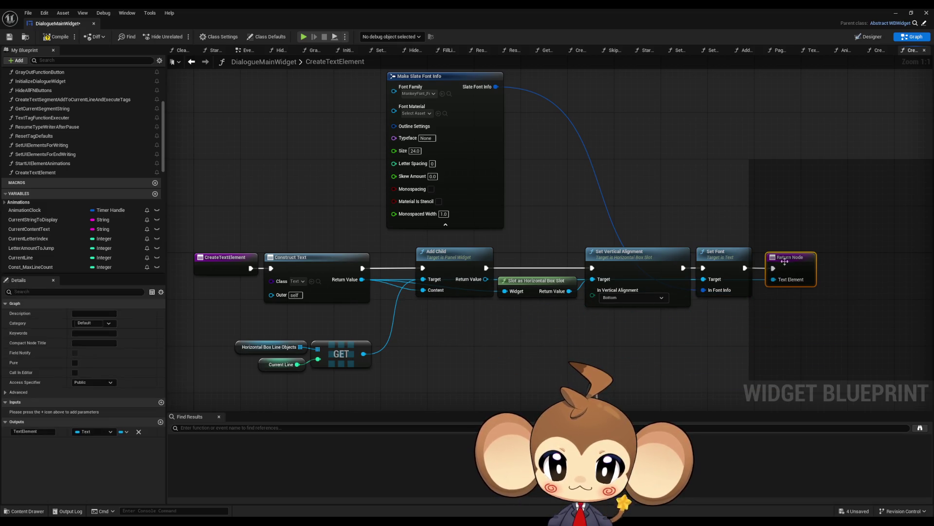
{"action": "mouse_move", "coordinate": [449, 74]}
{"action": "left_mouse_down"}
{"action": "mouse_move", "coordinate": [490, 197]}
{"action": "mouse_move", "coordinate": [619, 320]}
{"action": "mouse_move", "coordinate": [636, 323]}
{"action": "mouse_move", "coordinate": [615, 259]}
{"action": "left_mouse_up"}
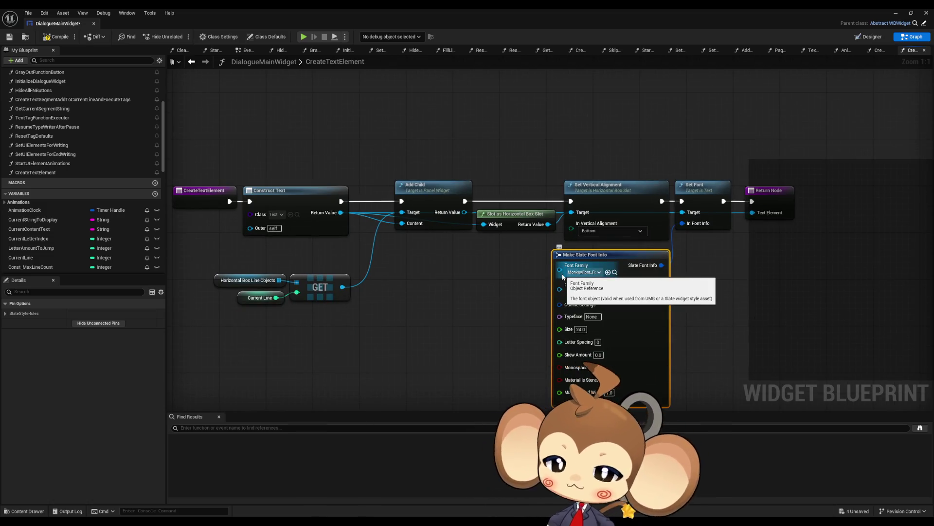
{"action": "mouse_move", "coordinate": [217, 267]}
{"action": "left_mouse_down"}
{"action": "mouse_move", "coordinate": [352, 306]}
{"action": "mouse_move", "coordinate": [325, 260]}
{"action": "left_mouse_up"}
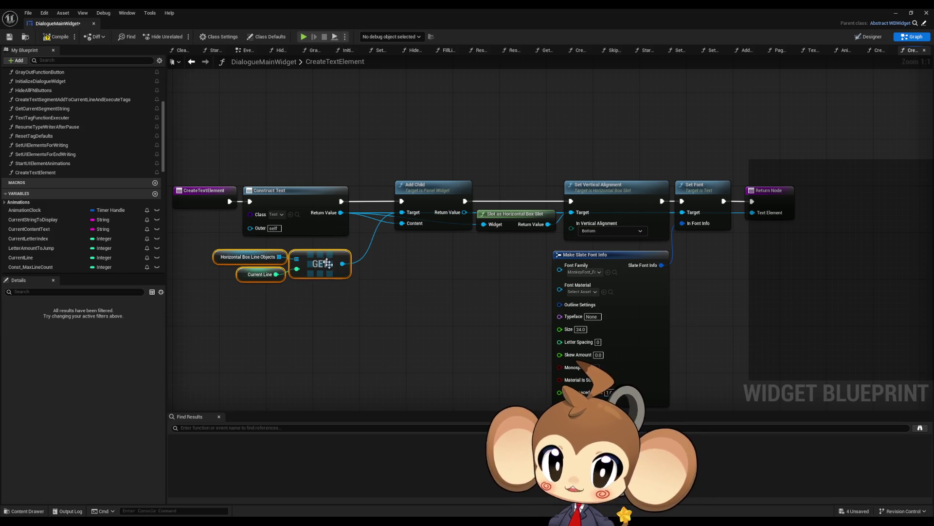
{"action": "left_click", "coordinate": [326, 279]}
{"action": "left_click", "coordinate": [64, 39]}
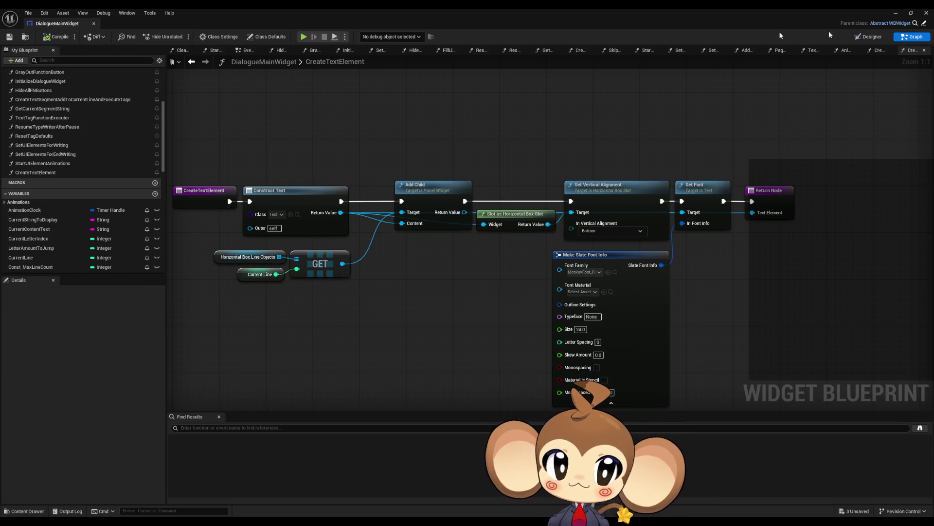
{"action": "left_click", "coordinate": [192, 62]}
Step: Place a Create Text Element call between Branch True and ADD, feeding its Text Element into ADD
{"action": "mouse_move", "coordinate": [35, 172]}
{"action": "left_mouse_down"}
{"action": "mouse_move", "coordinate": [648, 215]}
{"action": "mouse_move", "coordinate": [589, 120]}
{"action": "mouse_move", "coordinate": [559, 114]}
{"action": "left_mouse_up"}
{"action": "mouse_move", "coordinate": [618, 126]}
{"action": "left_mouse_down"}
{"action": "mouse_move", "coordinate": [654, 150]}
{"action": "mouse_move", "coordinate": [699, 215]}
{"action": "left_mouse_up"}
{"action": "mouse_move", "coordinate": [562, 126]}
{"action": "left_mouse_down"}
{"action": "mouse_move", "coordinate": [377, 213]}
{"action": "mouse_move", "coordinate": [329, 214]}
{"action": "left_mouse_up"}
{"action": "left_click_drag", "start_coordinate": [617, 134], "coordinate": [698, 229]}
Step: Duplicate Create Text Element for the False branch and feed its Text Element into Make Array [0]
{"action": "left_click", "coordinate": [589, 113]}
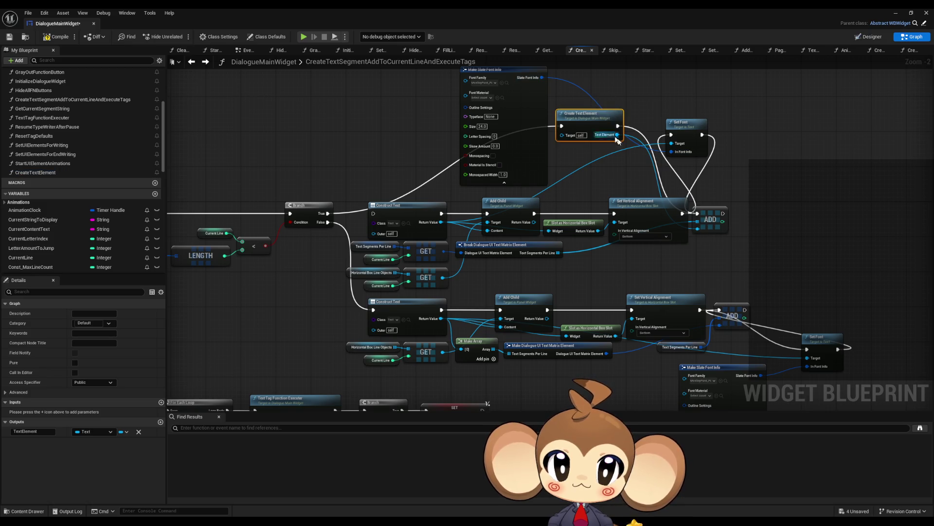
{"action": "key", "text": "ctrl+c"}
{"action": "key", "text": "ctrl+v"}
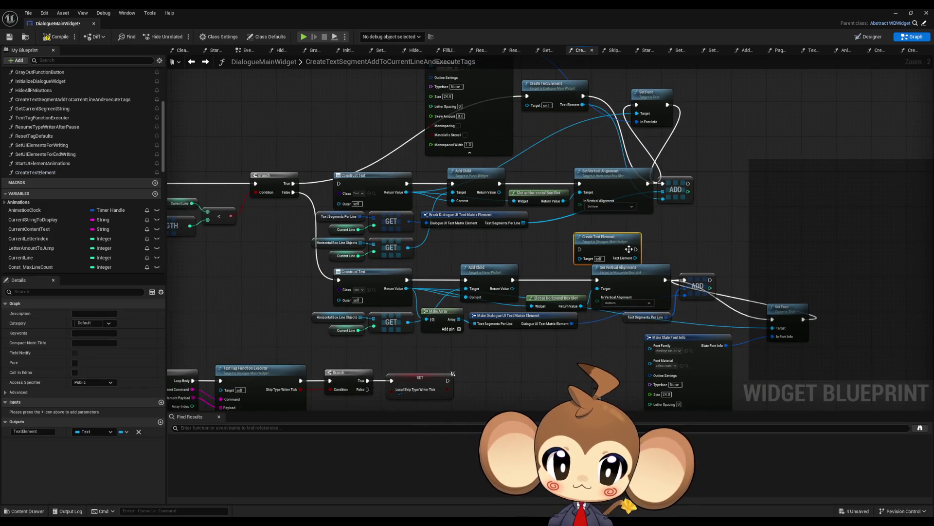
{"action": "left_click_drag", "start_coordinate": [629, 248], "coordinate": [620, 244]}
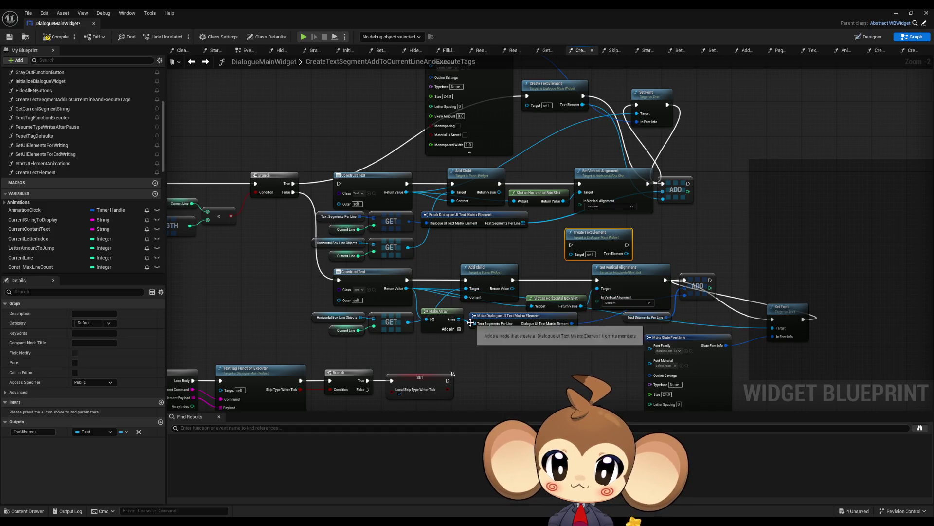
{"action": "scroll", "coordinate": [482, 339], "scroll_direction": "up", "scroll_amount": 2}
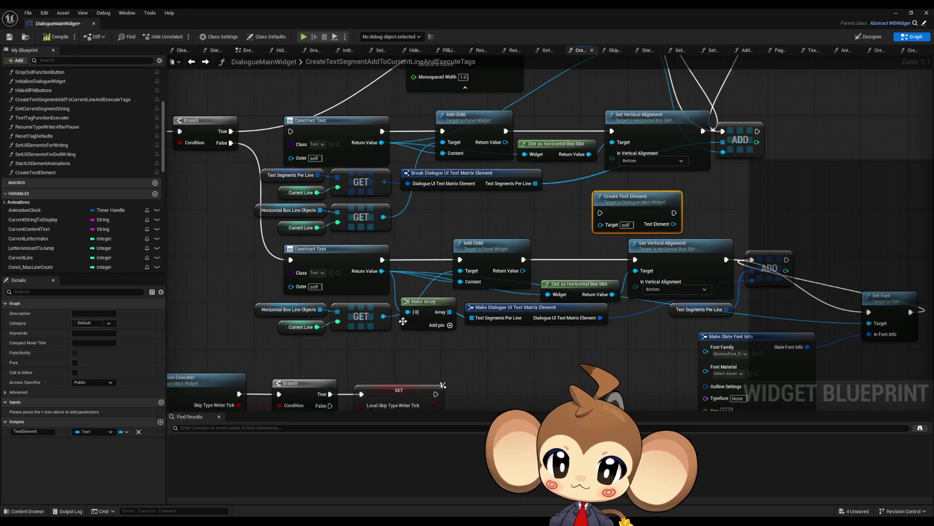
{"action": "mouse_move", "coordinate": [673, 224]}
{"action": "left_mouse_down"}
{"action": "mouse_move", "coordinate": [384, 316]}
{"action": "mouse_move", "coordinate": [408, 312]}
{"action": "left_mouse_up"}
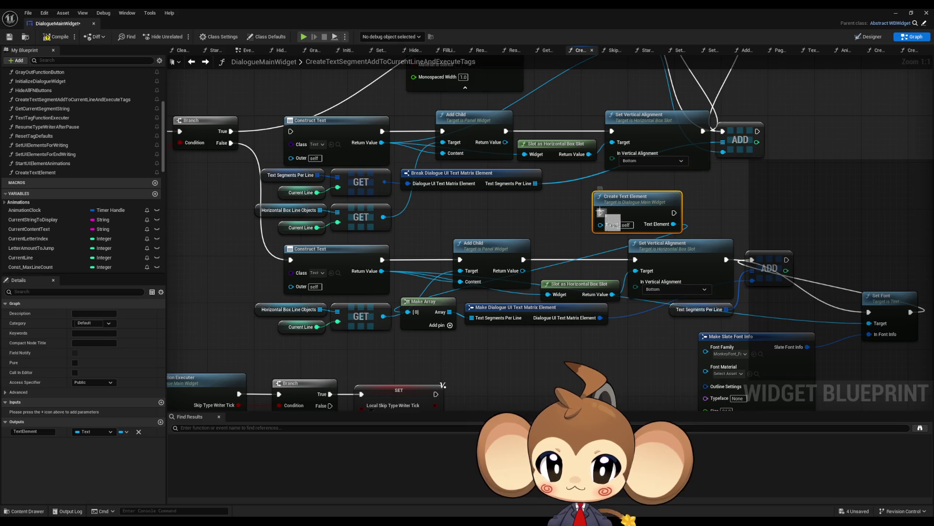
{"action": "mouse_move", "coordinate": [601, 213]}
{"action": "left_mouse_down"}
{"action": "mouse_move", "coordinate": [605, 252]}
{"action": "mouse_move", "coordinate": [236, 183]}
{"action": "left_mouse_up"}
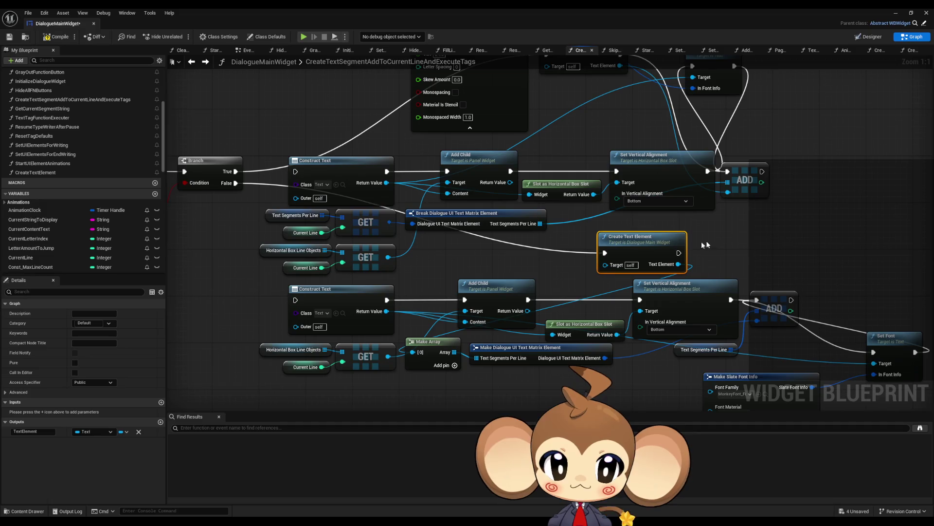
{"action": "mouse_move", "coordinate": [801, 223]}
{"action": "left_mouse_down"}
{"action": "mouse_move", "coordinate": [767, 301]}
{"action": "mouse_move", "coordinate": [770, 337]}
{"action": "left_mouse_up"}
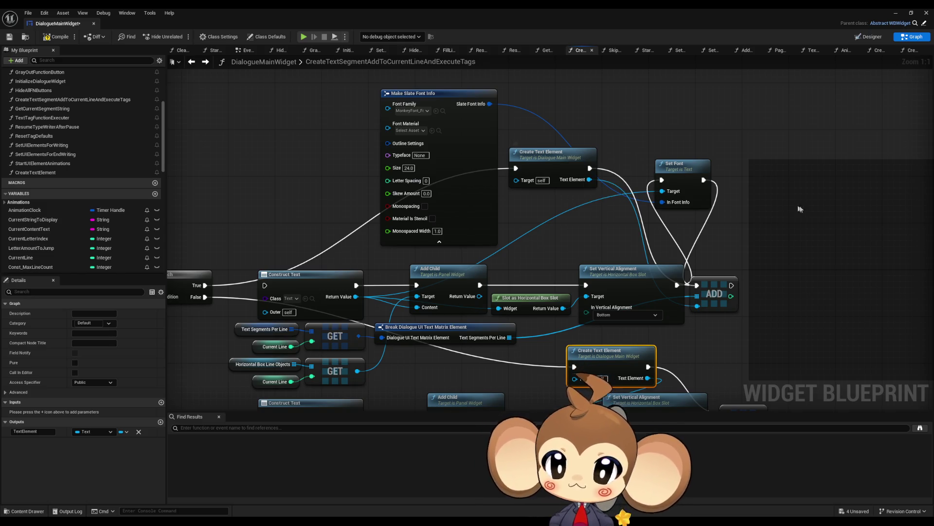
{"action": "left_click_drag", "start_coordinate": [798, 209], "coordinate": [773, 159]}
{"action": "left_click", "coordinate": [897, 13]}
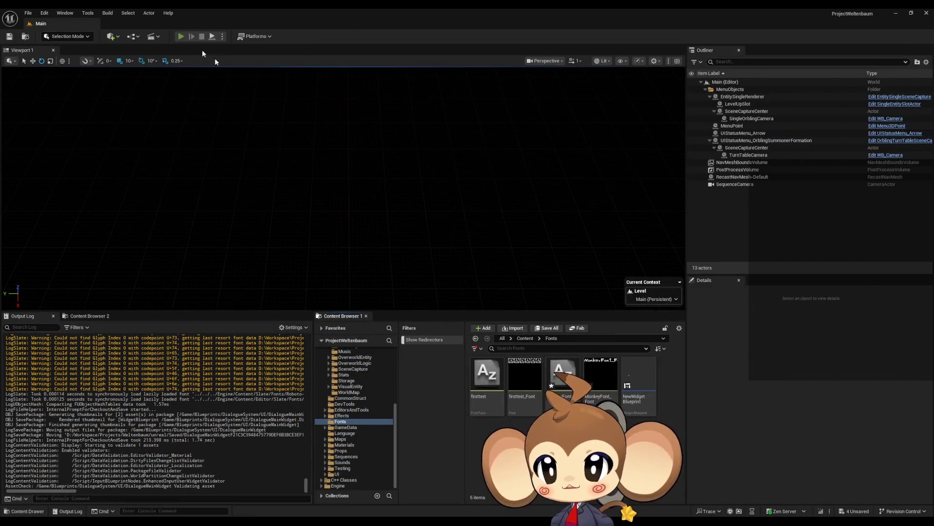
{"action": "left_click", "coordinate": [88, 267]}
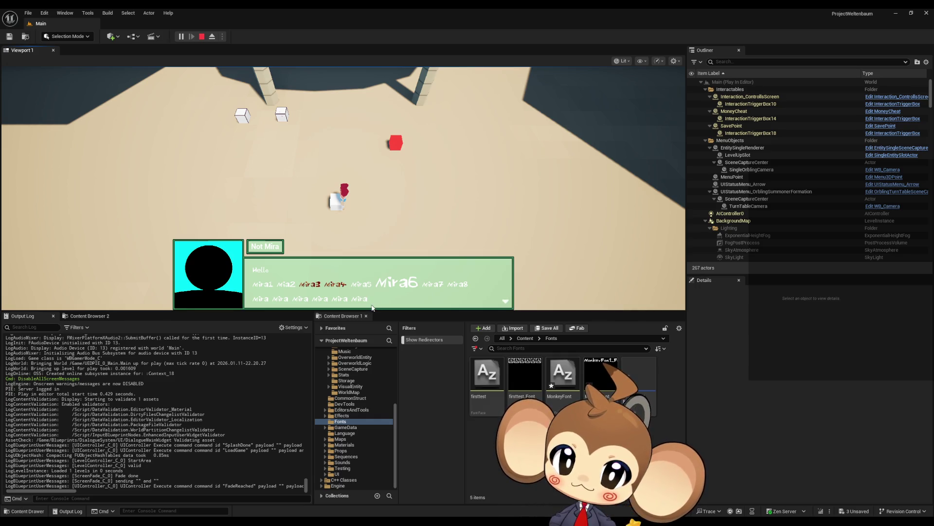
{"action": "left_click", "coordinate": [557, 192]}
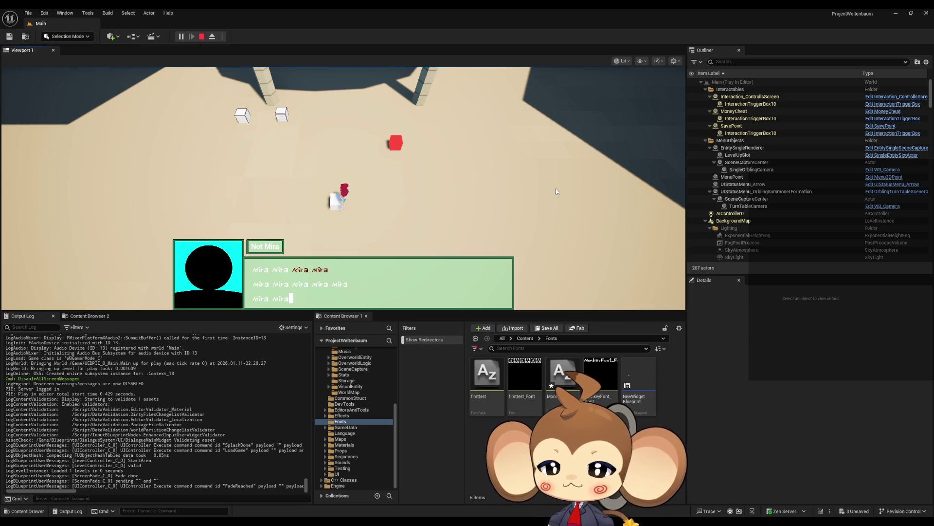
{"action": "left_click", "coordinate": [203, 38]}
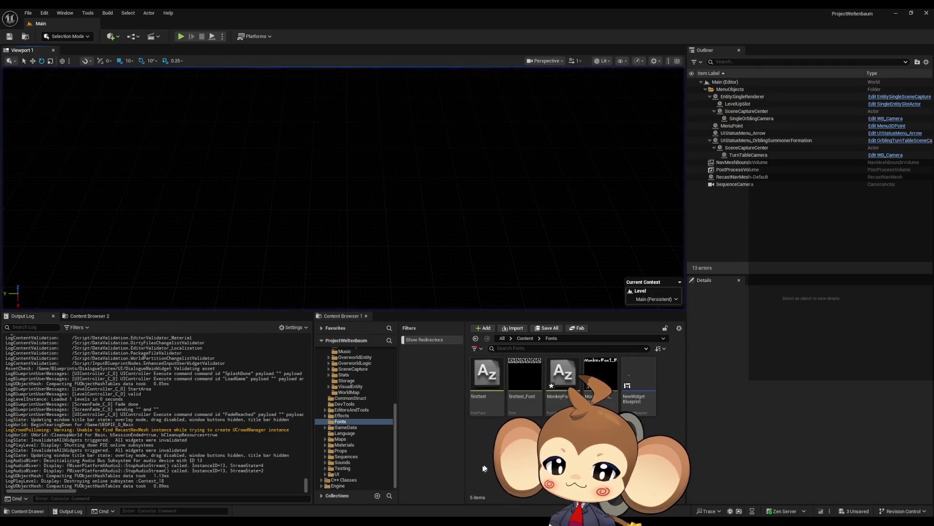
Step: Delete the lower branch's font, alignment, Construct Text and Add Child nodes; move Create Text Element beside Branch
{"action": "mouse_move", "coordinate": [383, 521]}
{"action": "left_click", "coordinate": [408, 495]}
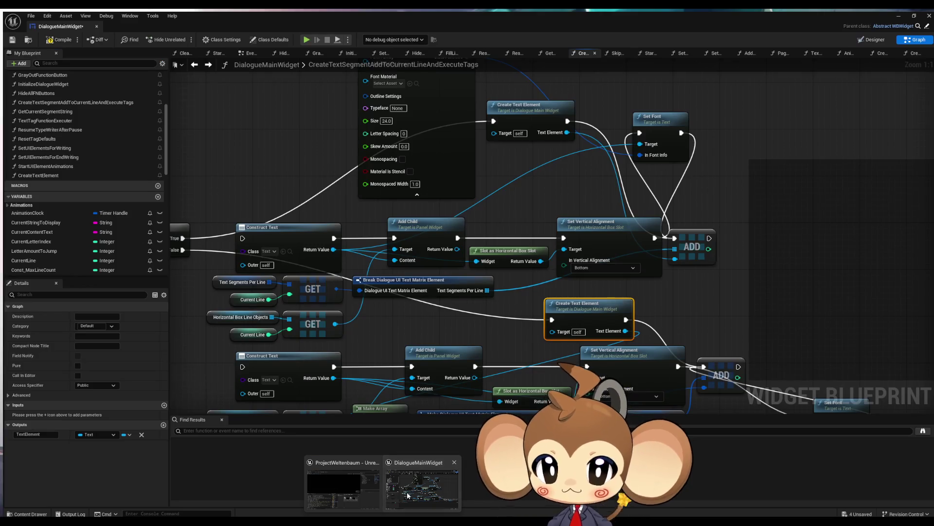
{"action": "scroll", "coordinate": [730, 230], "scroll_direction": "down", "scroll_amount": 3}
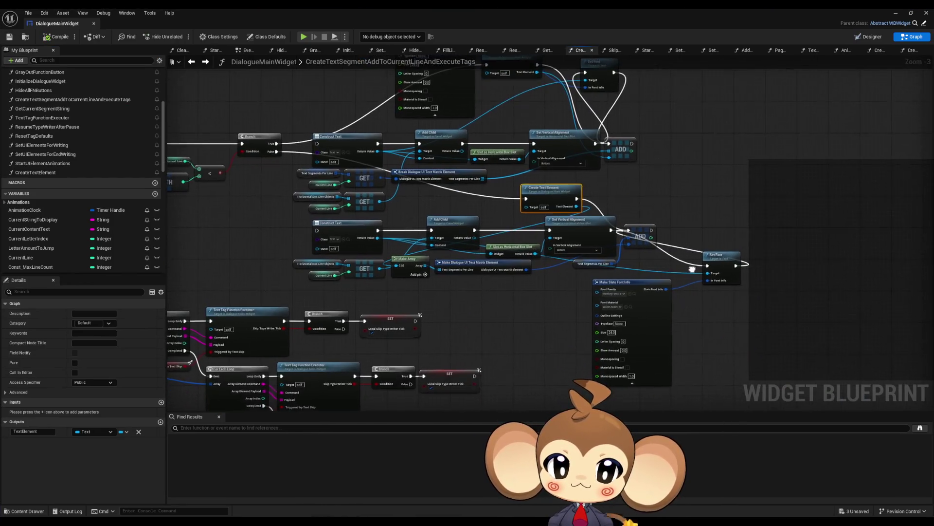
{"action": "left_click_drag", "start_coordinate": [645, 268], "coordinate": [738, 315]}
{"action": "key", "text": "Delete"}
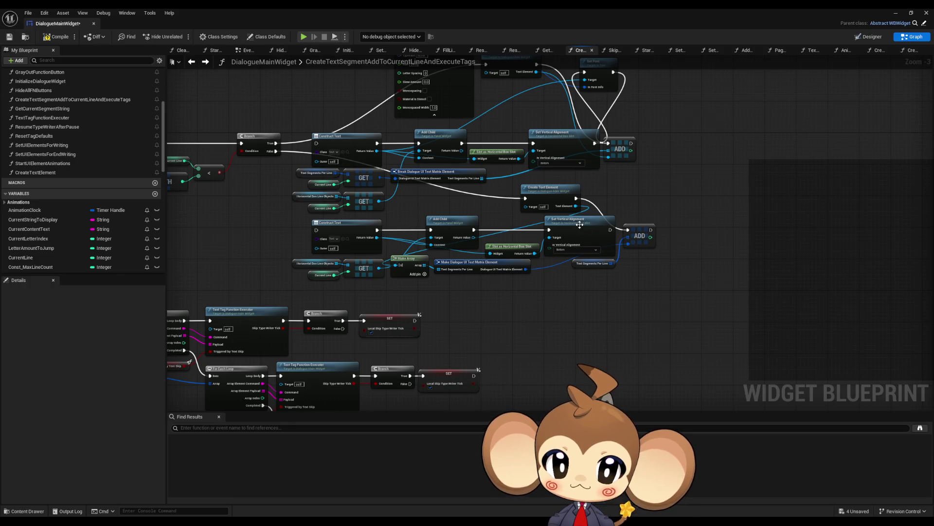
{"action": "key", "text": "Delete"}
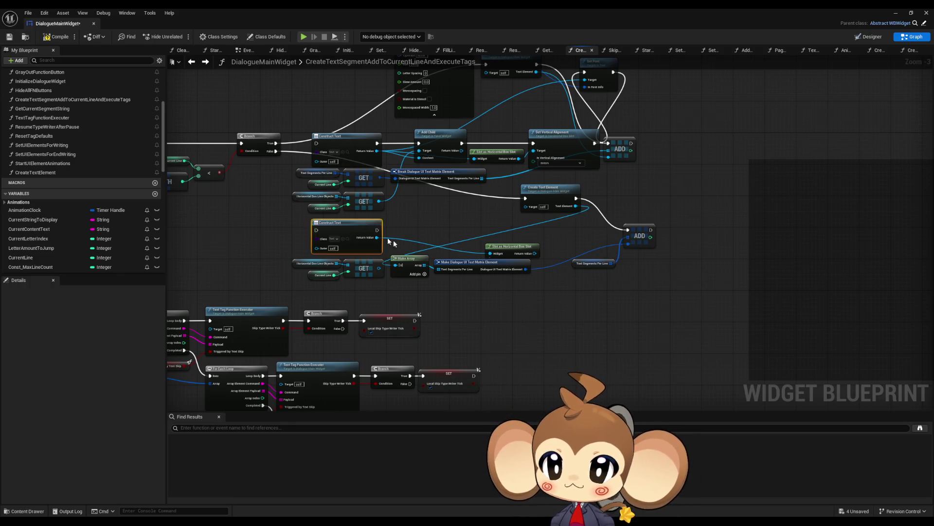
{"action": "key", "text": "Delete"}
{"action": "scroll", "coordinate": [473, 261], "scroll_direction": "up", "scroll_amount": 2}
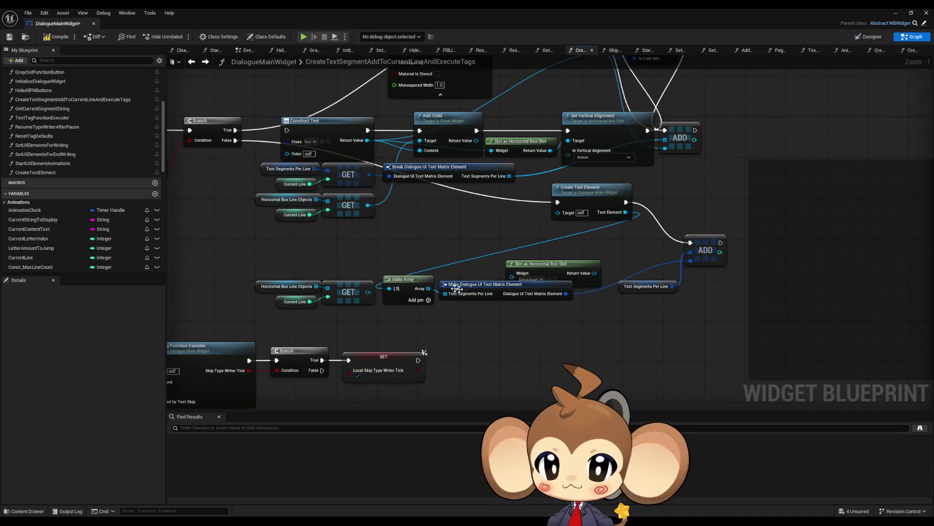
{"action": "key", "text": "Delete"}
{"action": "left_click_drag", "start_coordinate": [590, 197], "coordinate": [328, 249]}
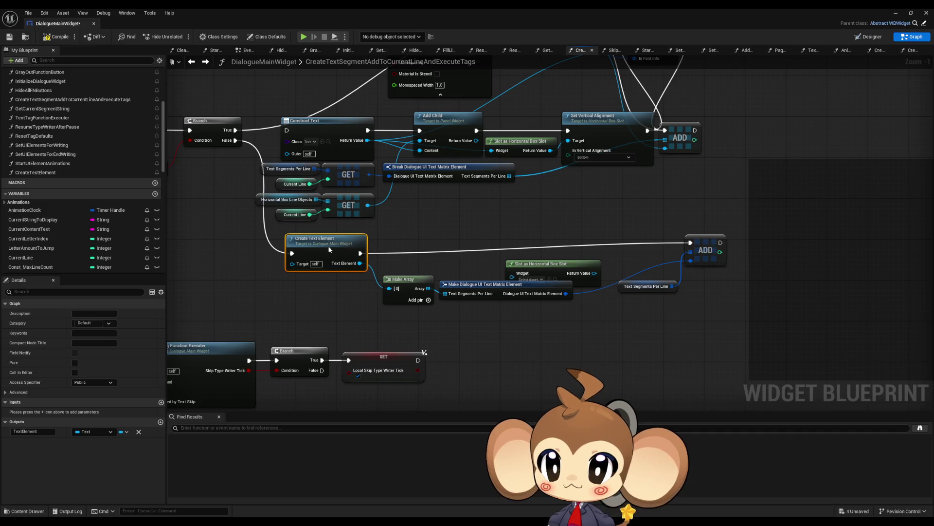
Step: Delete the upper branch's old text, Set Font and alignment nodes; move its Create Text Element beside Branch
{"action": "mouse_move", "coordinate": [263, 237]}
{"action": "left_mouse_down"}
{"action": "mouse_move", "coordinate": [433, 256]}
{"action": "mouse_move", "coordinate": [486, 278]}
{"action": "mouse_move", "coordinate": [665, 266]}
{"action": "mouse_move", "coordinate": [594, 267]}
{"action": "left_mouse_up"}
{"action": "left_click_drag", "start_coordinate": [274, 250], "coordinate": [389, 292]}
{"action": "key", "text": "Delete"}
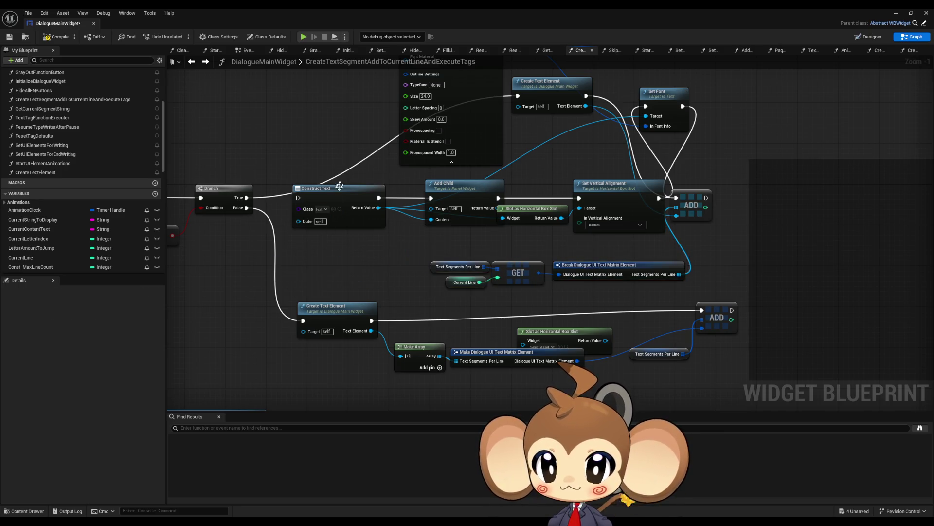
{"action": "left_click", "coordinate": [316, 188]}
{"action": "key", "text": "Delete"}
{"action": "left_click", "coordinate": [457, 205]}
{"action": "key", "text": "Delete"}
{"action": "mouse_move", "coordinate": [472, 219]}
{"action": "left_mouse_down"}
{"action": "mouse_move", "coordinate": [443, 246]}
{"action": "mouse_move", "coordinate": [525, 279]}
{"action": "mouse_move", "coordinate": [607, 289]}
{"action": "left_mouse_up"}
{"action": "left_click", "coordinate": [596, 141]}
{"action": "key", "text": "Delete"}
{"action": "key", "text": "Delete"}
{"action": "left_click", "coordinate": [488, 98]}
{"action": "key", "text": "Delete"}
{"action": "mouse_move", "coordinate": [571, 151]}
{"action": "left_mouse_down"}
{"action": "mouse_move", "coordinate": [357, 263]}
{"action": "mouse_move", "coordinate": [361, 249]}
{"action": "left_mouse_up"}
Step: Move the lookup and Break nodes under Create Text Element and pull both ADD nodes closer
{"action": "left_click_drag", "start_coordinate": [442, 300], "coordinate": [710, 347]}
{"action": "mouse_move", "coordinate": [623, 331]}
{"action": "left_mouse_down"}
{"action": "mouse_move", "coordinate": [474, 305]}
{"action": "mouse_move", "coordinate": [478, 243]}
{"action": "left_mouse_up"}
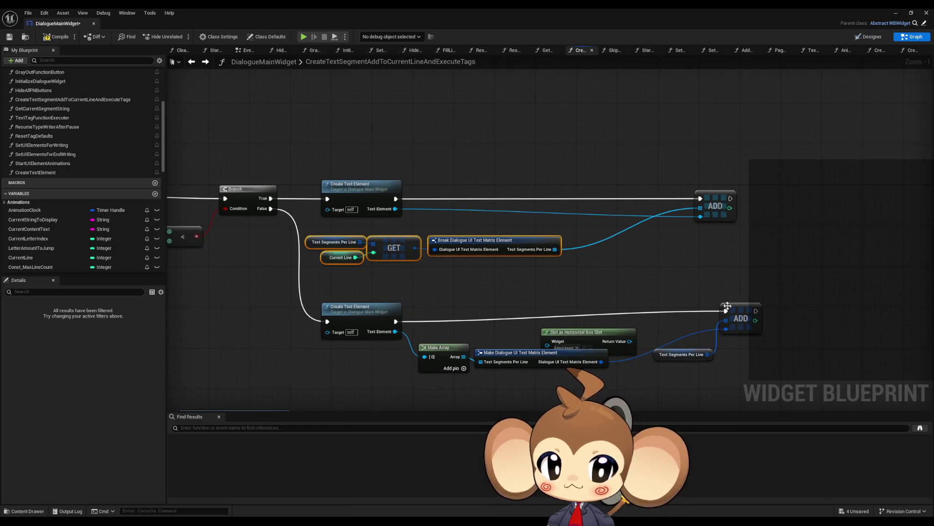
{"action": "left_click", "coordinate": [600, 319]}
{"action": "mouse_move", "coordinate": [666, 352]}
{"action": "left_mouse_down"}
{"action": "mouse_move", "coordinate": [625, 351]}
{"action": "mouse_move", "coordinate": [564, 381]}
{"action": "left_mouse_up"}
{"action": "left_click_drag", "start_coordinate": [739, 314], "coordinate": [637, 325]}
{"action": "left_click_drag", "start_coordinate": [721, 207], "coordinate": [643, 207]}
{"action": "left_click", "coordinate": [698, 264]}
{"action": "key", "text": "Home"}
{"action": "scroll", "coordinate": [598, 254], "scroll_direction": "down", "scroll_amount": 3}
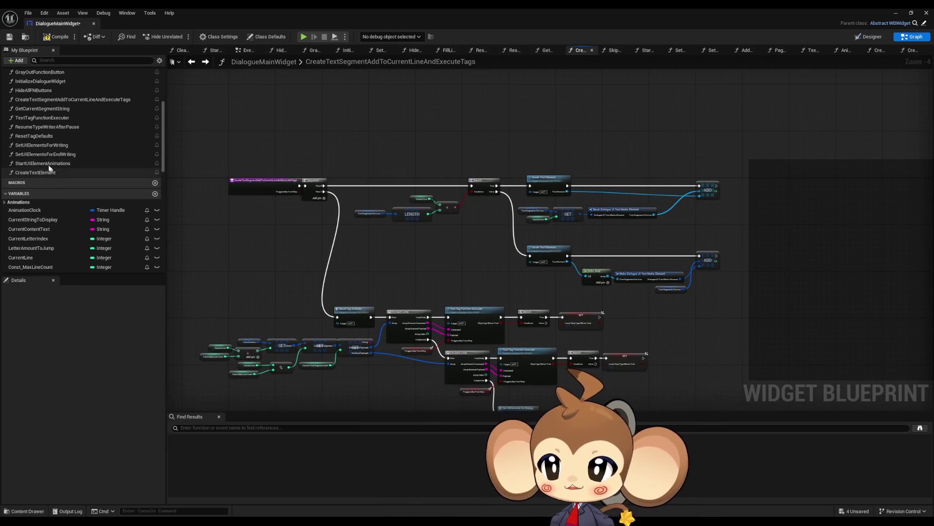
Step: Open the TextTagFunctionExecuter function graph from the functions list
{"action": "scroll", "coordinate": [48, 155], "scroll_direction": "up", "scroll_amount": 2}
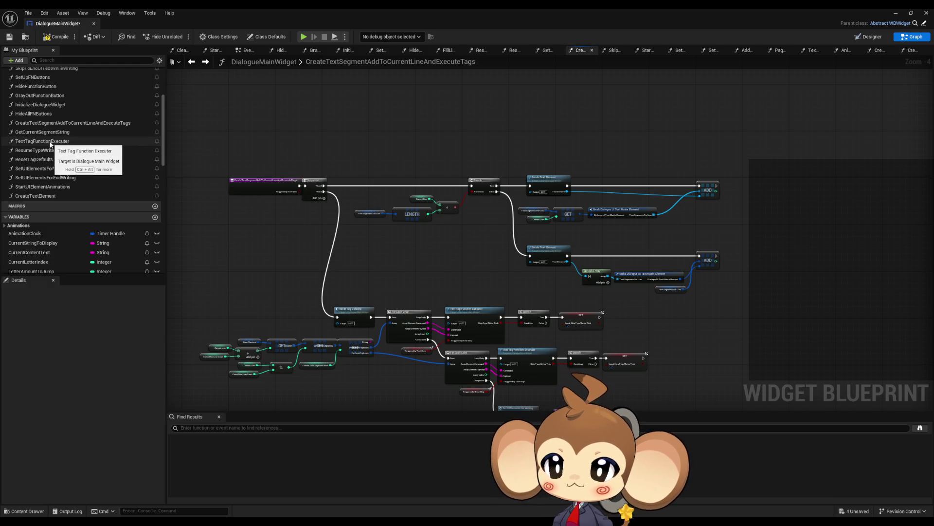
{"action": "double_click", "coordinate": [57, 141]}
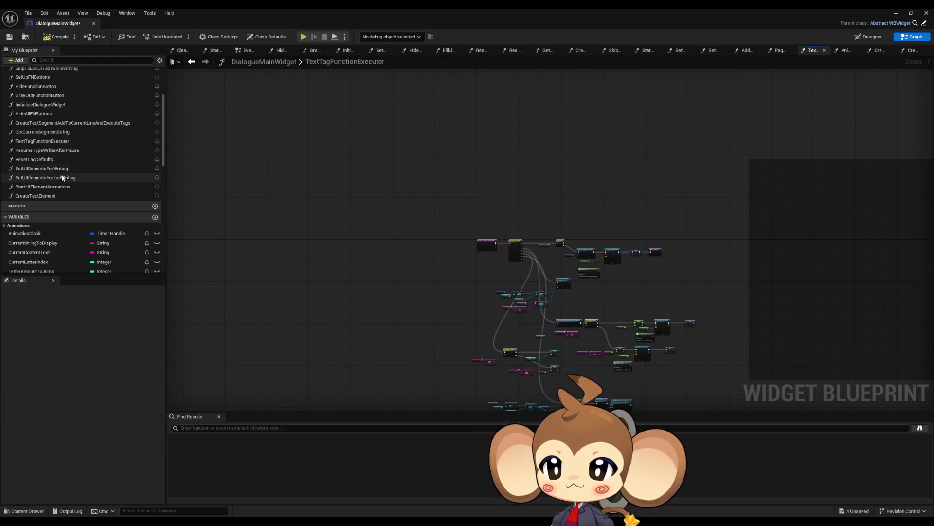
{"action": "double_click", "coordinate": [55, 125]}
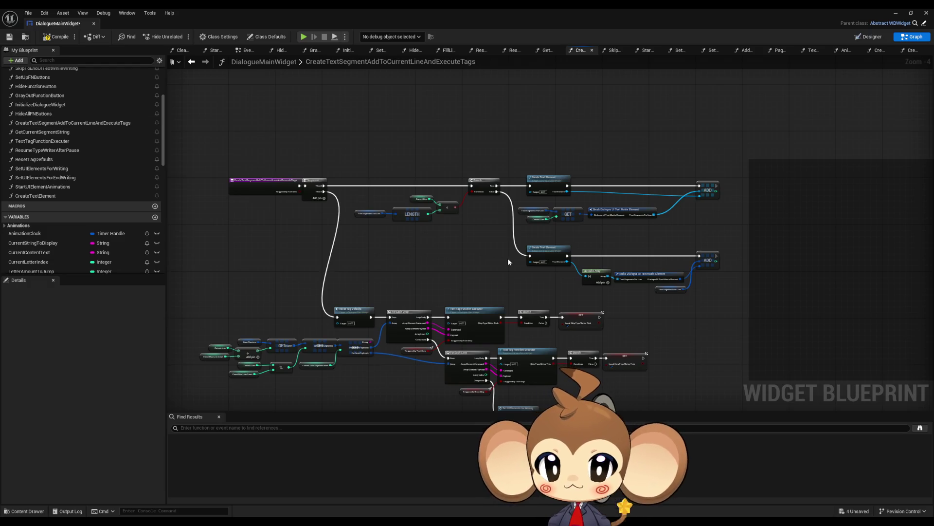
{"action": "scroll", "coordinate": [486, 253], "scroll_direction": "up", "scroll_amount": 2}
{"action": "double_click", "coordinate": [463, 249]}
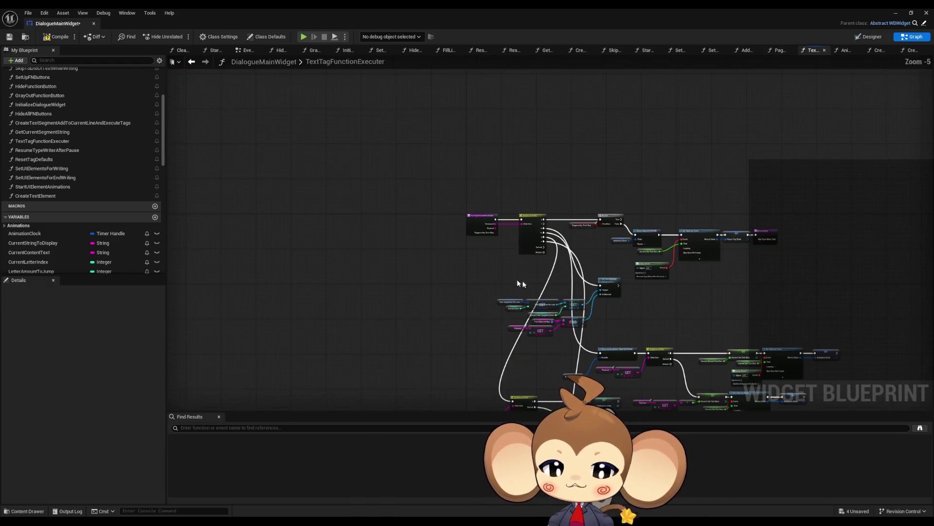
{"action": "scroll", "coordinate": [519, 282], "scroll_direction": "up", "scroll_amount": 4}
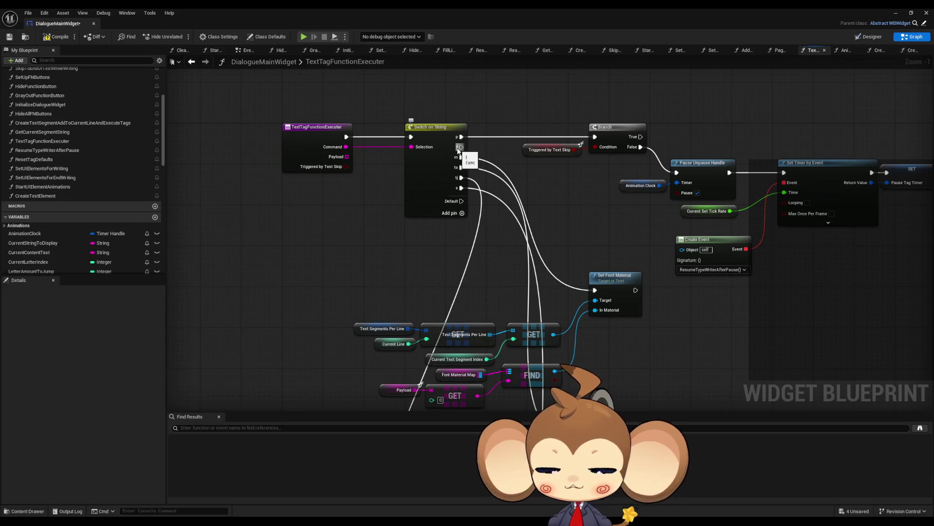
{"action": "scroll", "coordinate": [124, 232], "scroll_direction": "down", "scroll_amount": 10}
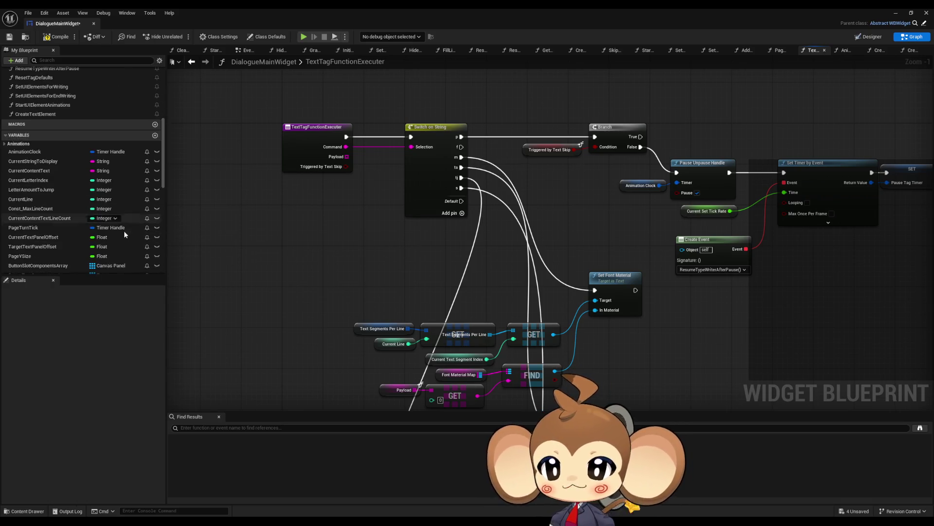
{"action": "scroll", "coordinate": [122, 230], "scroll_direction": "down", "scroll_amount": 3}
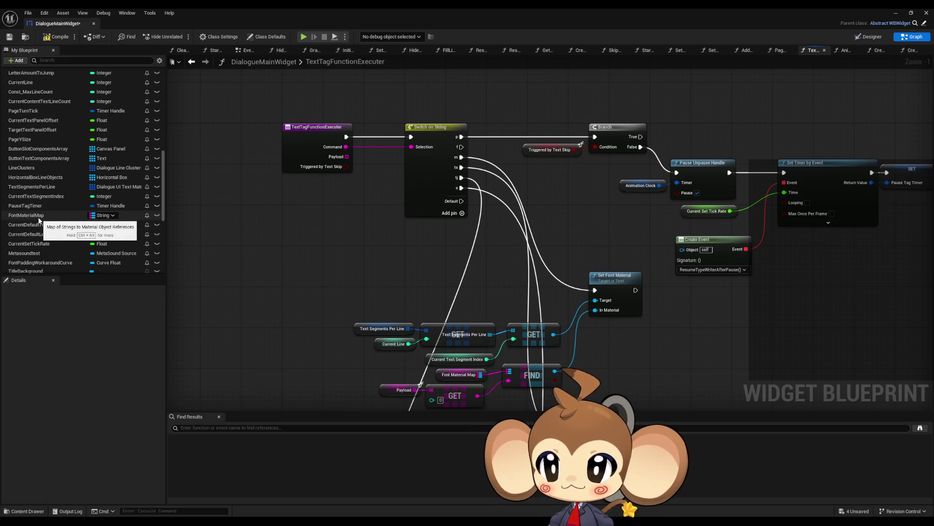
{"action": "scroll", "coordinate": [39, 220], "scroll_direction": "up", "scroll_amount": 7}
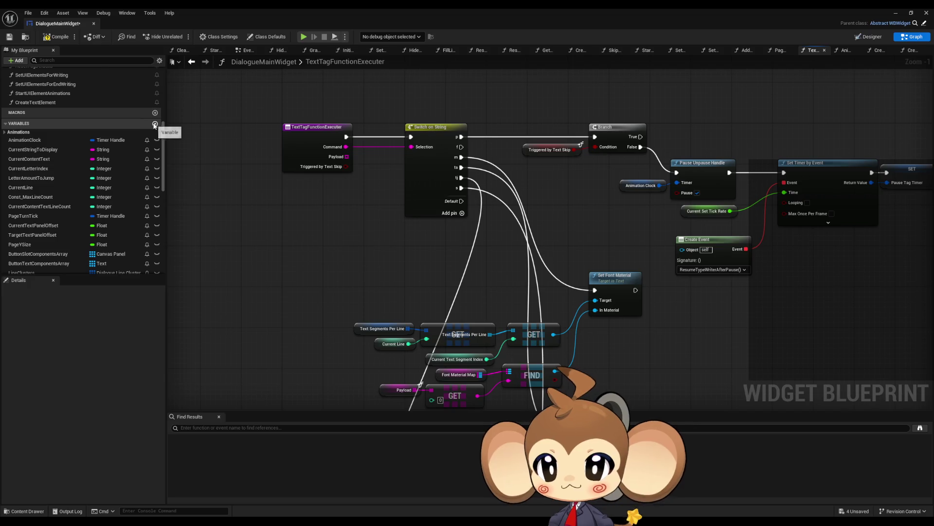
Step: Add a String variable named FontMap and change its container type to Map
{"action": "left_click", "coordinate": [155, 125]}
{"action": "left_click", "coordinate": [118, 176]}
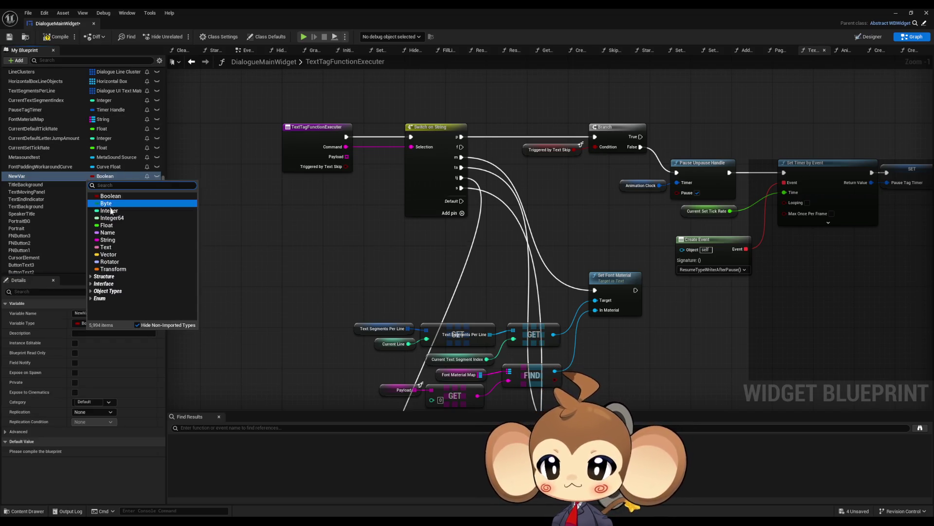
{"action": "left_click", "coordinate": [108, 240]}
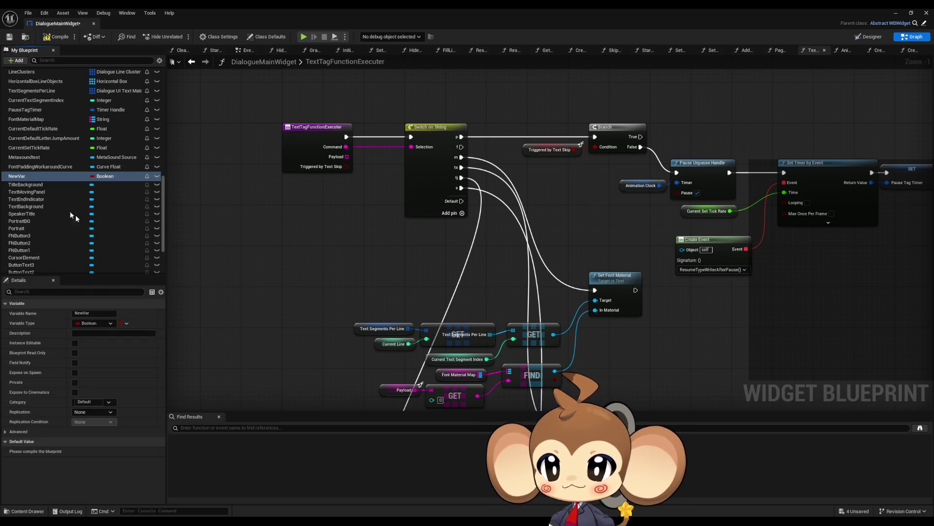
{"action": "double_click", "coordinate": [22, 176]}
{"action": "type", "text": "FontMap"}
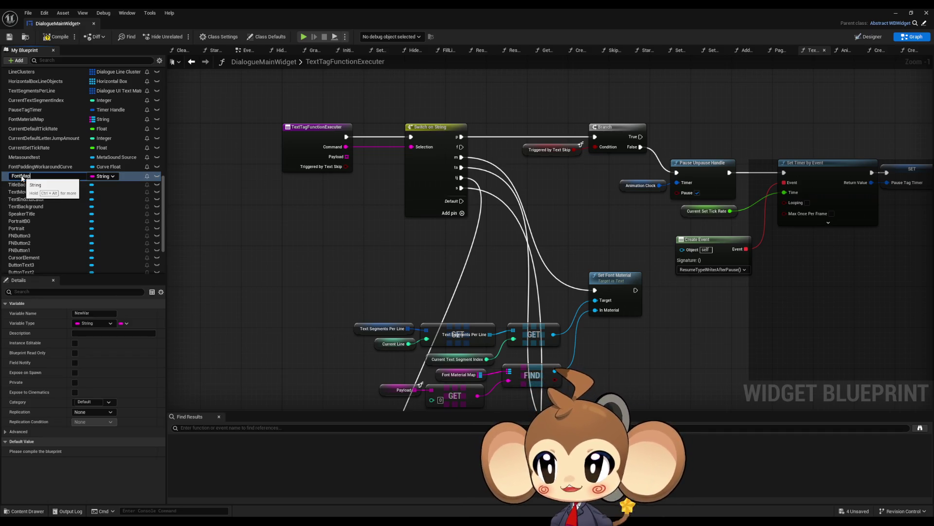
{"action": "key", "text": "Return"}
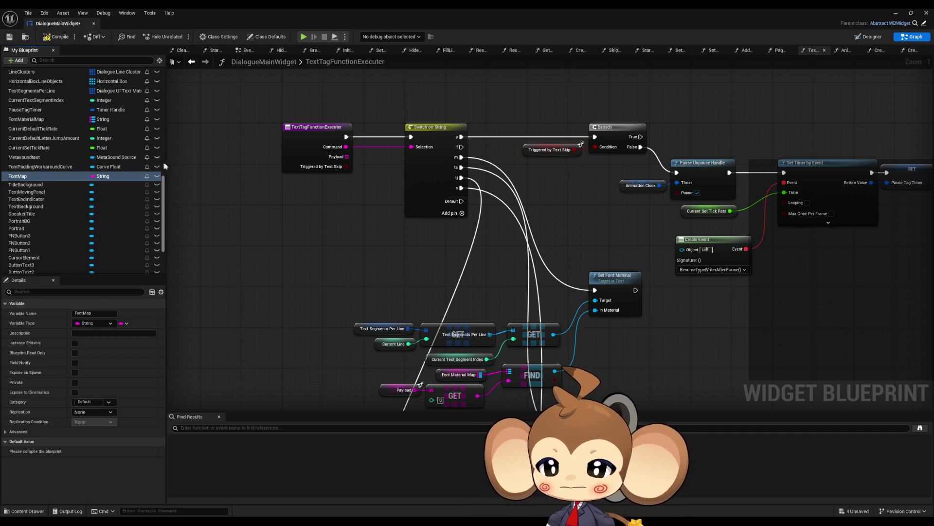
{"action": "left_click", "coordinate": [124, 323]}
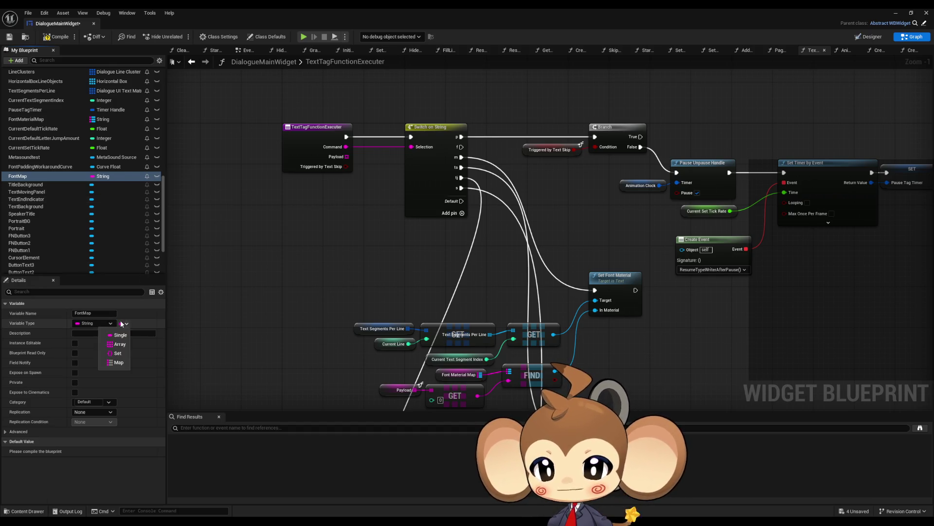
{"action": "left_click", "coordinate": [118, 363]}
{"action": "left_click_drag", "start_coordinate": [527, 260], "coordinate": [520, 344]}
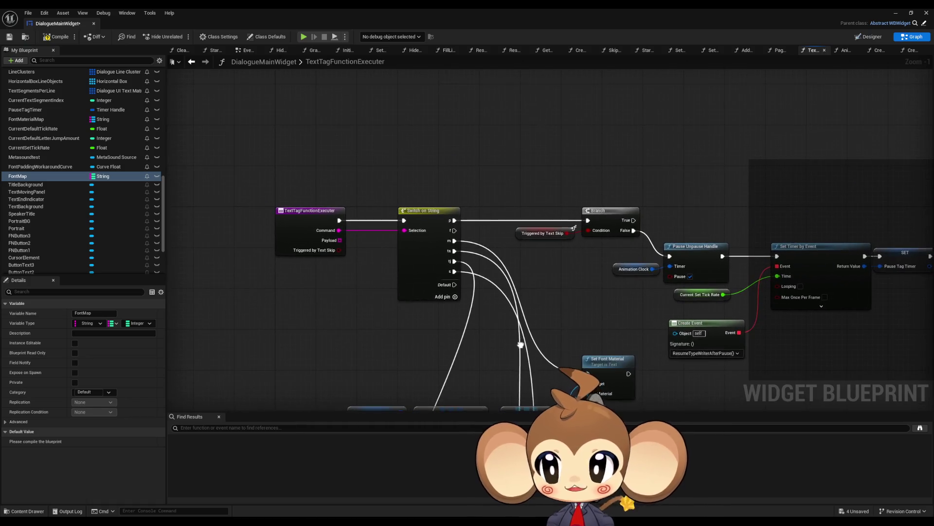
Step: Open the CreateTextElement function graph, which holds the Make Slate Font Info node
{"action": "left_click", "coordinate": [193, 62]}
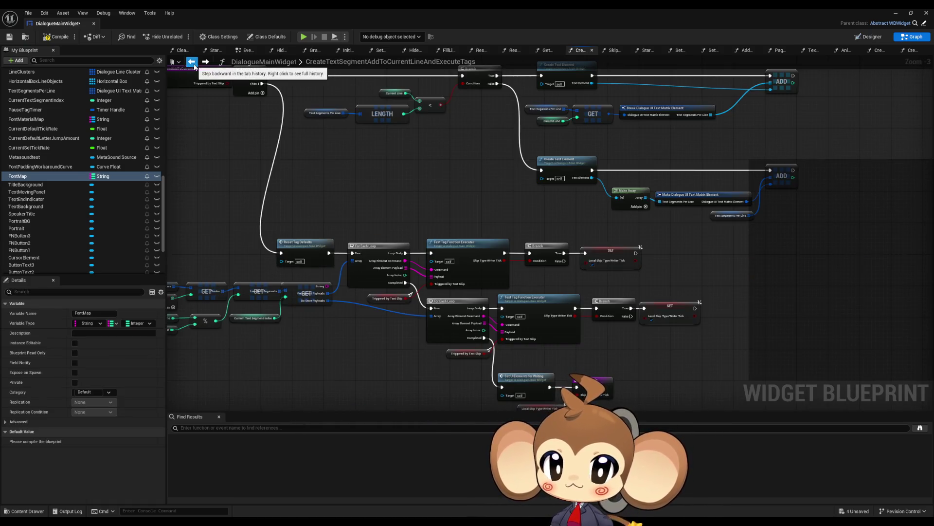
{"action": "scroll", "coordinate": [454, 279], "scroll_direction": "up", "scroll_amount": 2}
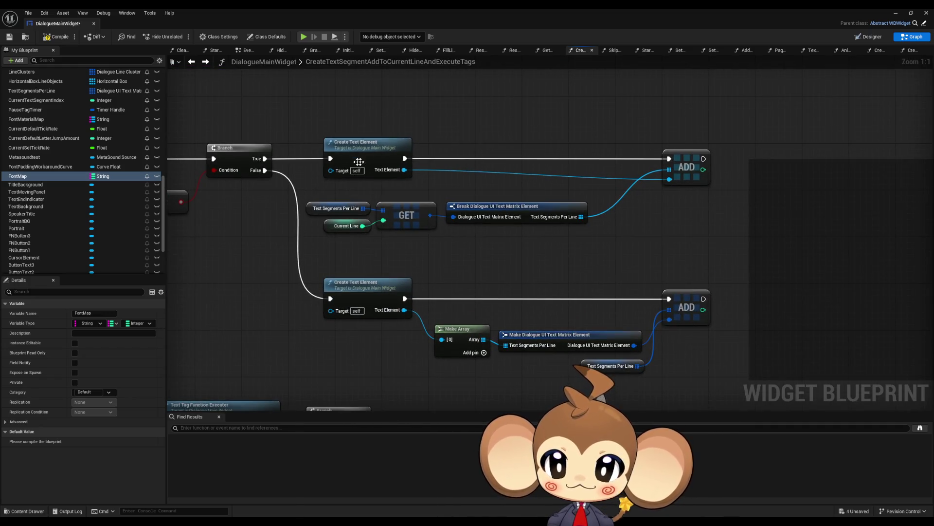
{"action": "double_click", "coordinate": [351, 153]}
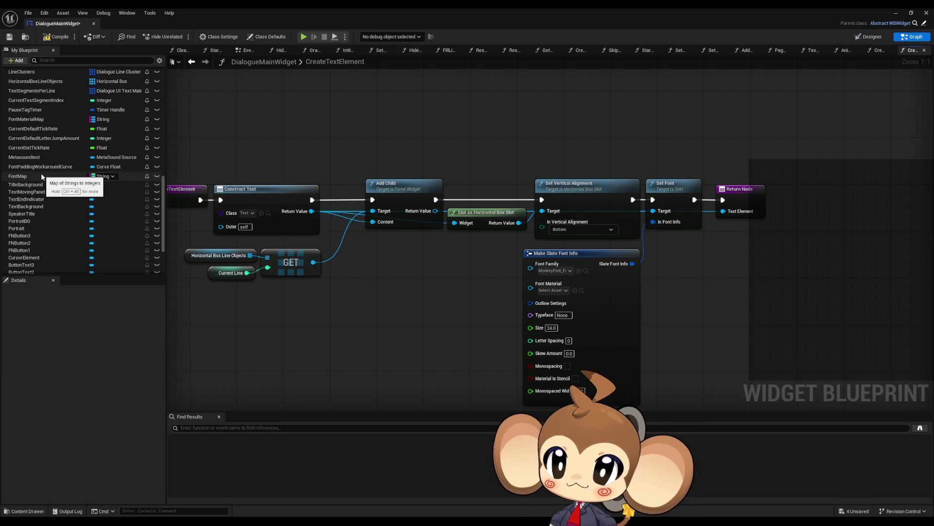
Step: Return to TextTagFunctionExecuter and bring its GET and FIND nodes into view
{"action": "scroll", "coordinate": [47, 181], "scroll_direction": "up", "scroll_amount": 5}
{"action": "scroll", "coordinate": [49, 188], "scroll_direction": "up", "scroll_amount": 3}
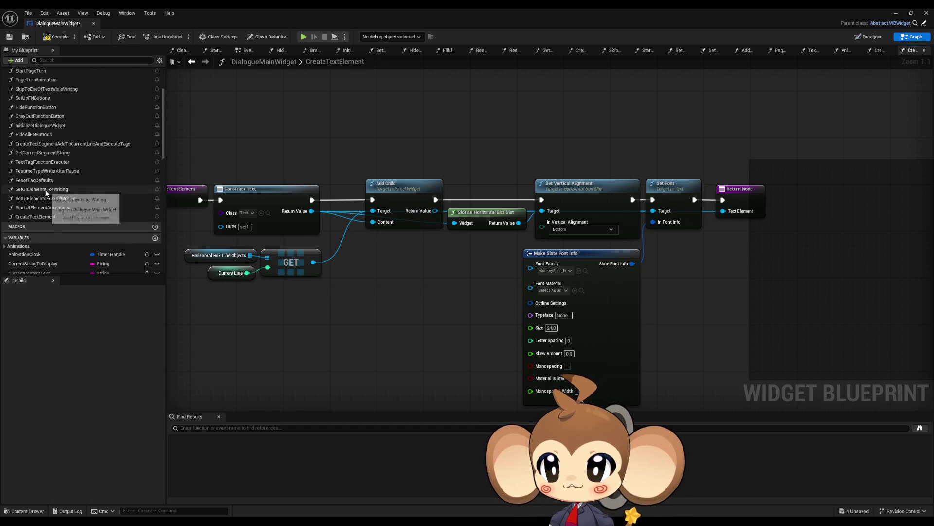
{"action": "double_click", "coordinate": [45, 161]}
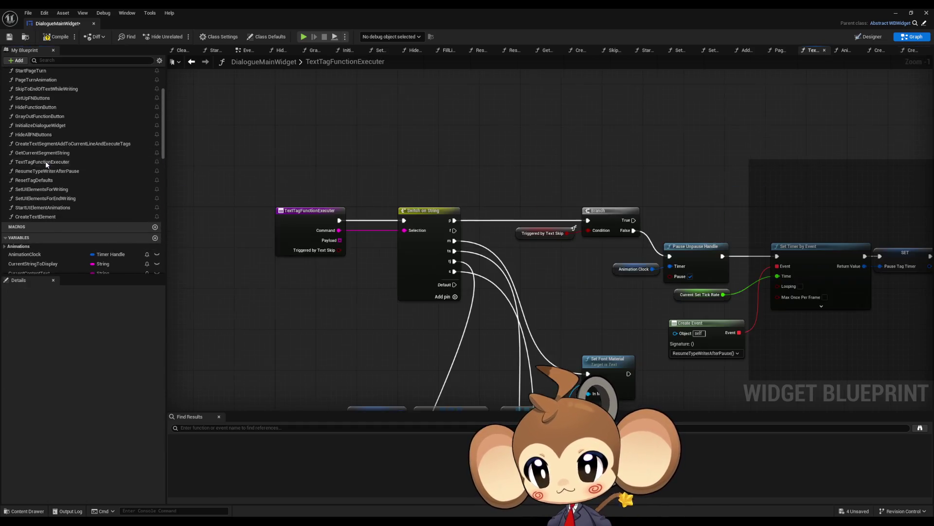
{"action": "scroll", "coordinate": [465, 243], "scroll_direction": "up", "scroll_amount": 3}
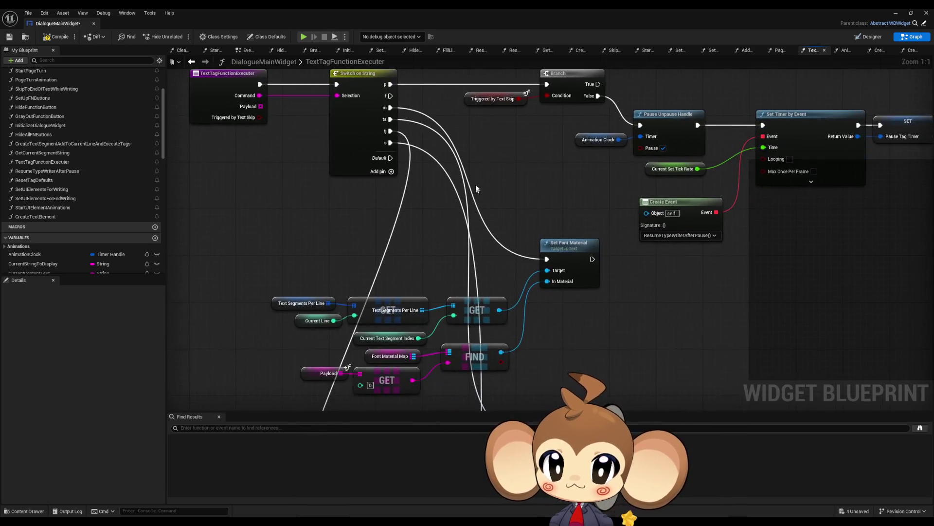
{"action": "left_click_drag", "start_coordinate": [519, 171], "coordinate": [517, 287]}
{"action": "scroll", "coordinate": [517, 287], "scroll_direction": "down", "scroll_amount": 1}
{"action": "left_click_drag", "start_coordinate": [481, 319], "coordinate": [478, 275]}
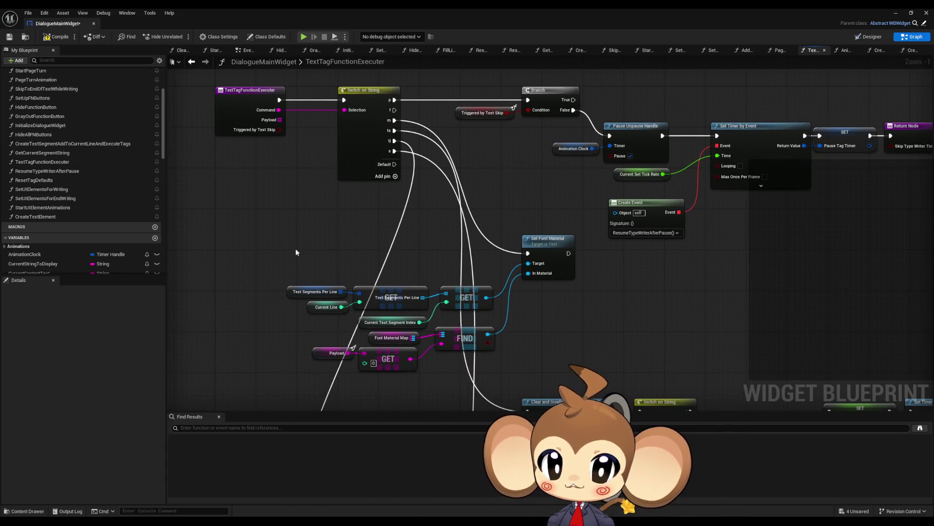
{"action": "scroll", "coordinate": [92, 203], "scroll_direction": "down", "scroll_amount": 6}
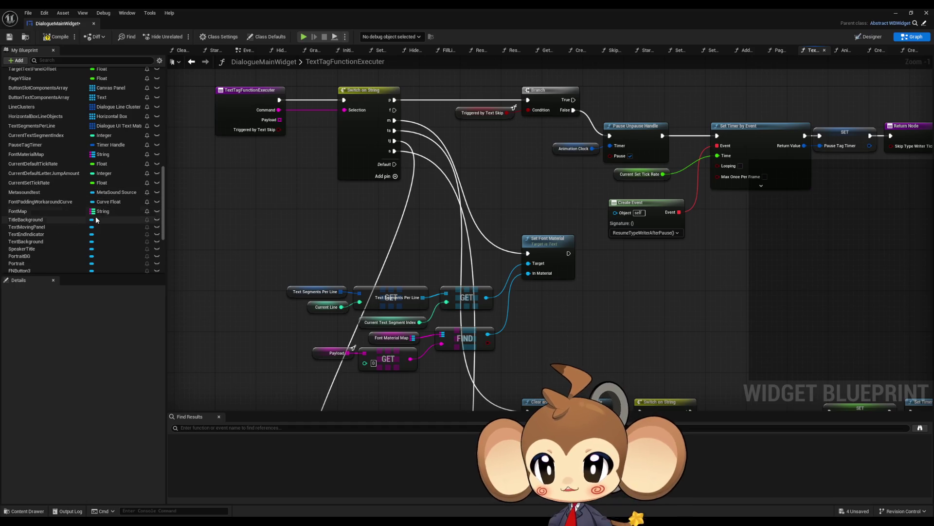
Step: Leave FontMap's value type as Integer and switch back to CreateTextElement
{"action": "left_click", "coordinate": [60, 212]}
{"action": "left_click", "coordinate": [139, 323]}
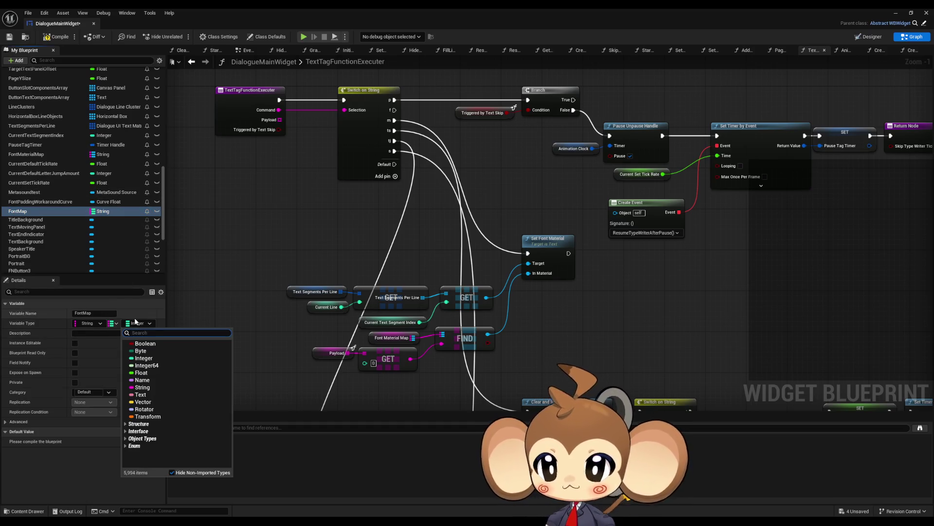
{"action": "type", "text": "fontgf"}
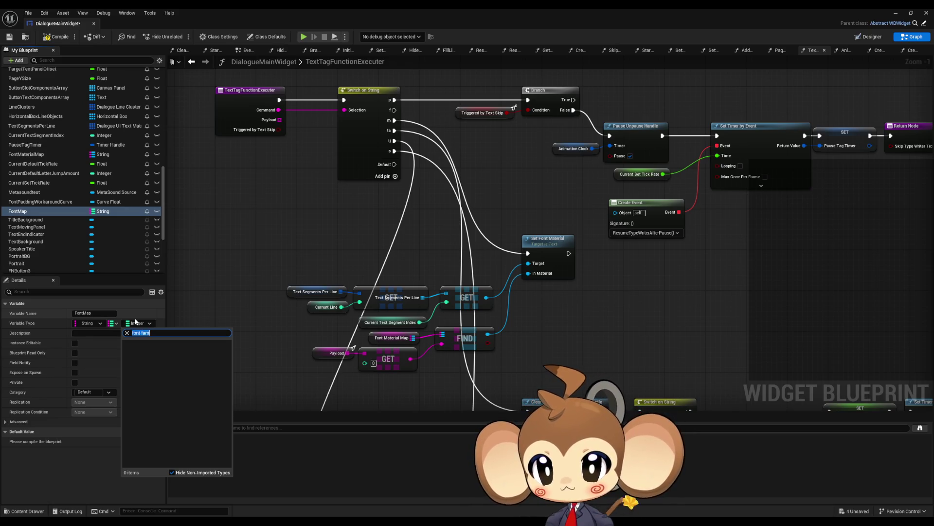
{"action": "type", "text": "t"}
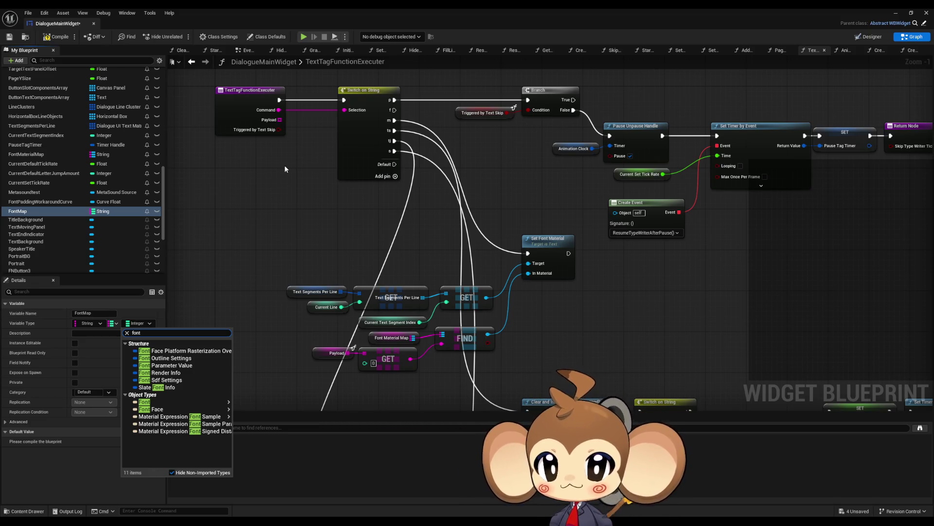
{"action": "left_click", "coordinate": [275, 197]}
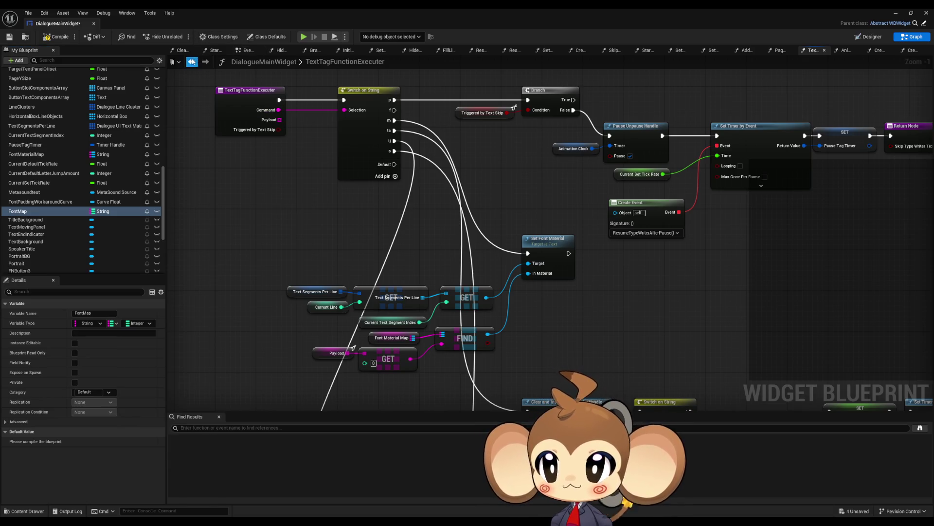
{"action": "left_click", "coordinate": [191, 61]}
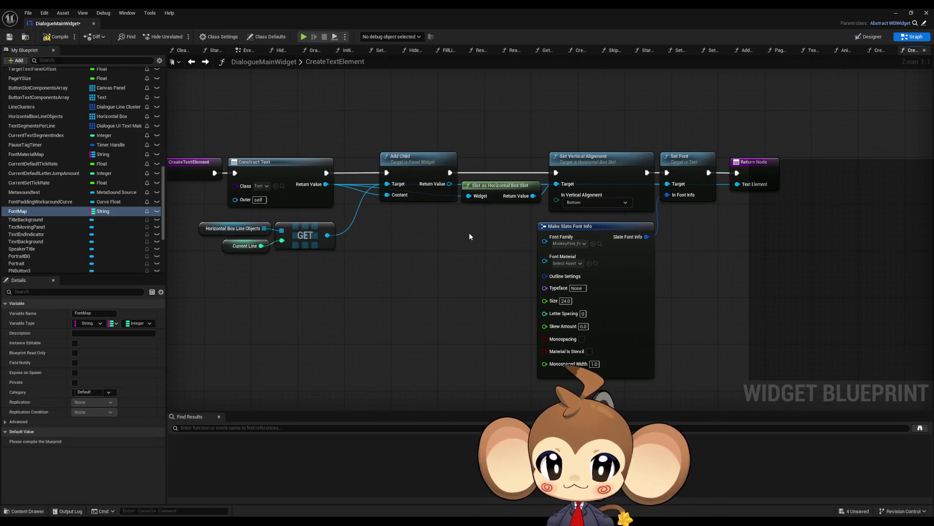
Step: Paste Make Slate Font Info into TextTagFunctionExecuter and promote its Font Family input to a variable
{"action": "left_click_drag", "start_coordinate": [469, 232], "coordinate": [550, 243]}
{"action": "left_click", "coordinate": [205, 61]}
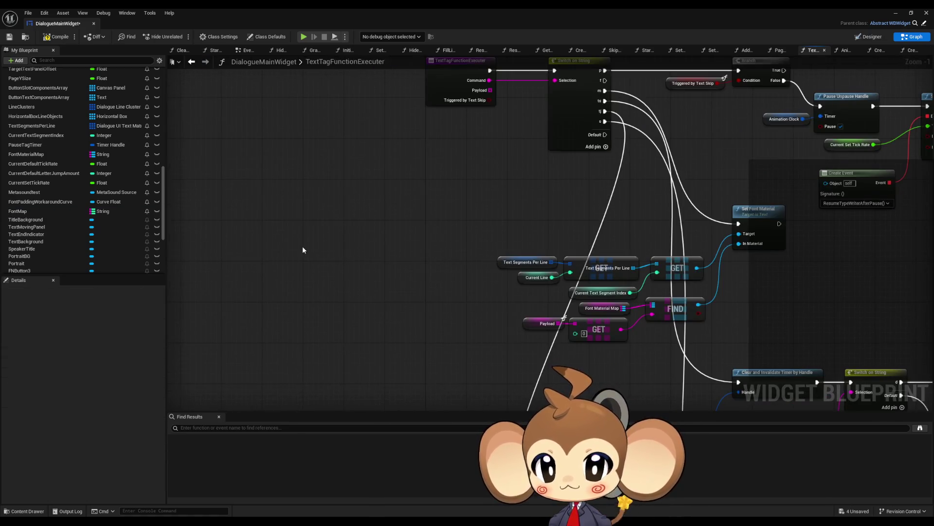
{"action": "key", "text": "ctrl+v"}
{"action": "left_click_drag", "start_coordinate": [388, 254], "coordinate": [334, 257]}
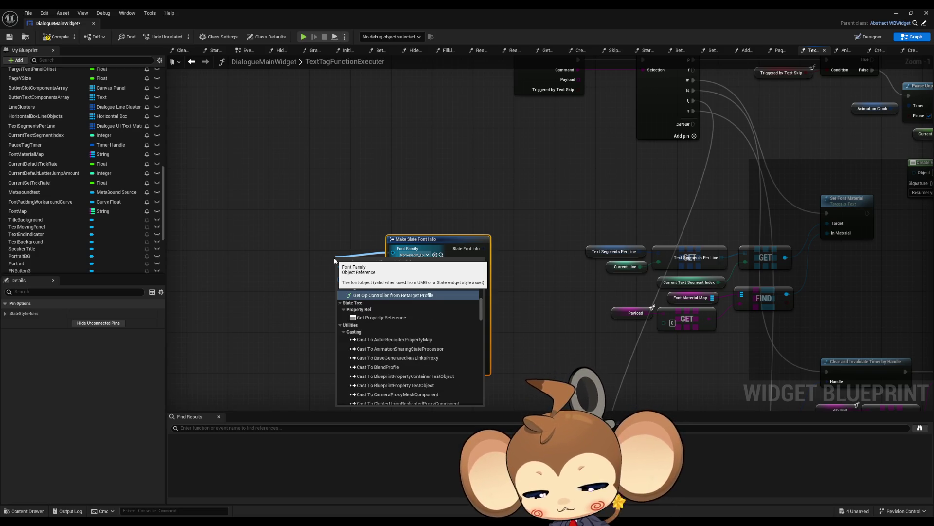
{"action": "type", "text": "pro va"}
{"action": "left_click", "coordinate": [398, 298]}
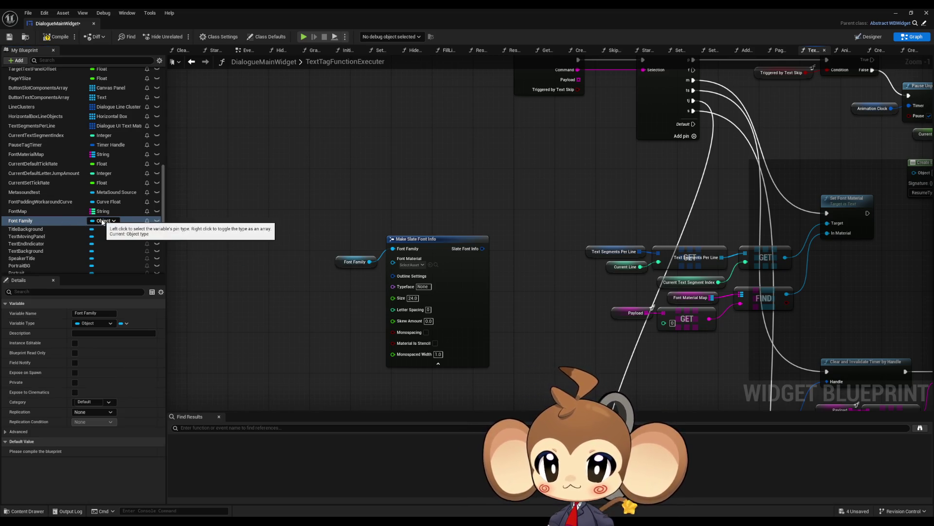
Step: Duplicate the Make Slate Font Info node and place the copy above the original
{"action": "left_click", "coordinate": [393, 238]}
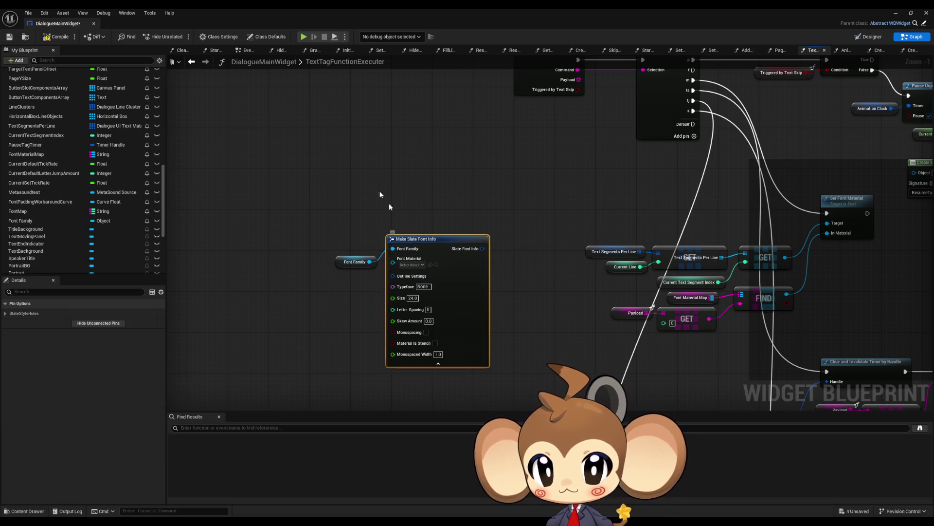
{"action": "key", "text": "ctrl+d"}
{"action": "left_click", "coordinate": [370, 178]}
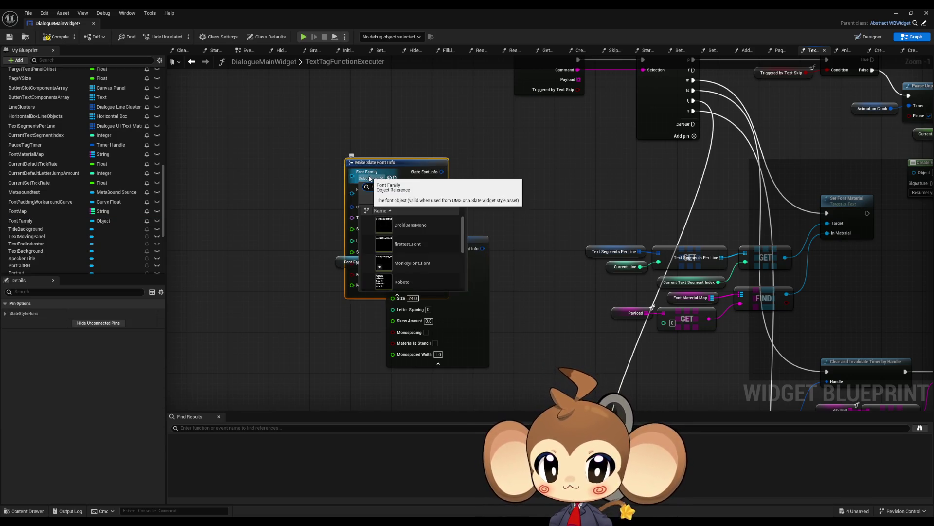
{"action": "left_click", "coordinate": [366, 182]}
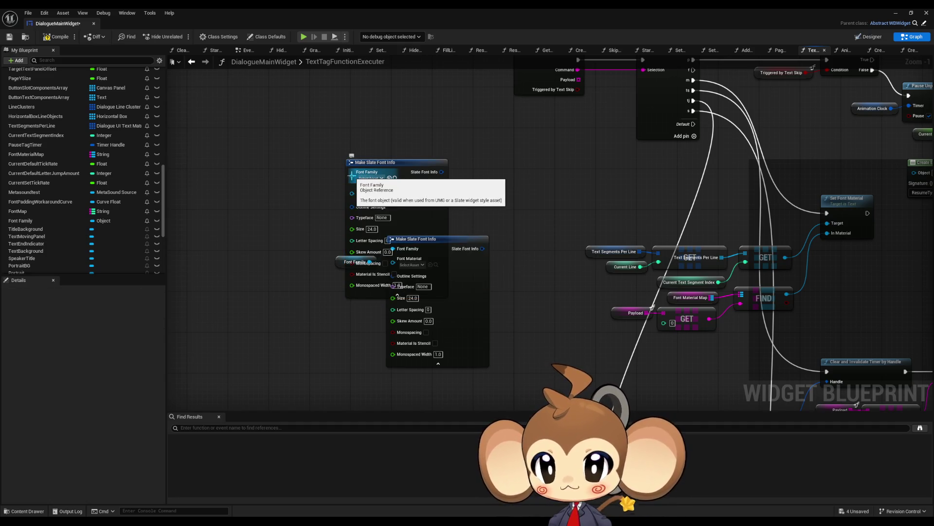
{"action": "left_click_drag", "start_coordinate": [351, 176], "coordinate": [357, 126]}
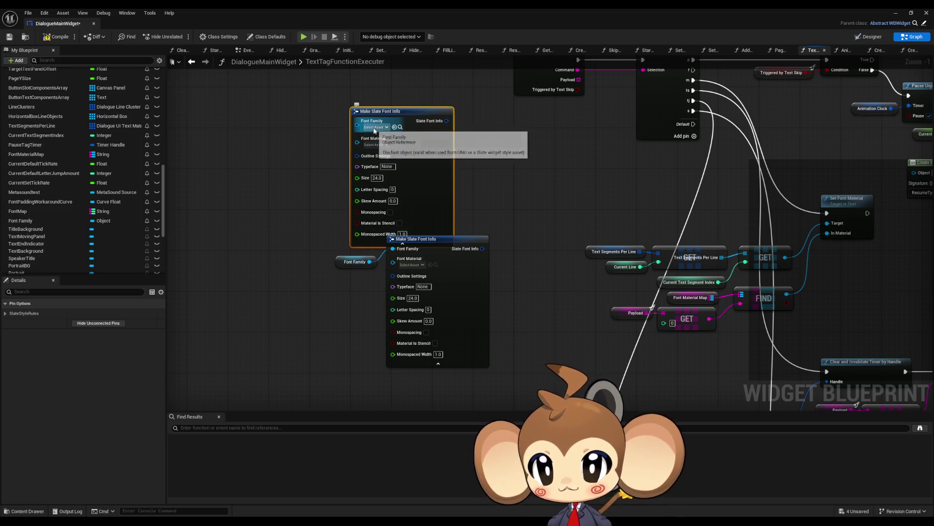
{"action": "left_click", "coordinate": [374, 128]}
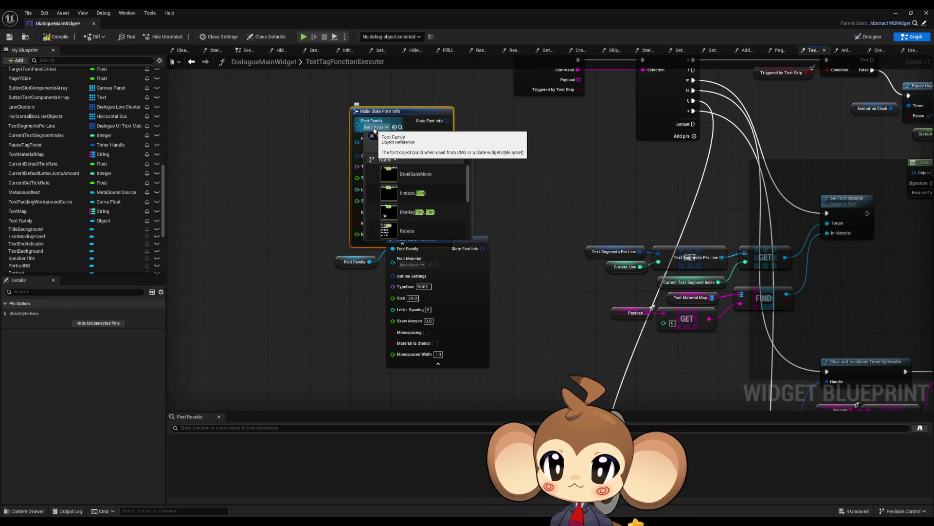
{"action": "key", "text": "Escape"}
Step: Promote the upper node's Font Family input to a new variable, Font Family_0
{"action": "left_click", "coordinate": [347, 264]}
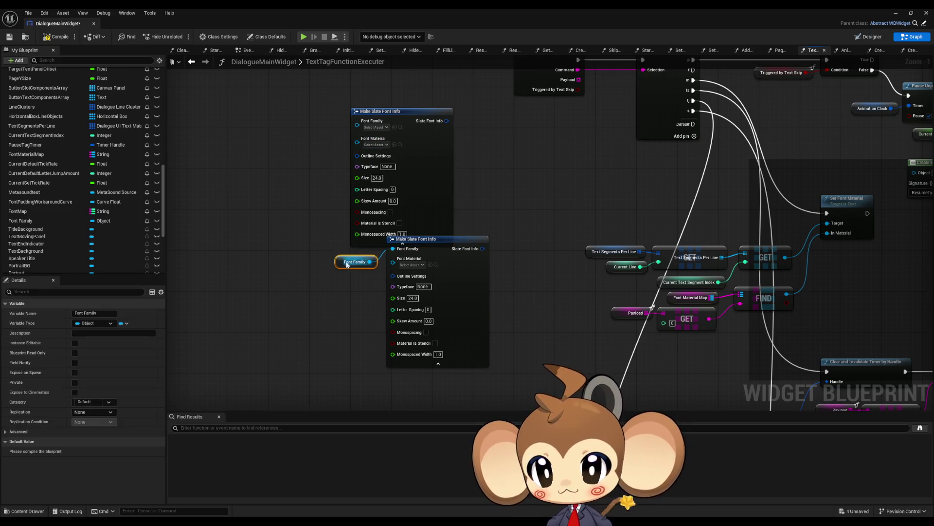
{"action": "left_click", "coordinate": [344, 156]}
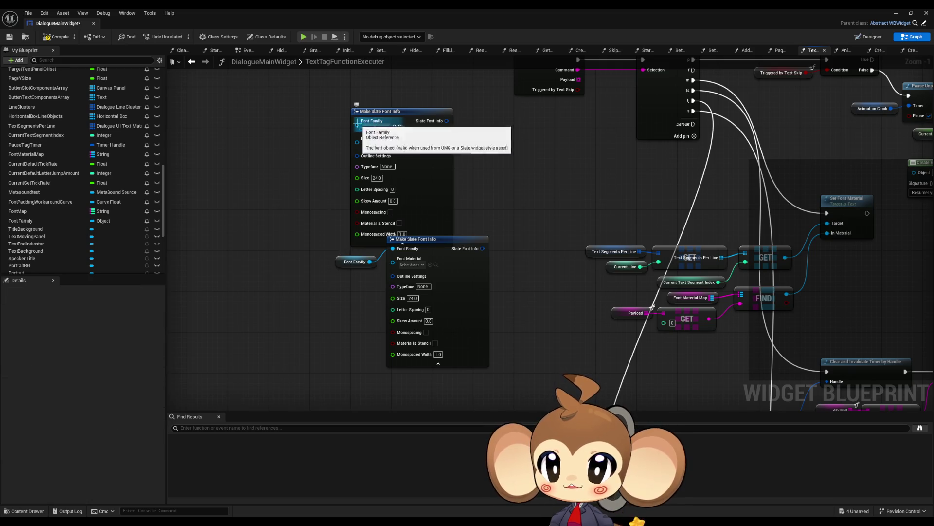
{"action": "left_click_drag", "start_coordinate": [358, 123], "coordinate": [304, 140]}
{"action": "type", "text": "pro"}
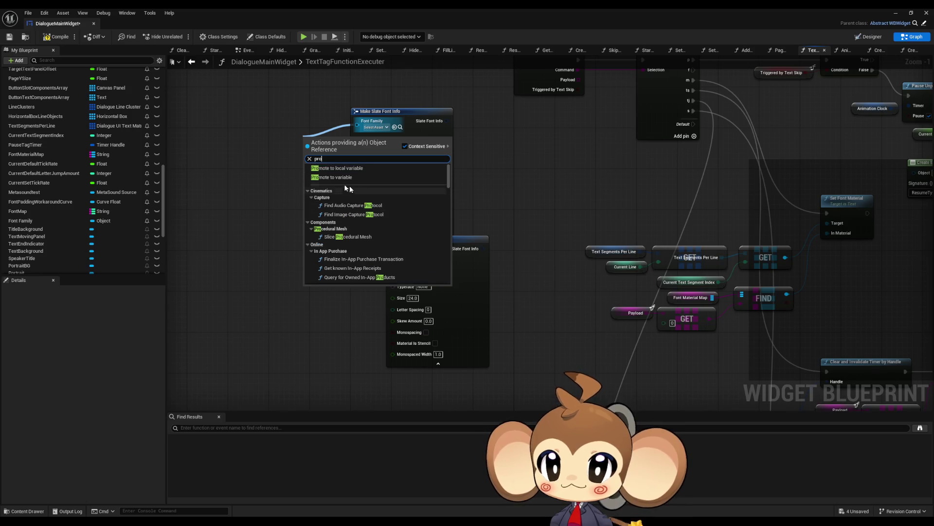
{"action": "left_click", "coordinate": [335, 178]}
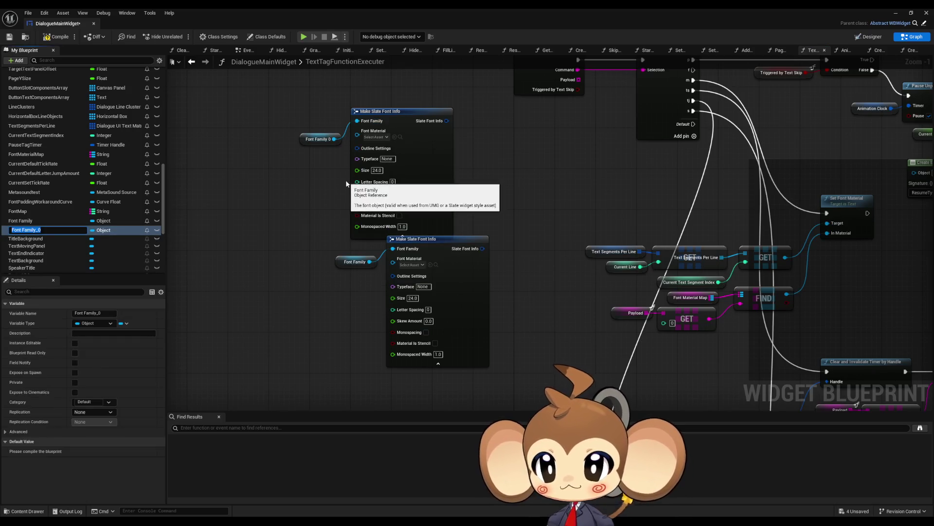
{"action": "key", "text": "Return"}
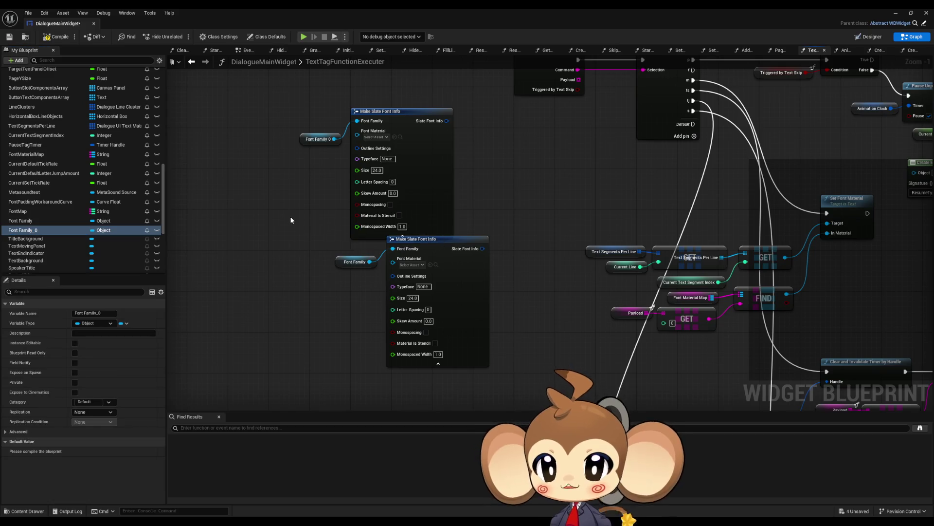
Step: Move the Font Family_0 getter left and the upper Make Slate Font Info node up
{"action": "left_click_drag", "start_coordinate": [261, 218], "coordinate": [352, 243]}
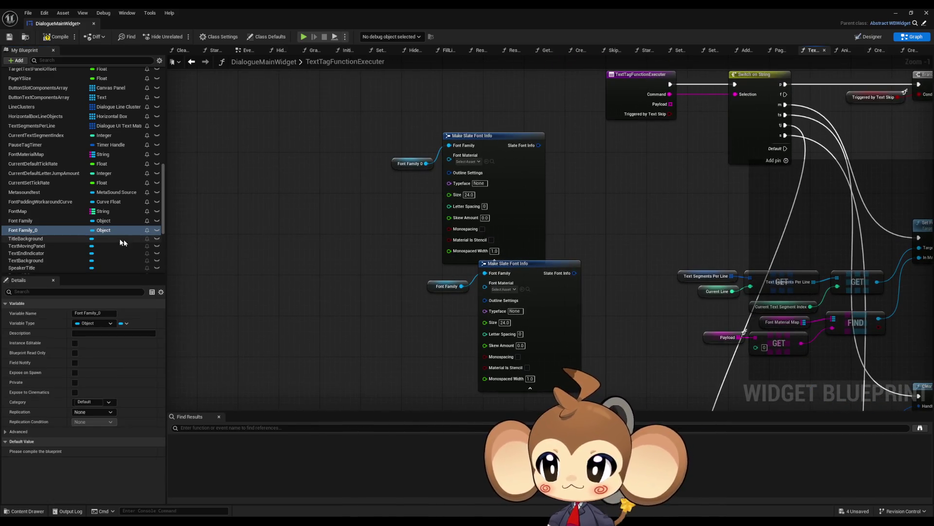
{"action": "left_click", "coordinate": [426, 164], "text": "alt"}
{"action": "left_click_drag", "start_coordinate": [408, 163], "coordinate": [331, 179]}
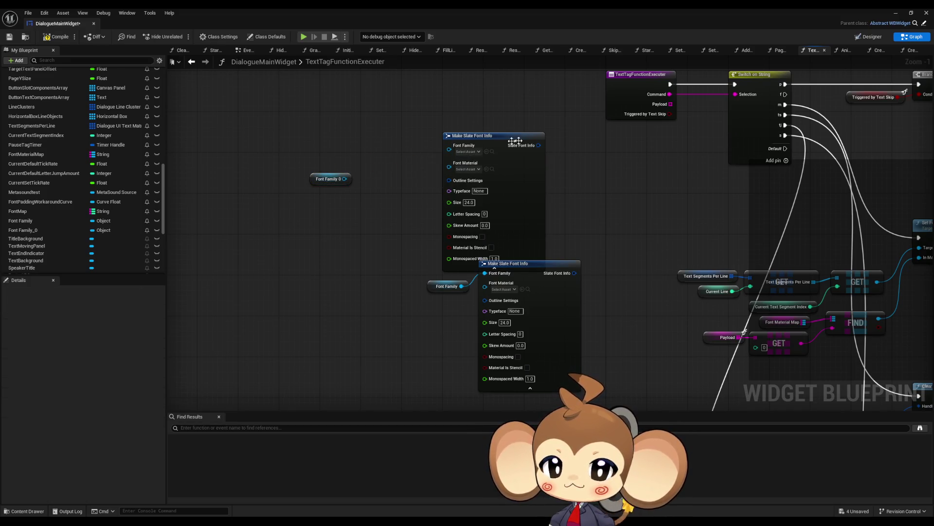
{"action": "left_click_drag", "start_coordinate": [529, 142], "coordinate": [529, 127]}
{"action": "left_click", "coordinate": [334, 187]}
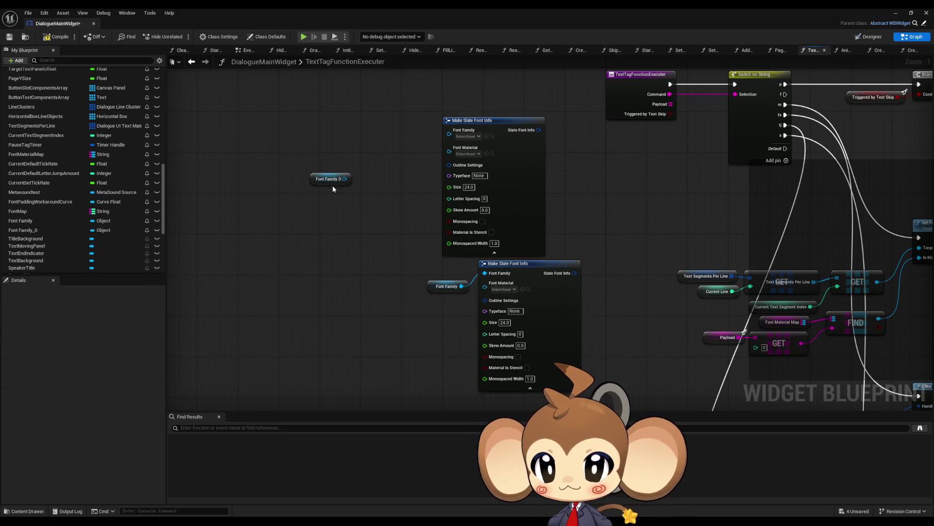
Step: Change Font Family_0's variable type to a Font object reference
{"action": "left_click", "coordinate": [107, 231]}
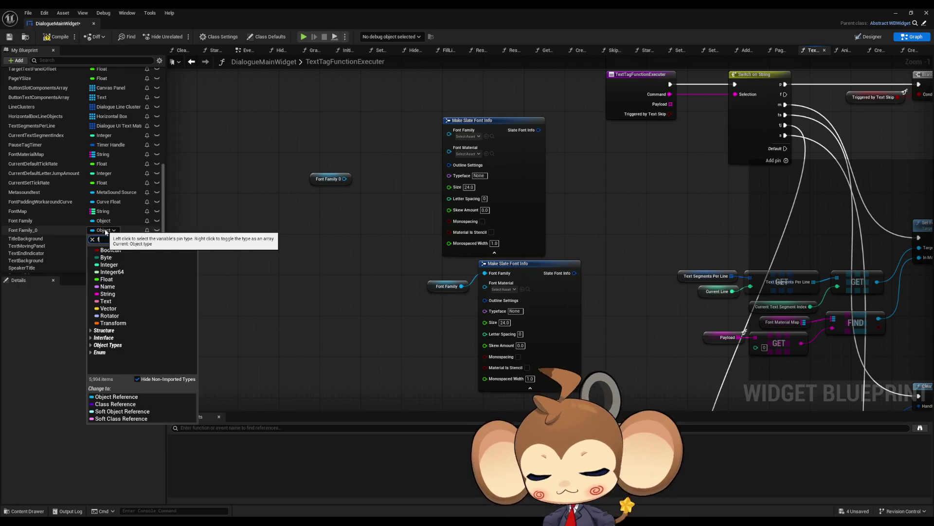
{"action": "type", "text": "font"}
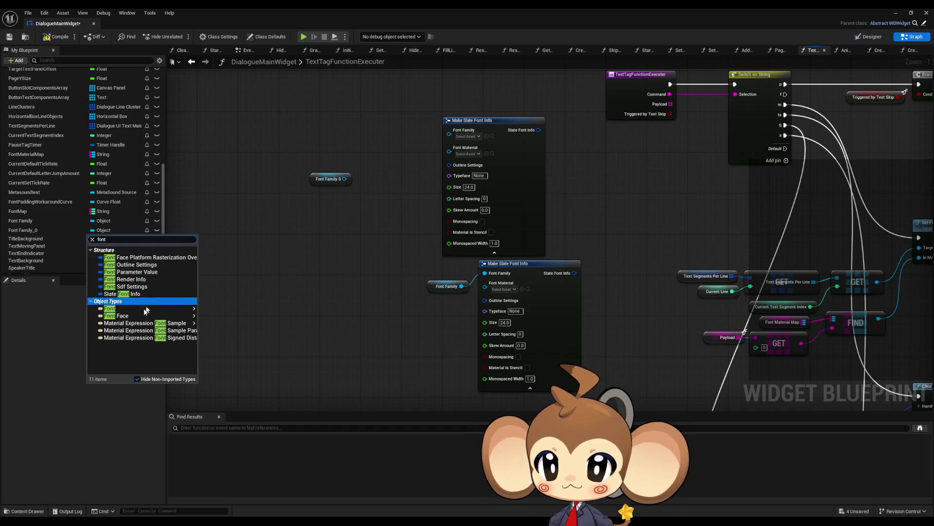
{"action": "mouse_move", "coordinate": [131, 319]}
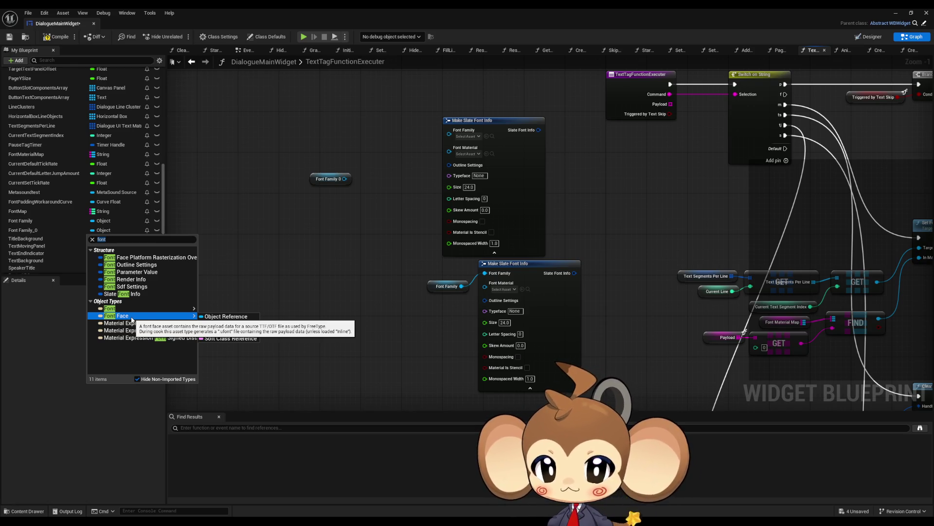
{"action": "mouse_move", "coordinate": [135, 311]}
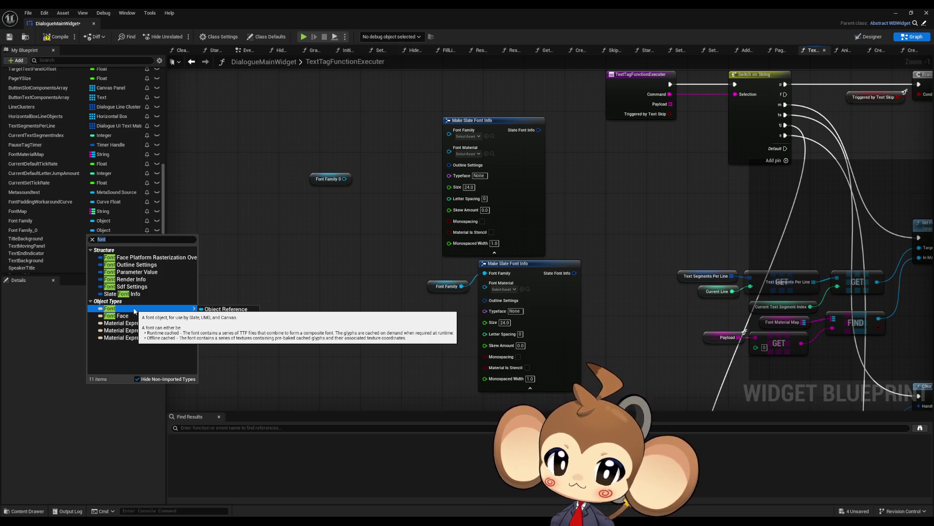
{"action": "left_click", "coordinate": [226, 309]}
{"action": "left_click", "coordinate": [404, 281]}
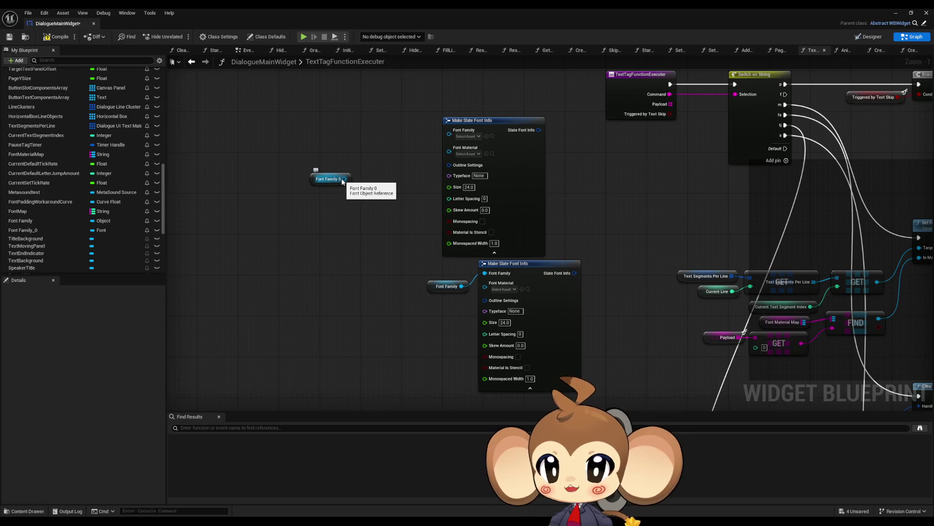
Step: Wire Font Family_0 in, compile to check its default, then delete both Make Slate Font Info nodes
{"action": "mouse_move", "coordinate": [343, 179]}
{"action": "left_mouse_down"}
{"action": "mouse_move", "coordinate": [428, 148]}
{"action": "mouse_move", "coordinate": [449, 130]}
{"action": "left_mouse_up"}
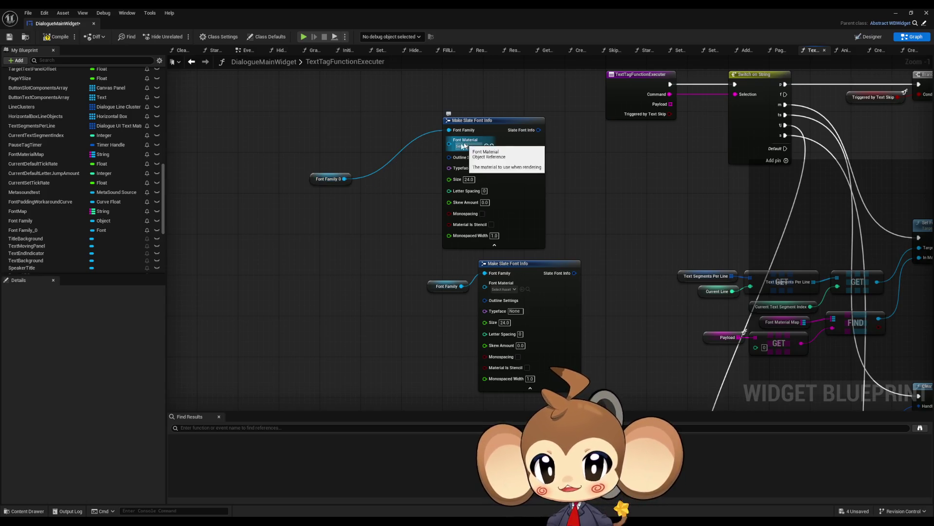
{"action": "mouse_move", "coordinate": [344, 179]}
{"action": "left_mouse_down"}
{"action": "mouse_move", "coordinate": [462, 151]}
{"action": "mouse_move", "coordinate": [378, 220]}
{"action": "mouse_move", "coordinate": [302, 225]}
{"action": "left_mouse_up"}
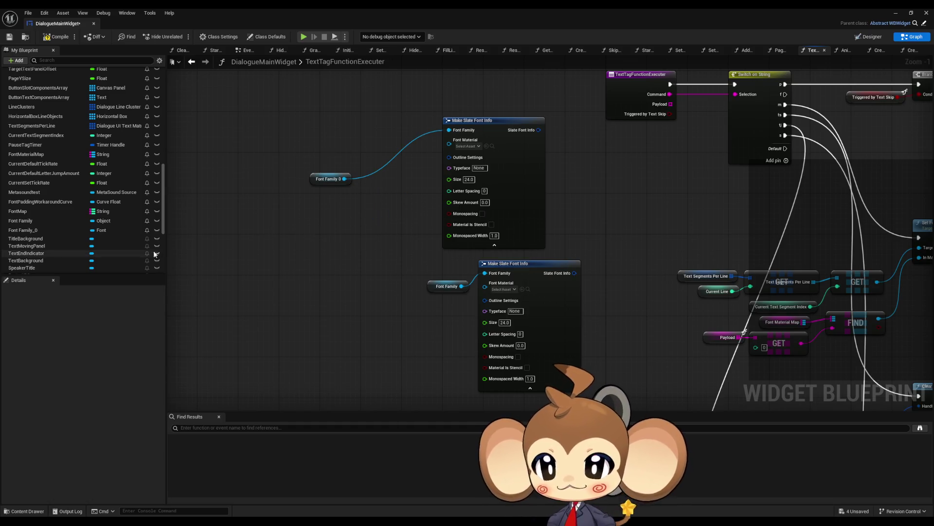
{"action": "left_click", "coordinate": [22, 230]}
{"action": "left_click", "coordinate": [57, 37]}
{"action": "left_click", "coordinate": [101, 453]}
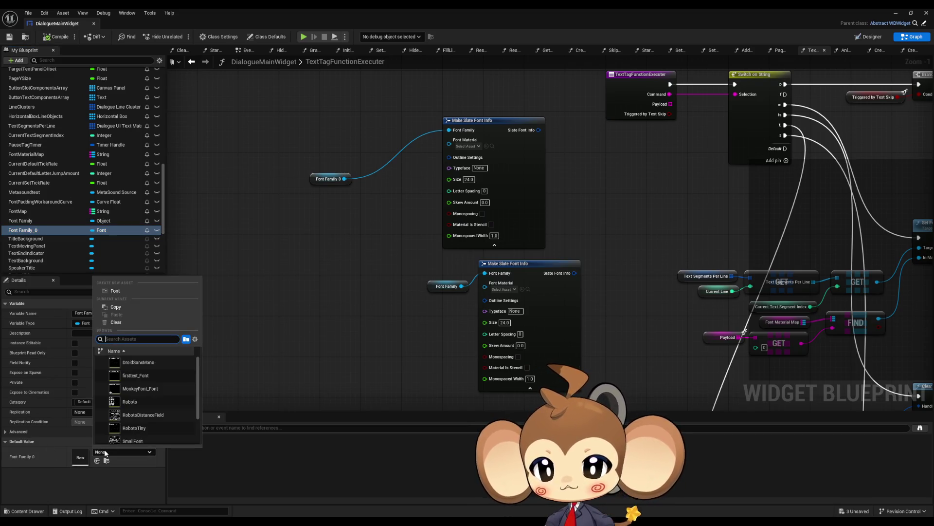
{"action": "left_click", "coordinate": [339, 267]}
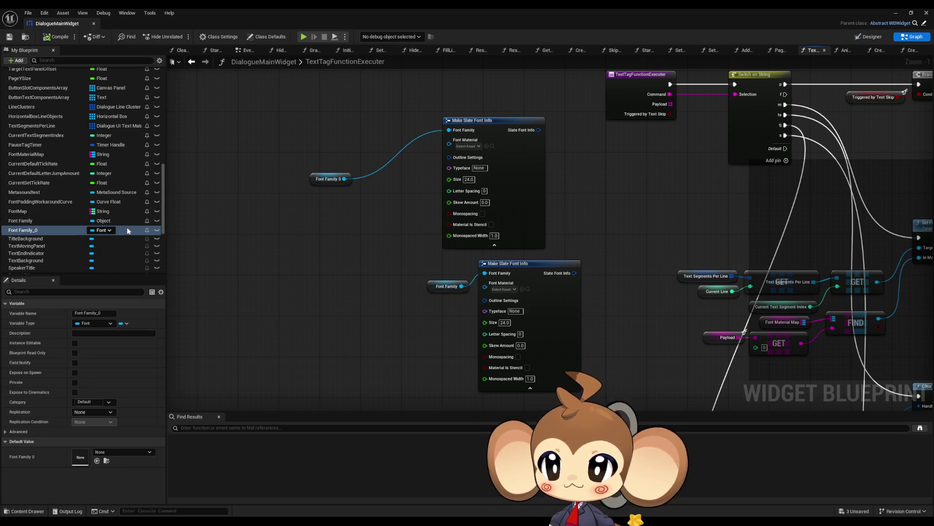
{"action": "left_click_drag", "start_coordinate": [298, 141], "coordinate": [522, 308]}
{"action": "key", "text": "Delete"}
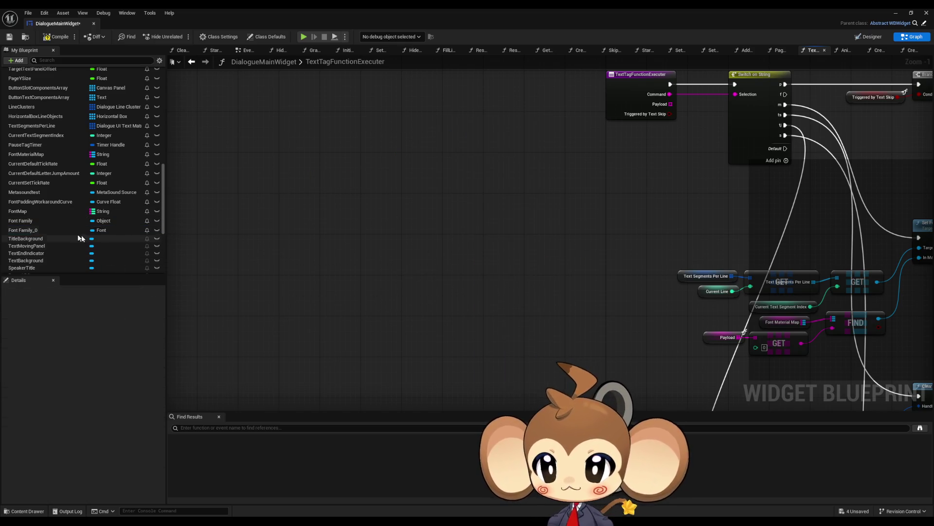
Step: Delete the Font Family_0 and Font Family variables and set FontMap's value type to Font
{"action": "left_click", "coordinate": [78, 230]}
{"action": "key", "text": "Delete"}
{"action": "left_click", "coordinate": [107, 220]}
{"action": "key", "text": "Delete"}
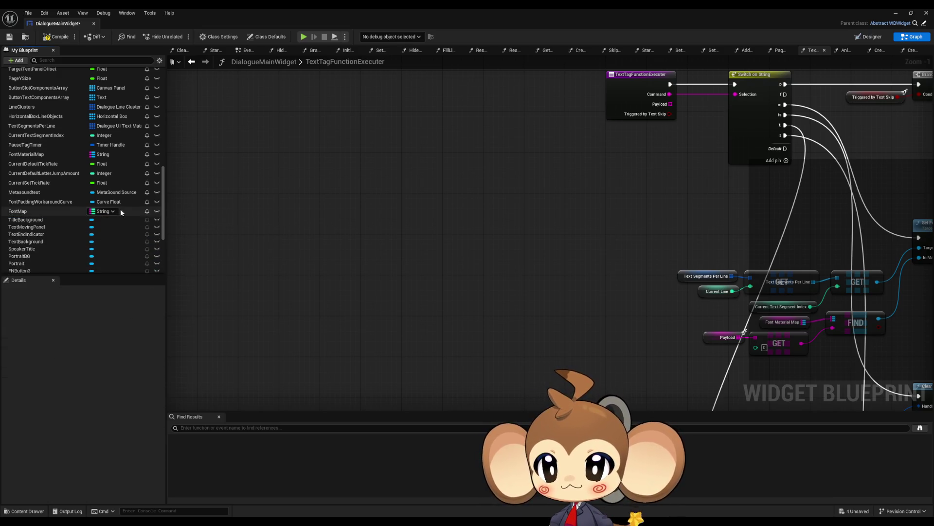
{"action": "left_click", "coordinate": [121, 211]}
{"action": "left_click", "coordinate": [136, 323]}
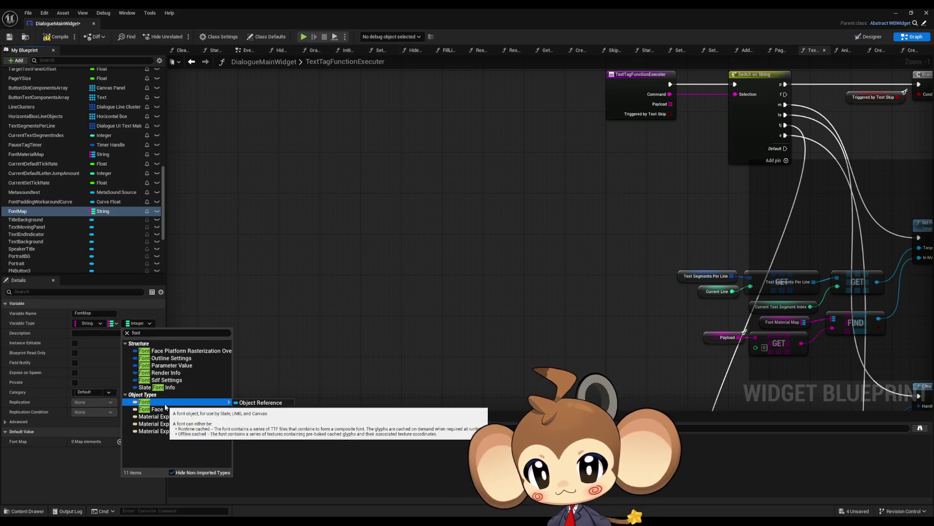
{"action": "left_click", "coordinate": [146, 407]}
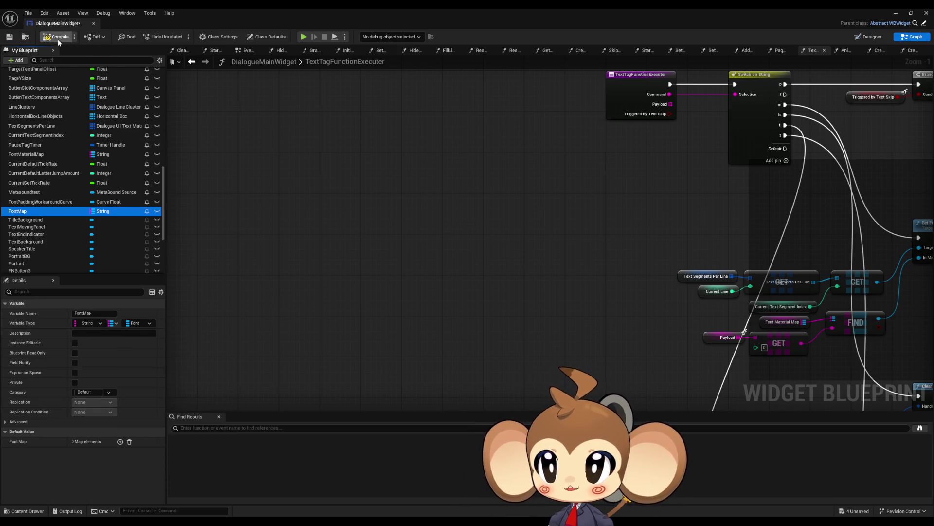
Step: Add FontMap default entries 0 → Roboto and 1 → MonkeyFont_Font
{"action": "left_click", "coordinate": [120, 441]}
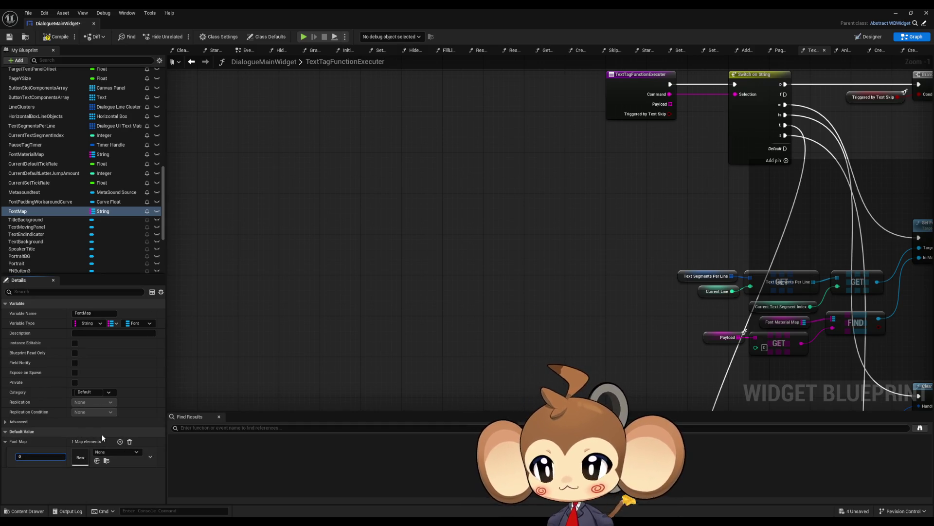
{"action": "left_click", "coordinate": [102, 453]}
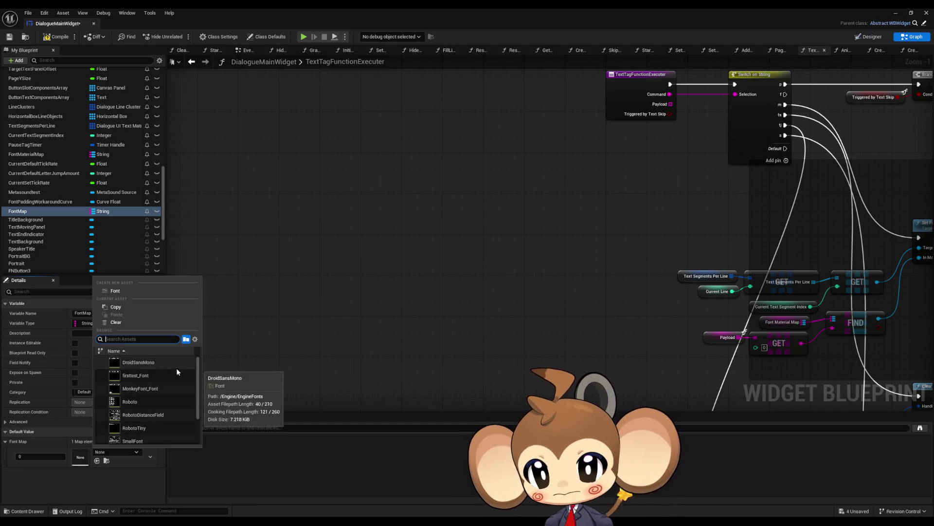
{"action": "scroll", "coordinate": [170, 375], "scroll_direction": "down", "scroll_amount": 1}
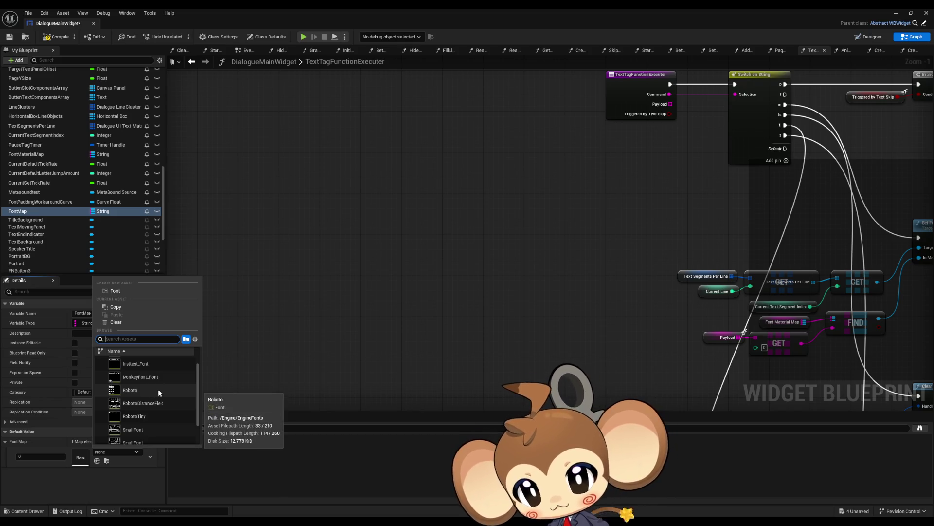
{"action": "scroll", "coordinate": [160, 392], "scroll_direction": "down", "scroll_amount": 1}
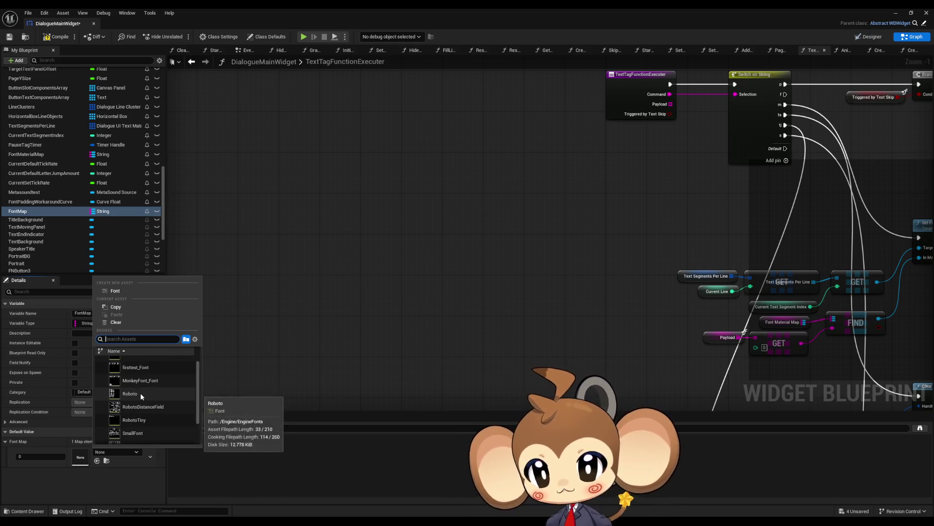
{"action": "left_click", "coordinate": [140, 393]}
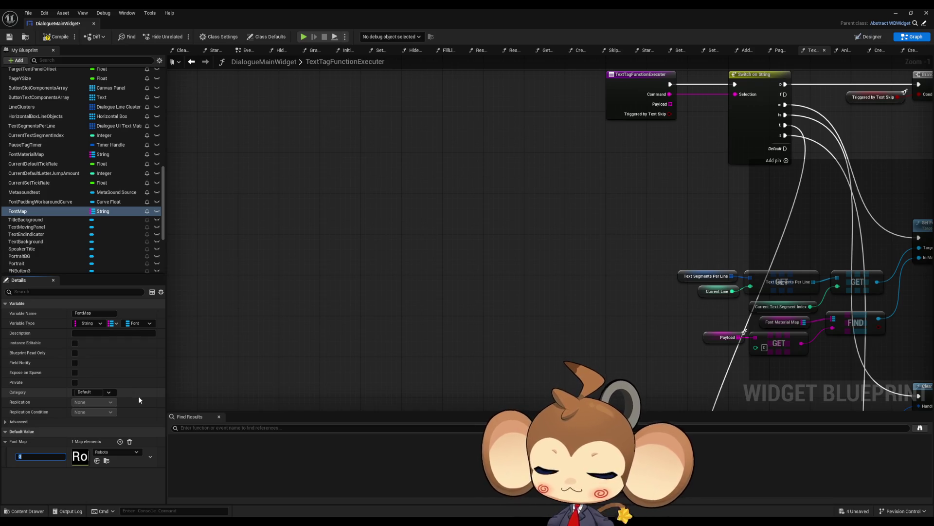
{"action": "left_click", "coordinate": [121, 442]}
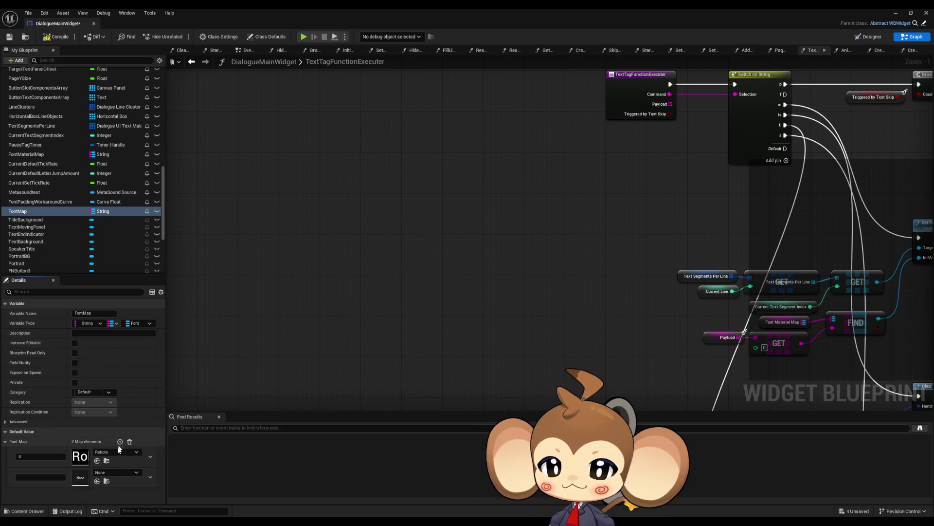
{"action": "left_click", "coordinate": [109, 473]}
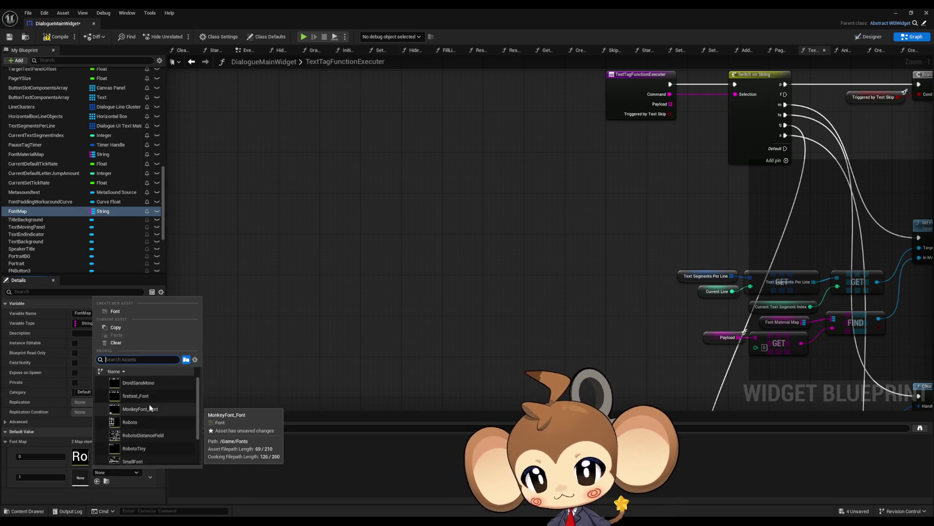
{"action": "scroll", "coordinate": [159, 408], "scroll_direction": "down", "scroll_amount": 2}
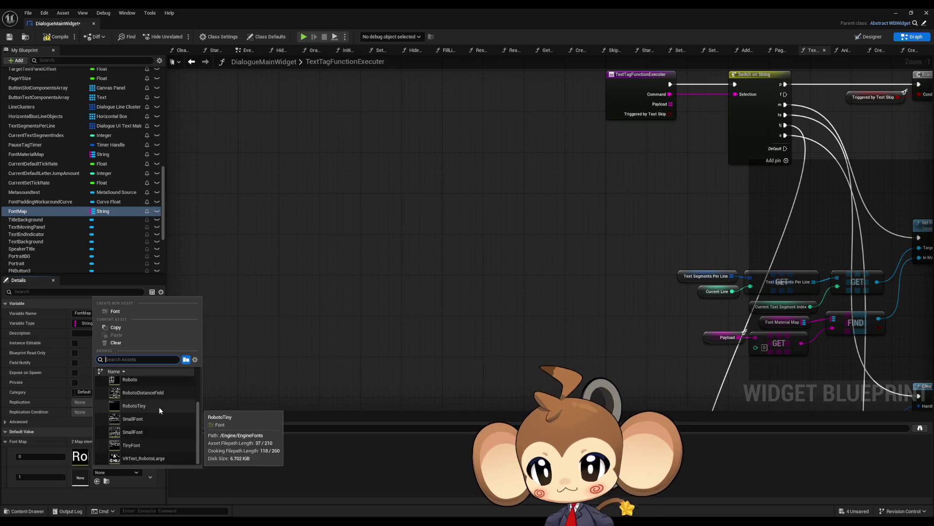
{"action": "scroll", "coordinate": [158, 407], "scroll_direction": "up", "scroll_amount": 2}
{"action": "left_click", "coordinate": [157, 407]}
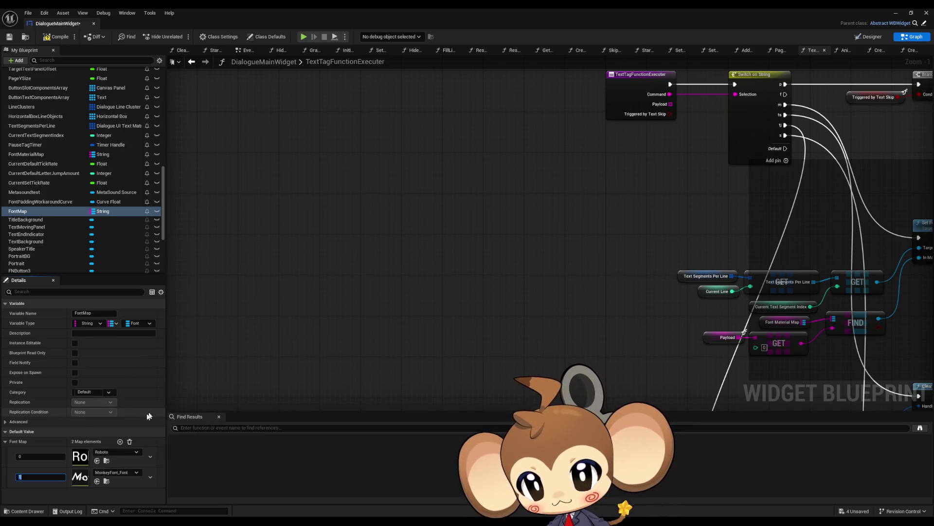
{"action": "scroll", "coordinate": [374, 317], "scroll_direction": "down", "scroll_amount": 3}
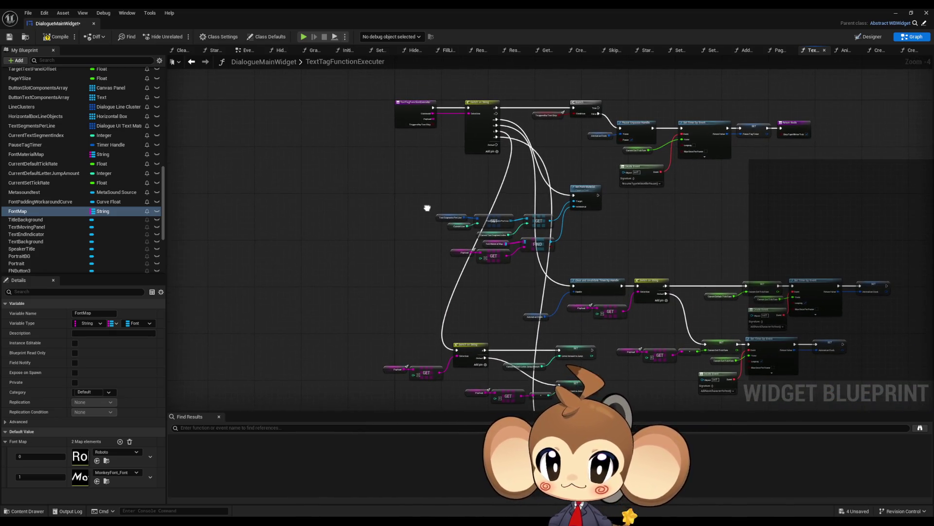
{"action": "scroll", "coordinate": [419, 205], "scroll_direction": "up", "scroll_amount": 2}
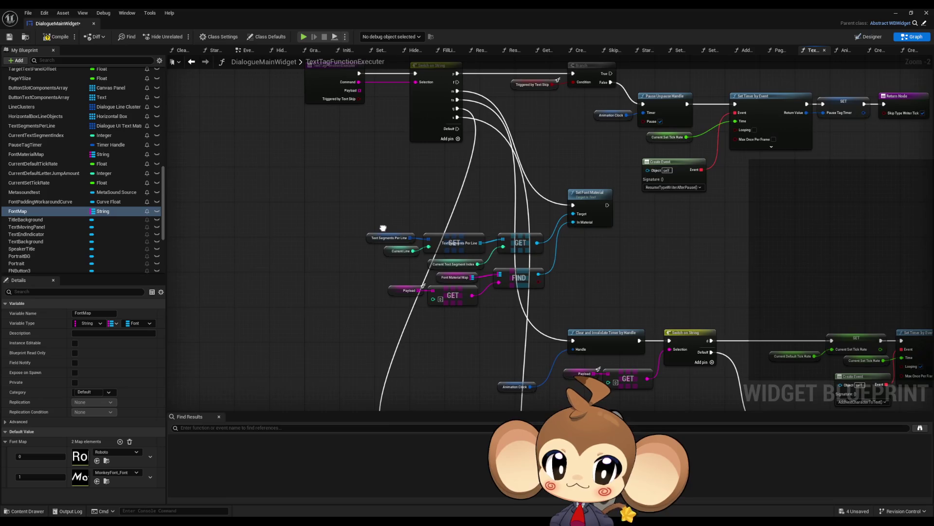
Step: Duplicate the Text Segments Per Line GET nodes and add a Set Font node from the GET output
{"action": "left_click_drag", "start_coordinate": [345, 209], "coordinate": [542, 271]}
{"action": "left_click_drag", "start_coordinate": [298, 267], "coordinate": [428, 265]}
{"action": "key", "text": "ctrl+c"}
{"action": "key", "text": "ctrl+v"}
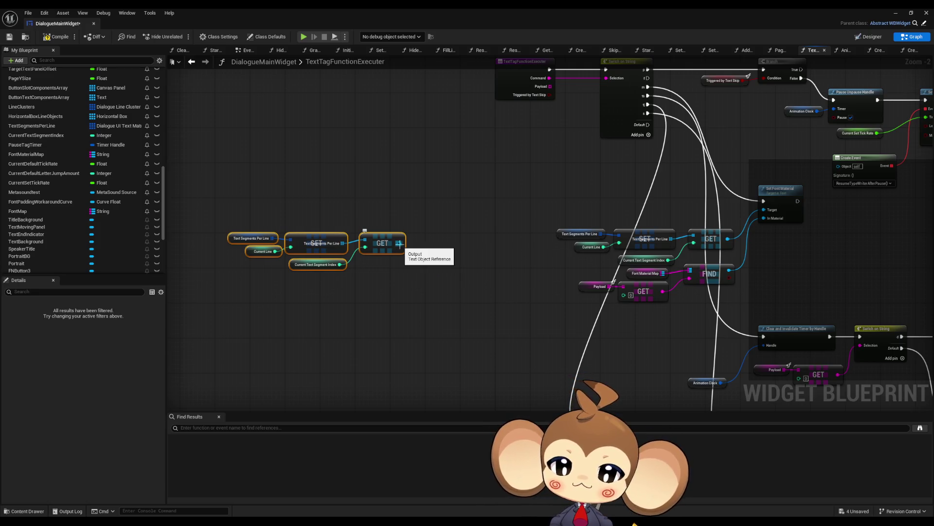
{"action": "left_click_drag", "start_coordinate": [399, 244], "coordinate": [439, 205]}
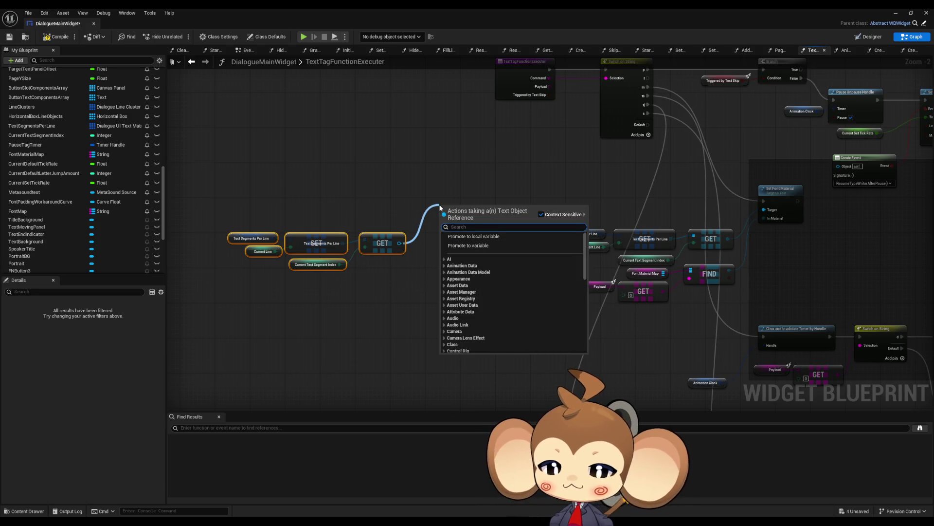
{"action": "type", "text": "font"}
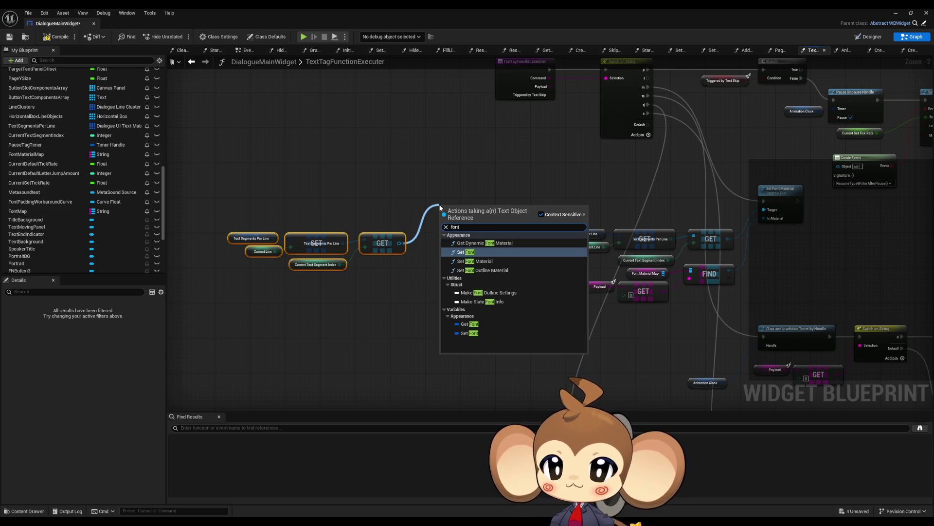
{"action": "left_click", "coordinate": [466, 252]}
{"action": "scroll", "coordinate": [426, 300], "scroll_direction": "up", "scroll_amount": 3}
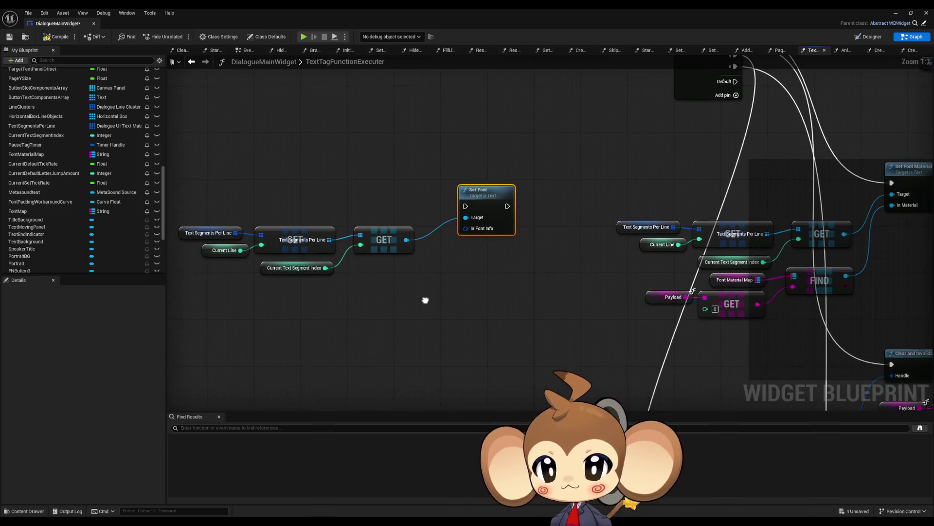
{"action": "left_click_drag", "start_coordinate": [425, 300], "coordinate": [451, 298]}
{"action": "left_click", "coordinate": [450, 298]}
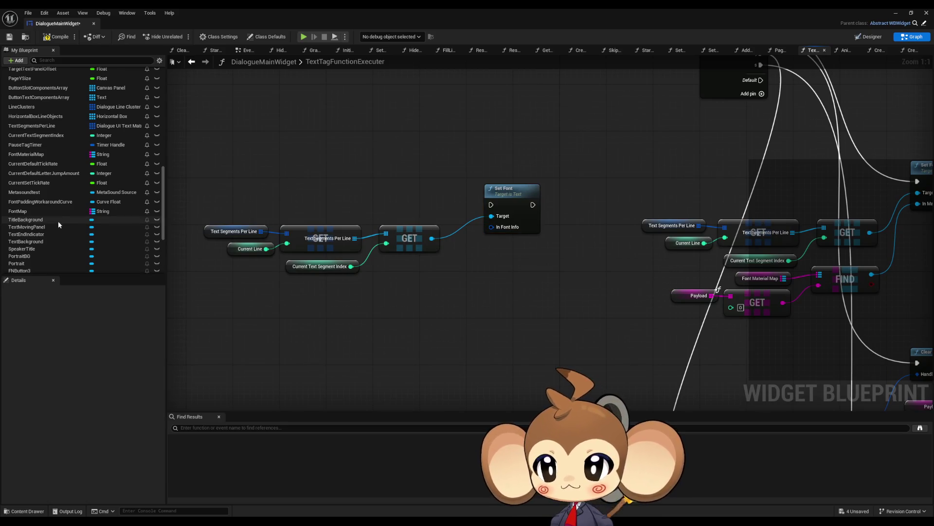
Step: Add a Font Map getter, duplicate the Payload GET nodes, and add a FIND on Font Map
{"action": "mouse_move", "coordinate": [22, 211]}
{"action": "left_mouse_down"}
{"action": "mouse_move", "coordinate": [372, 307]}
{"action": "mouse_move", "coordinate": [384, 302]}
{"action": "left_mouse_up"}
{"action": "left_click", "coordinate": [383, 302]}
{"action": "left_click_drag", "start_coordinate": [664, 322], "coordinate": [793, 291]}
{"action": "key", "text": "ctrl+c"}
{"action": "key", "text": "ctrl+v"}
{"action": "left_click_drag", "start_coordinate": [401, 290], "coordinate": [443, 295]}
{"action": "type", "text": "fin"}
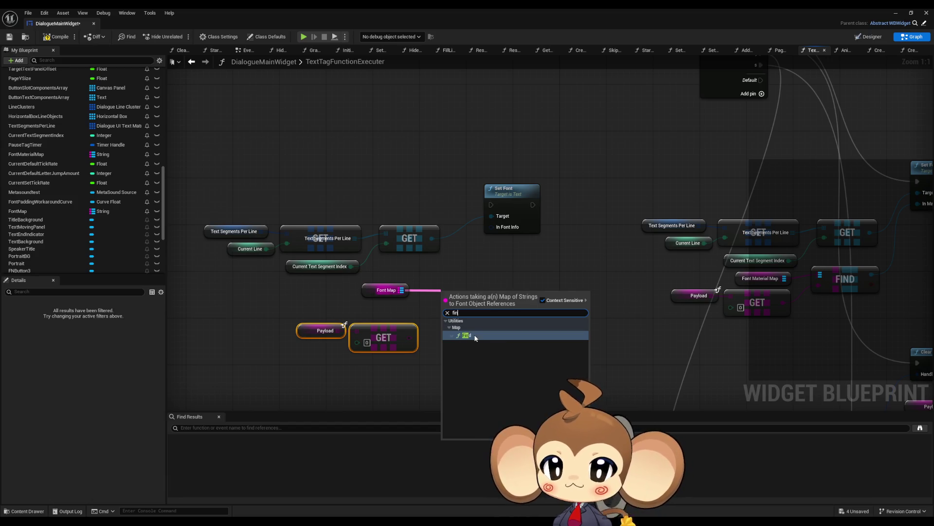
{"action": "left_click", "coordinate": [476, 338]}
Step: Rearrange the Set Font and lookup nodes, then search 'set font' from the GET output
{"action": "mouse_move", "coordinate": [498, 297]}
{"action": "left_mouse_down"}
{"action": "mouse_move", "coordinate": [492, 232]}
{"action": "mouse_move", "coordinate": [537, 280]}
{"action": "left_mouse_up"}
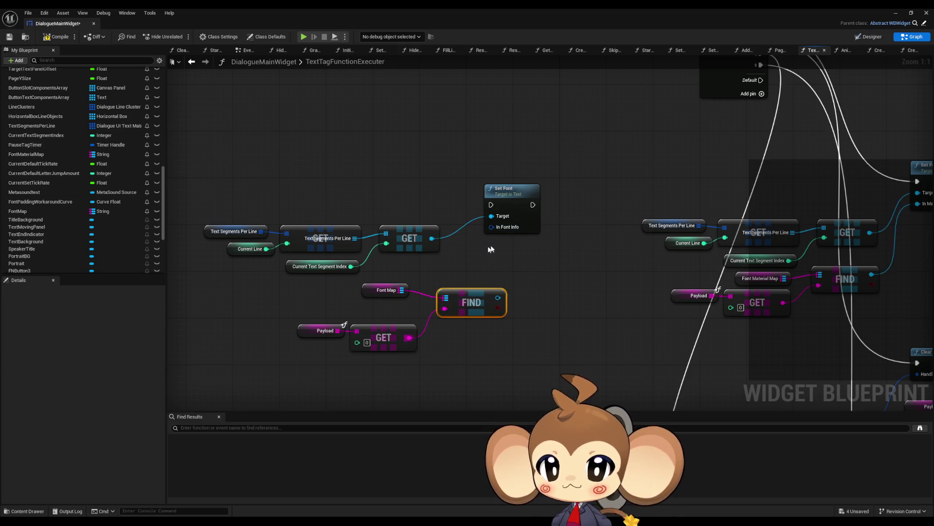
{"action": "left_click_drag", "start_coordinate": [469, 213], "coordinate": [517, 177]}
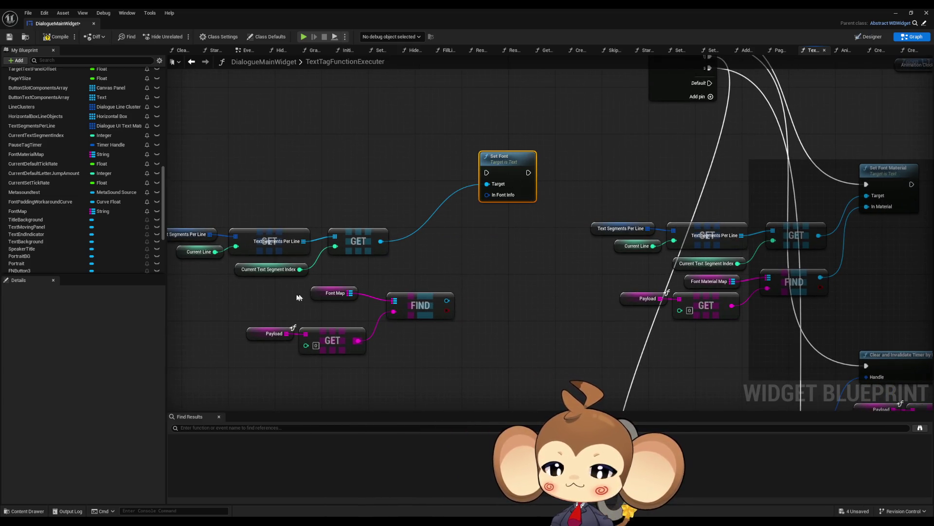
{"action": "left_click_drag", "start_coordinate": [299, 295], "coordinate": [434, 343]}
{"action": "left_click_drag", "start_coordinate": [427, 308], "coordinate": [328, 320]}
{"action": "left_click", "coordinate": [345, 289]}
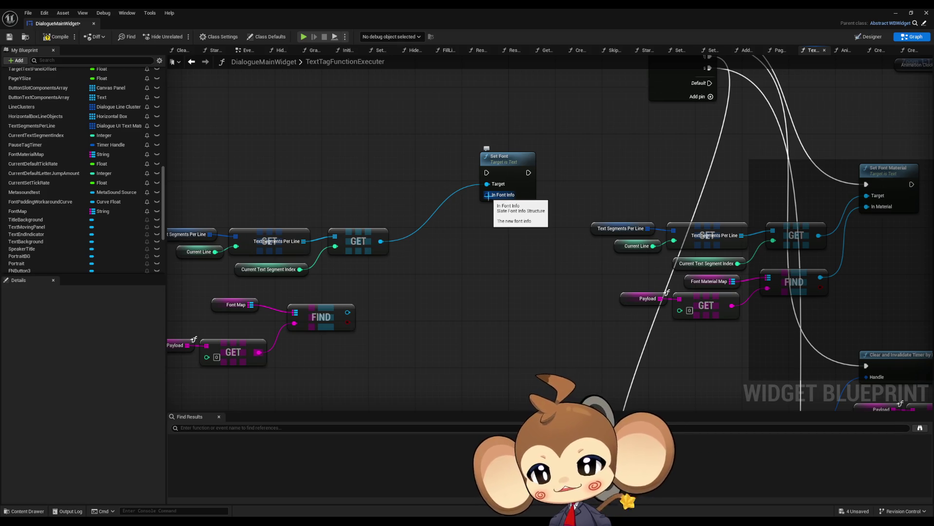
{"action": "left_click_drag", "start_coordinate": [380, 241], "coordinate": [427, 255]}
{"action": "type", "text": "set"}
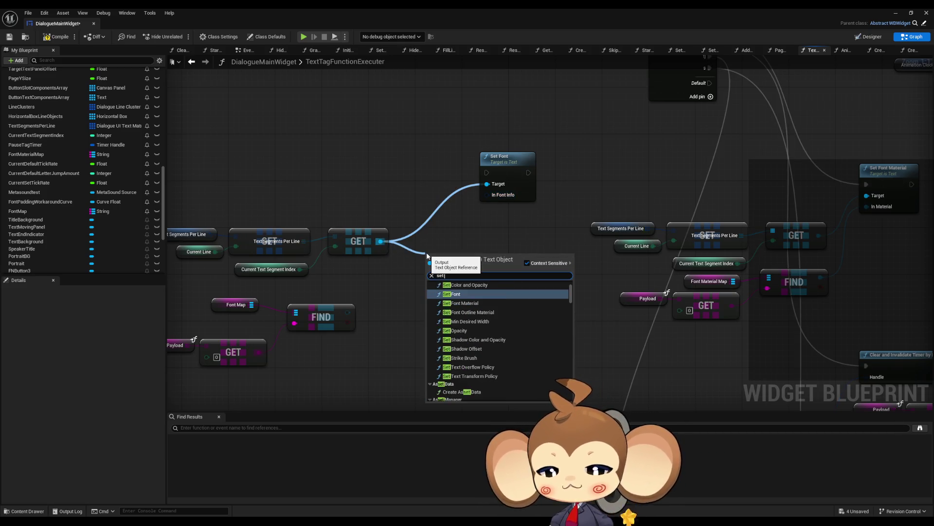
{"action": "type", "text": " font"}
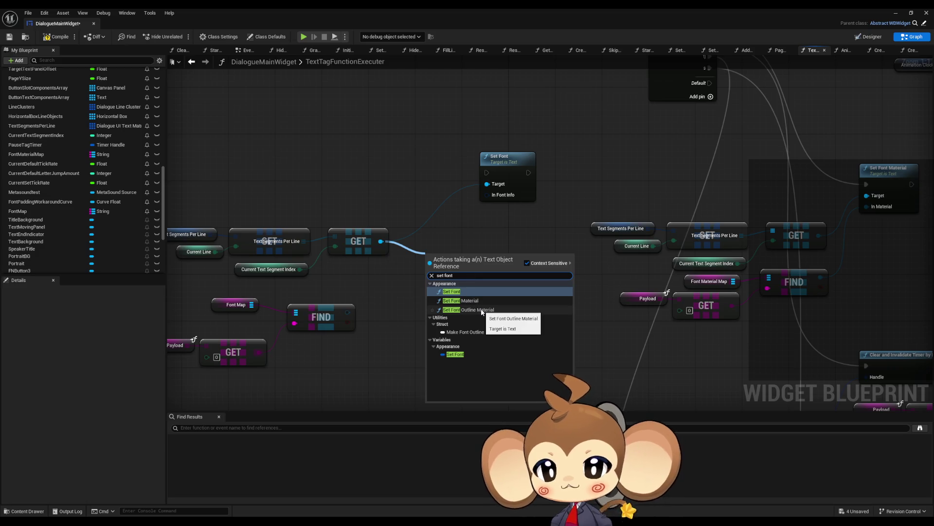